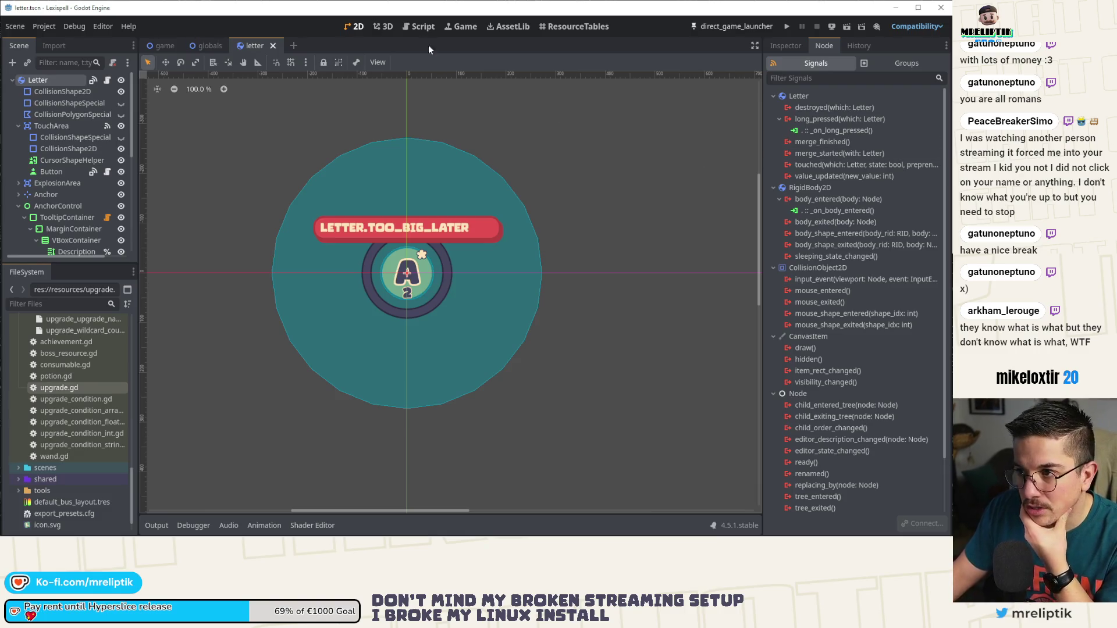
# Open win_screen.tscn through quick scene search for 'win', look it over, then return to game
pyautogui.click(207, 48)
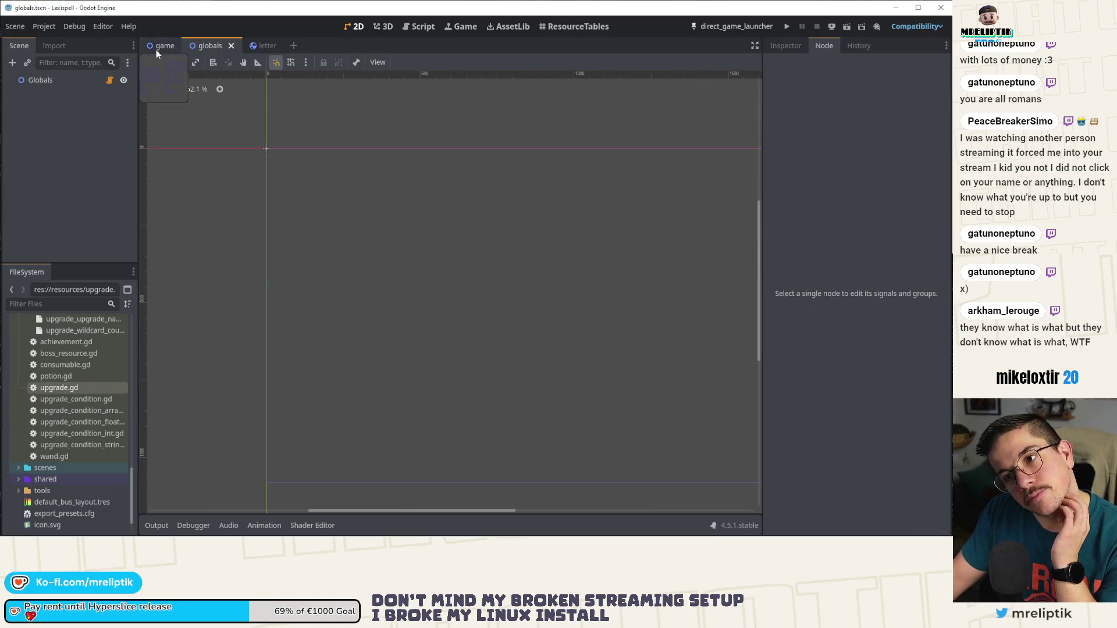
pyautogui.hotkey('ctrl', 'shift', 'Tab')
pyautogui.hotkey('ctrl', 'shift', 'o')
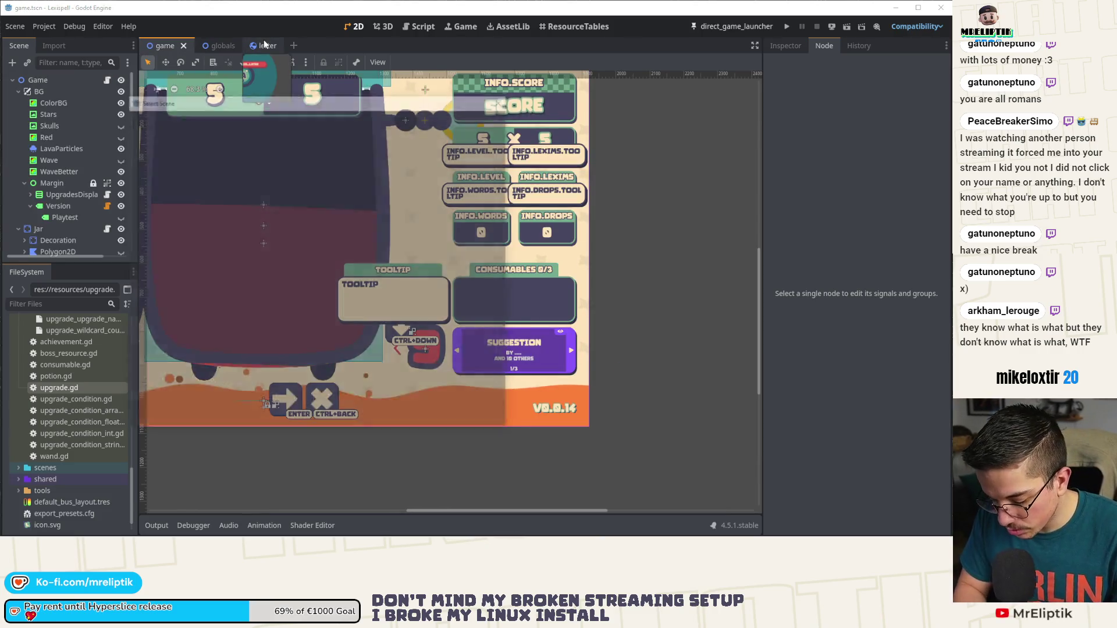
pyautogui.write('win')
pyautogui.press('Return')
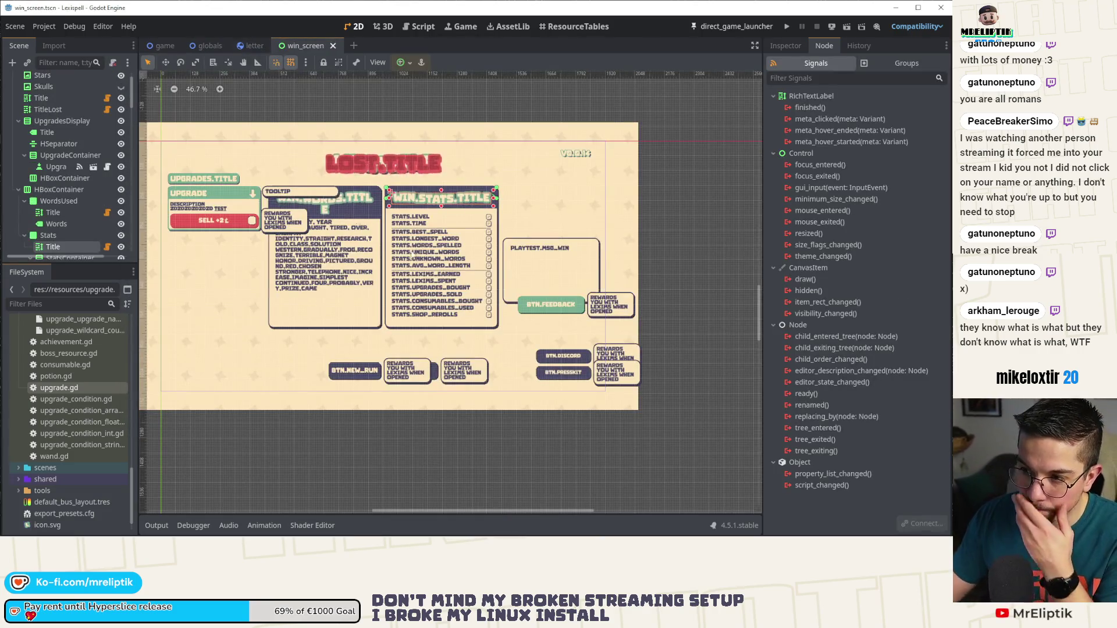
pyautogui.scroll(5, 428, 379)
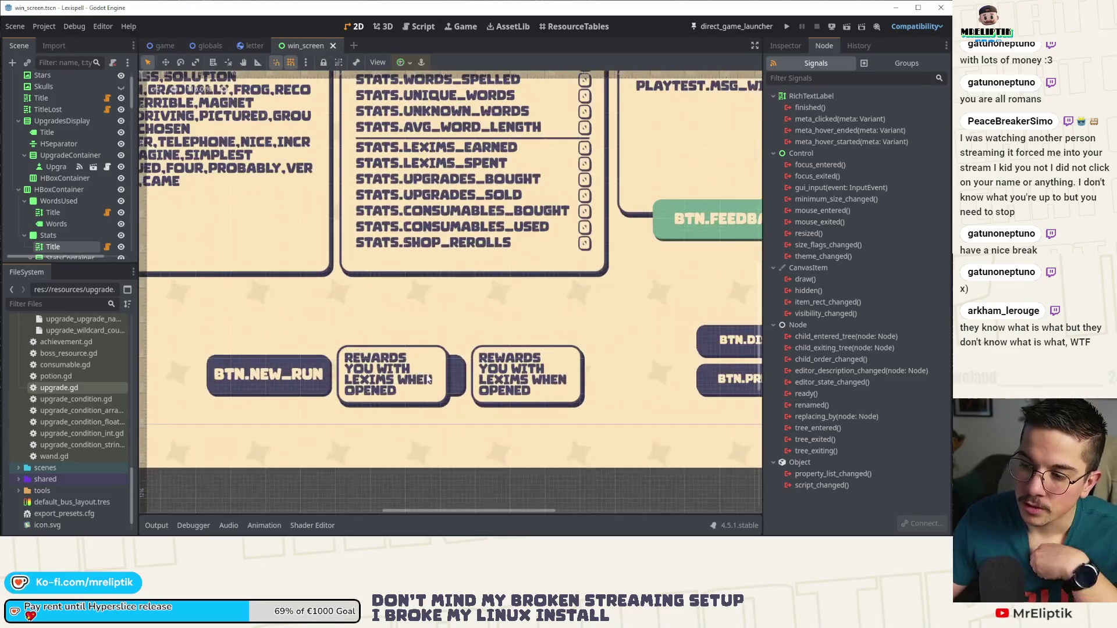
pyautogui.scroll(4, 352, 381)
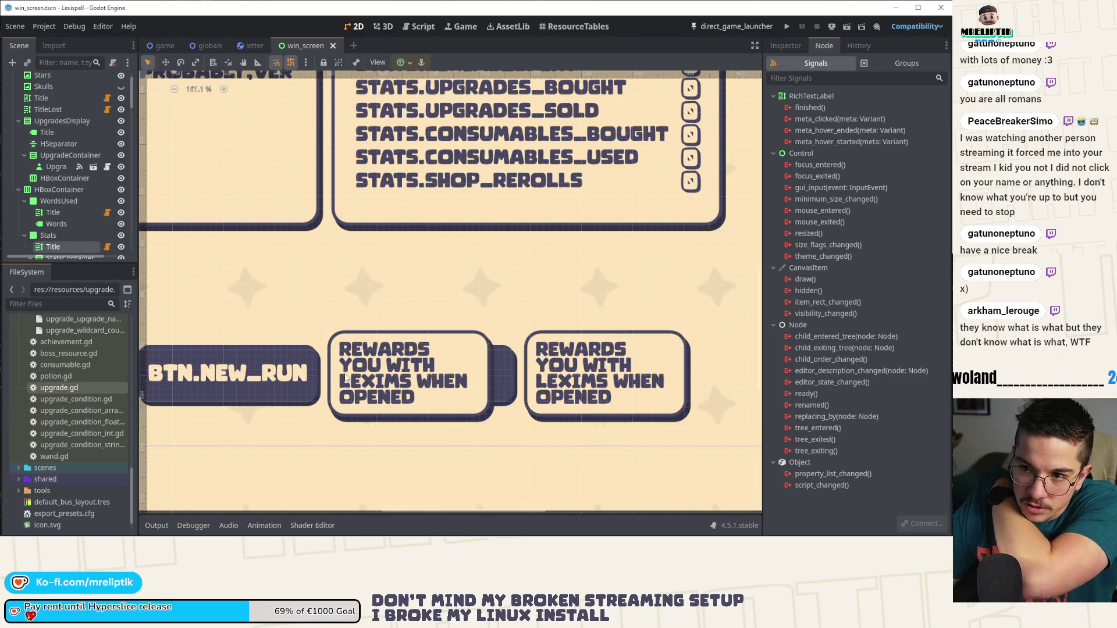
pyautogui.scroll(-7, 332, 368)
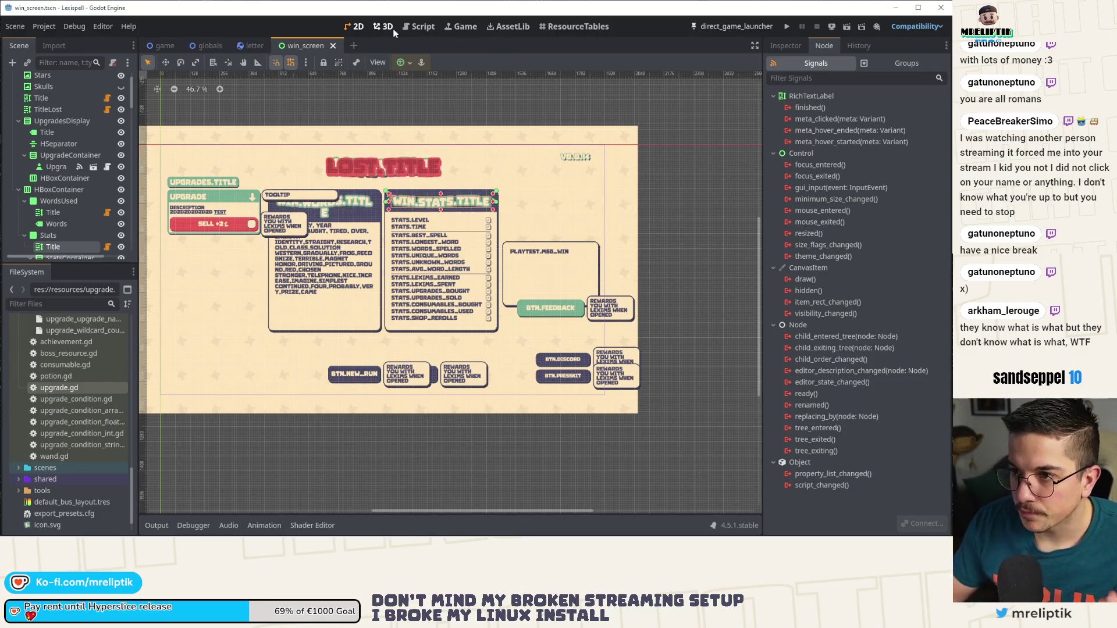
pyautogui.click(164, 47)
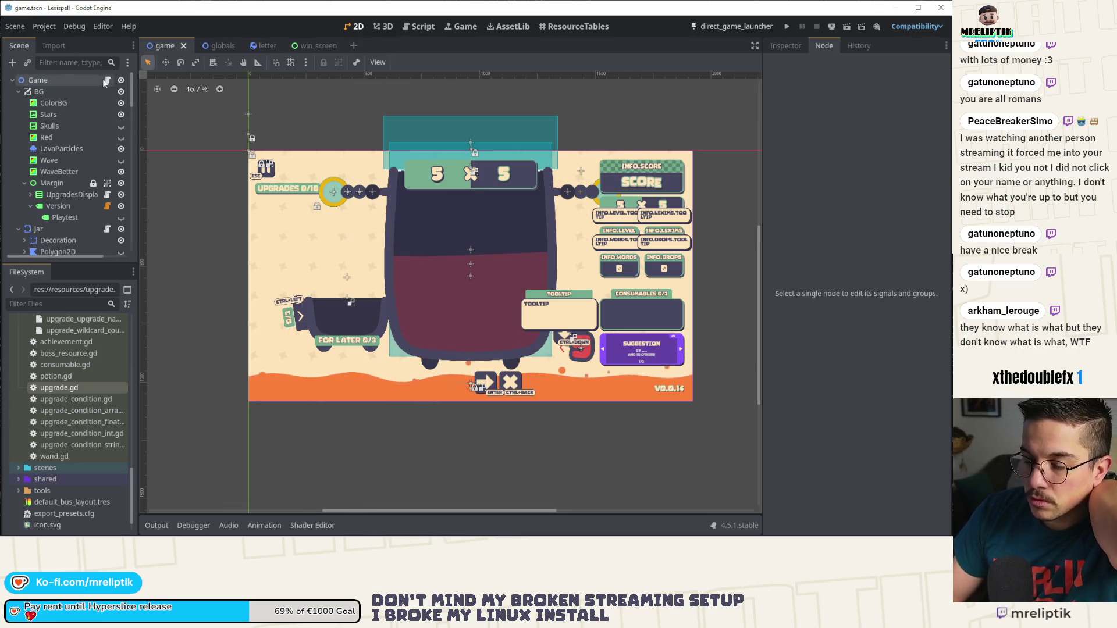
# Select the Playtest label and review its properties in the Inspector
pyautogui.scroll(-4, 82, 199)
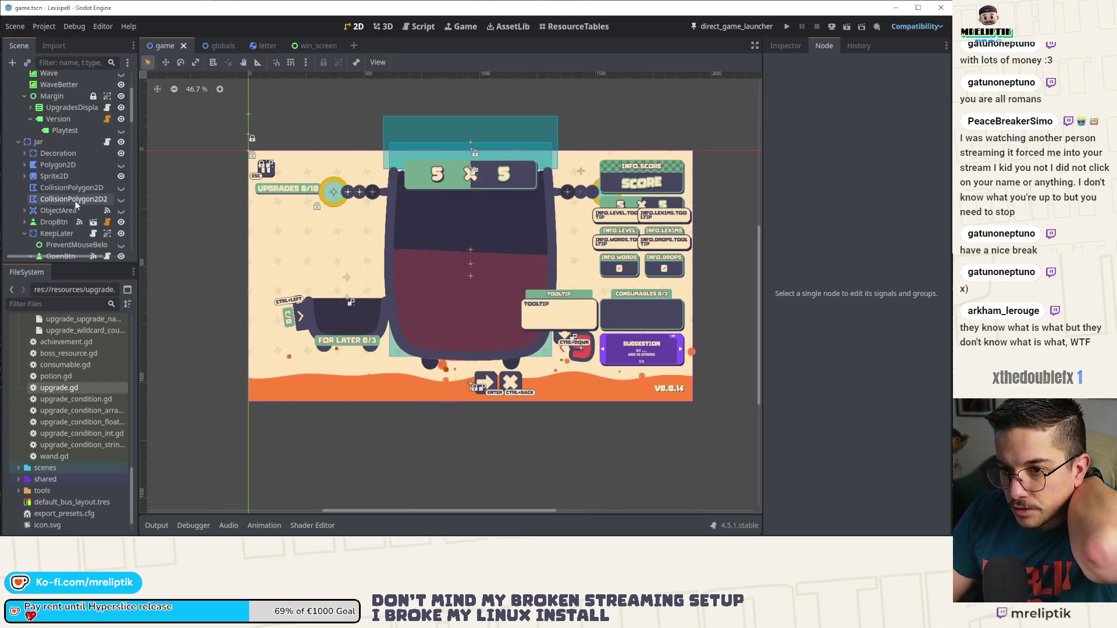
pyautogui.click(65, 130)
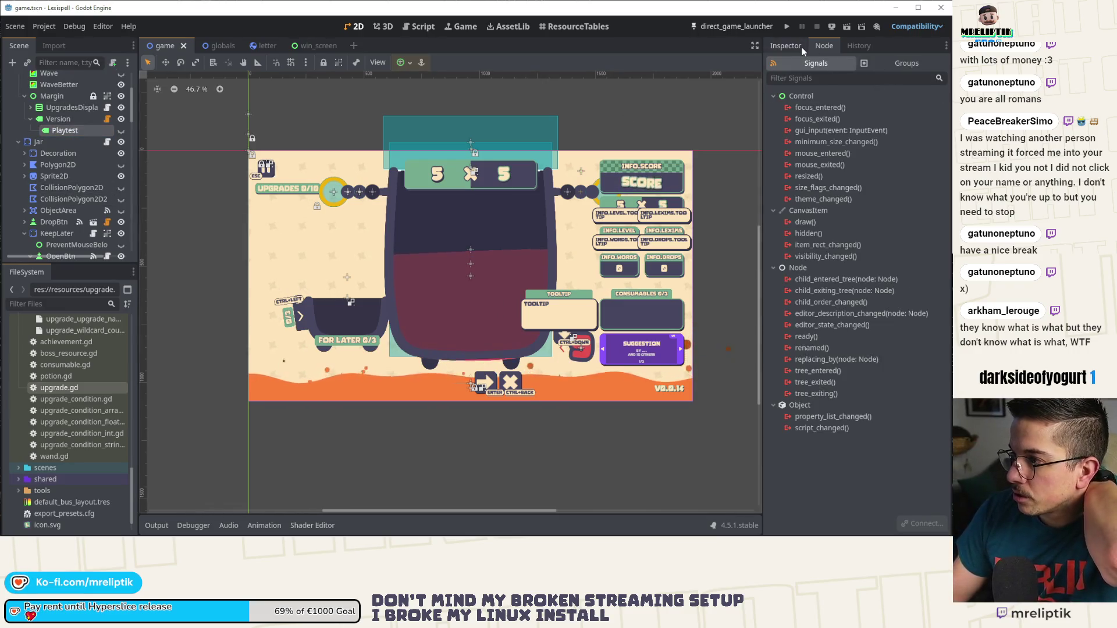
pyautogui.click(794, 47)
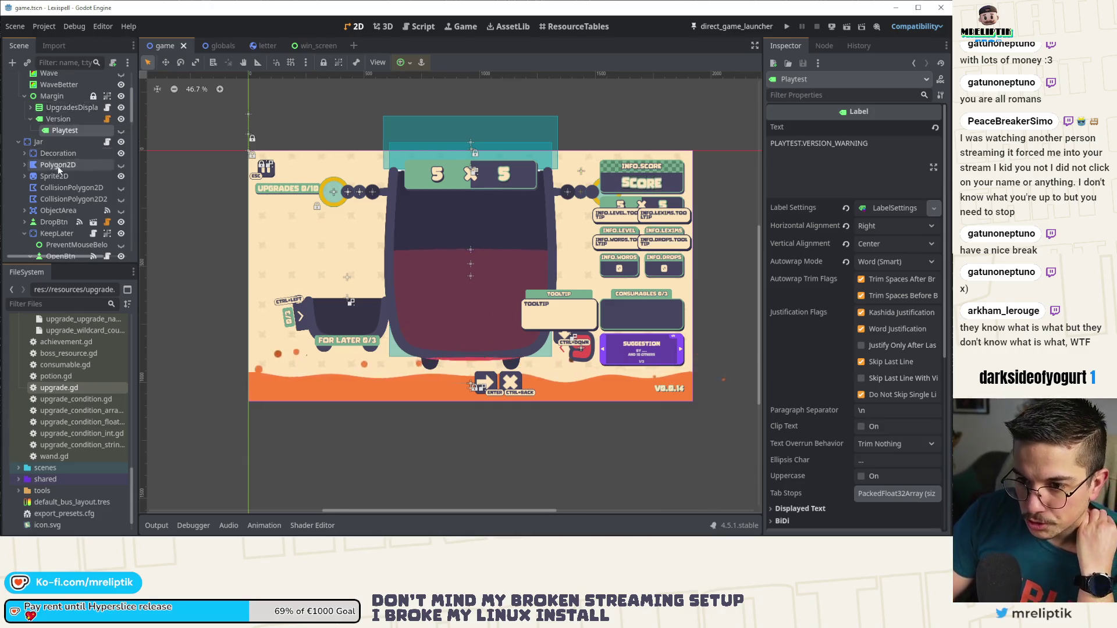
pyautogui.scroll(-3, 58, 169)
pyautogui.scroll(-10, 56, 180)
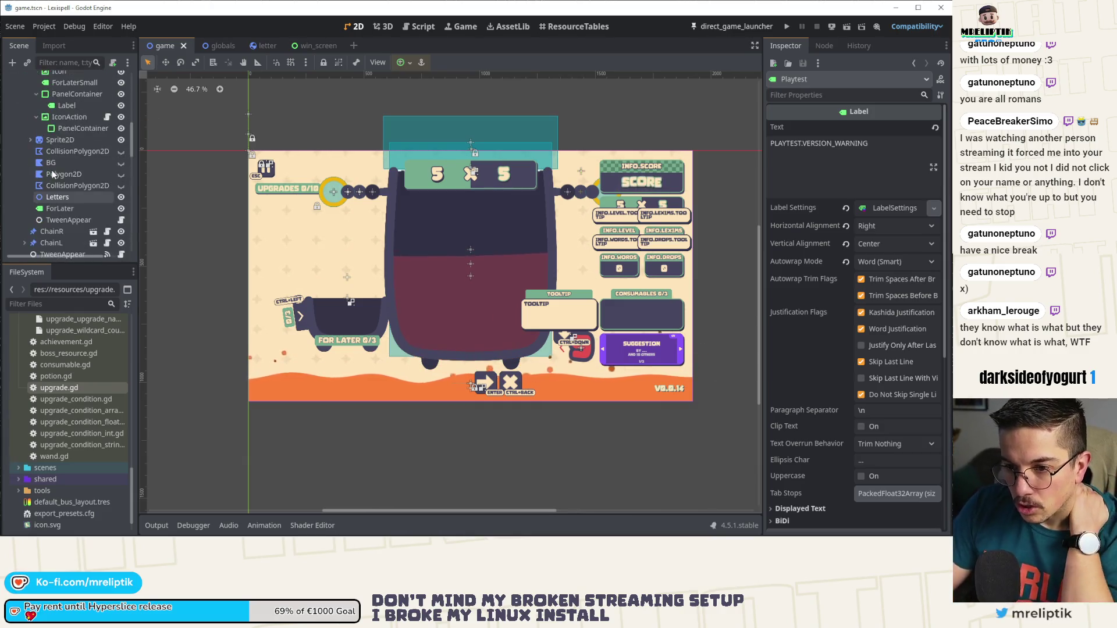
pyautogui.scroll(-8, 56, 180)
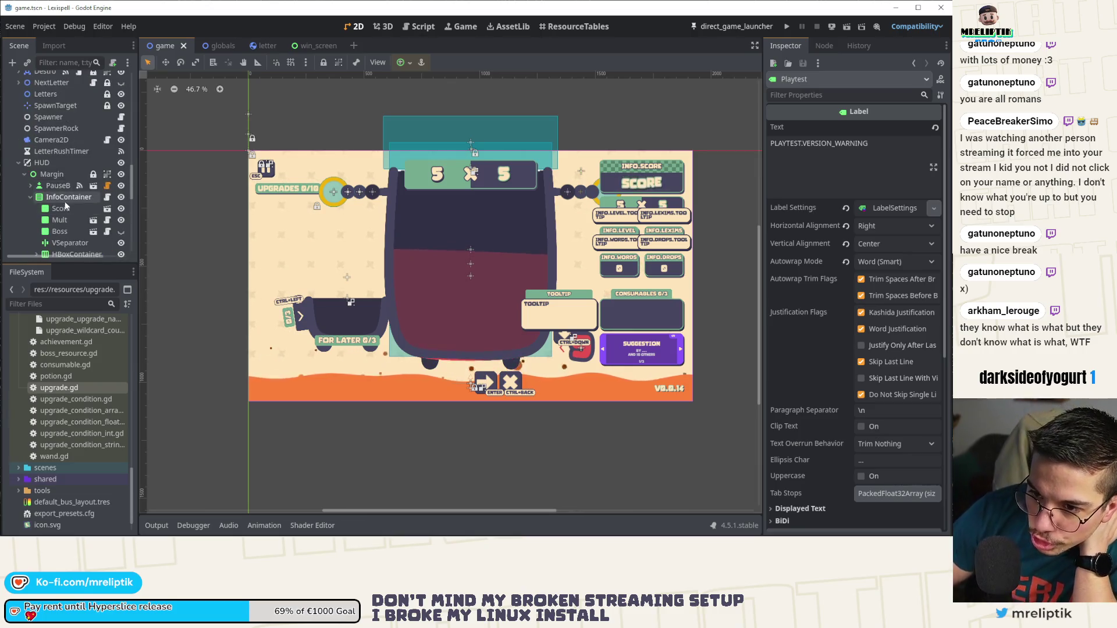
pyautogui.scroll(-4, 87, 216)
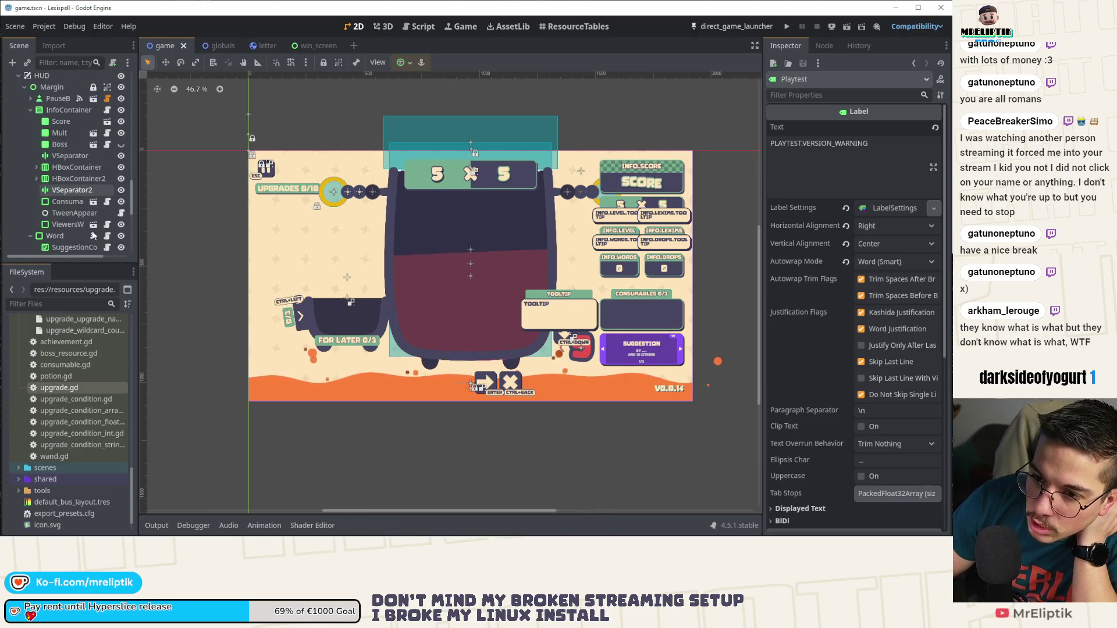
pyautogui.scroll(-6, 64, 230)
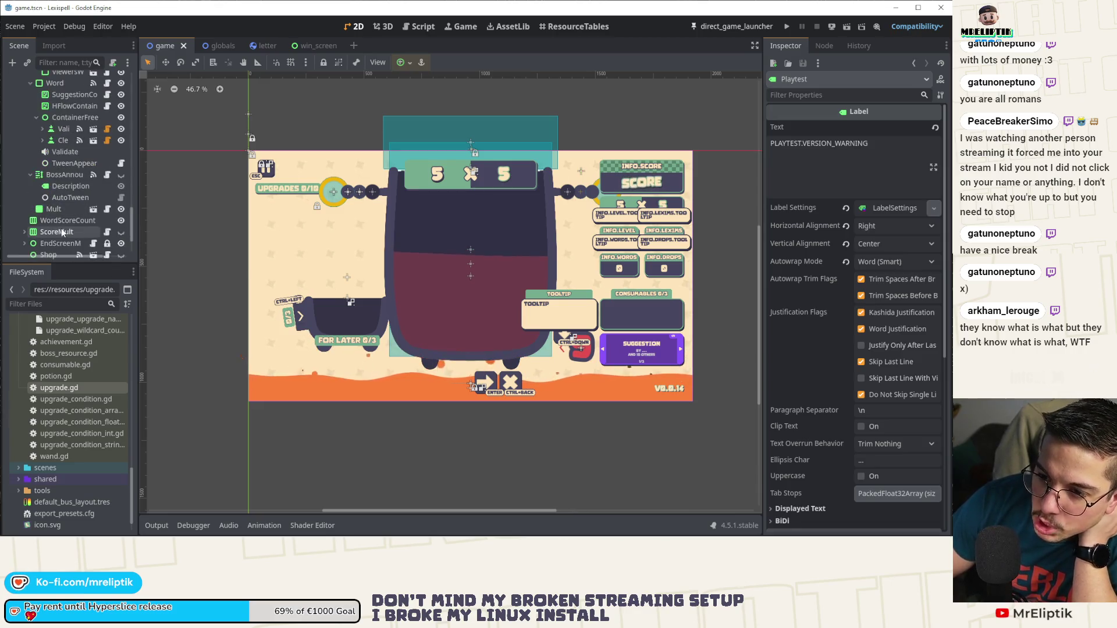
pyautogui.scroll(-2, 57, 220)
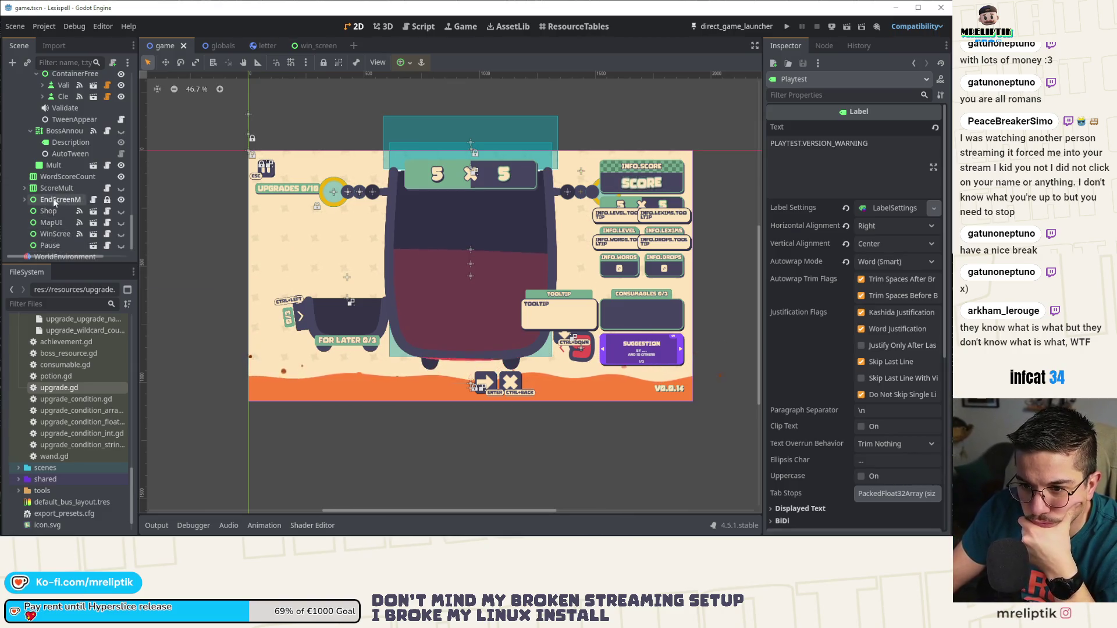
# Expand EndScreenManager and make its Panel visible, showing the CLEAR results panel
pyautogui.click(24, 200)
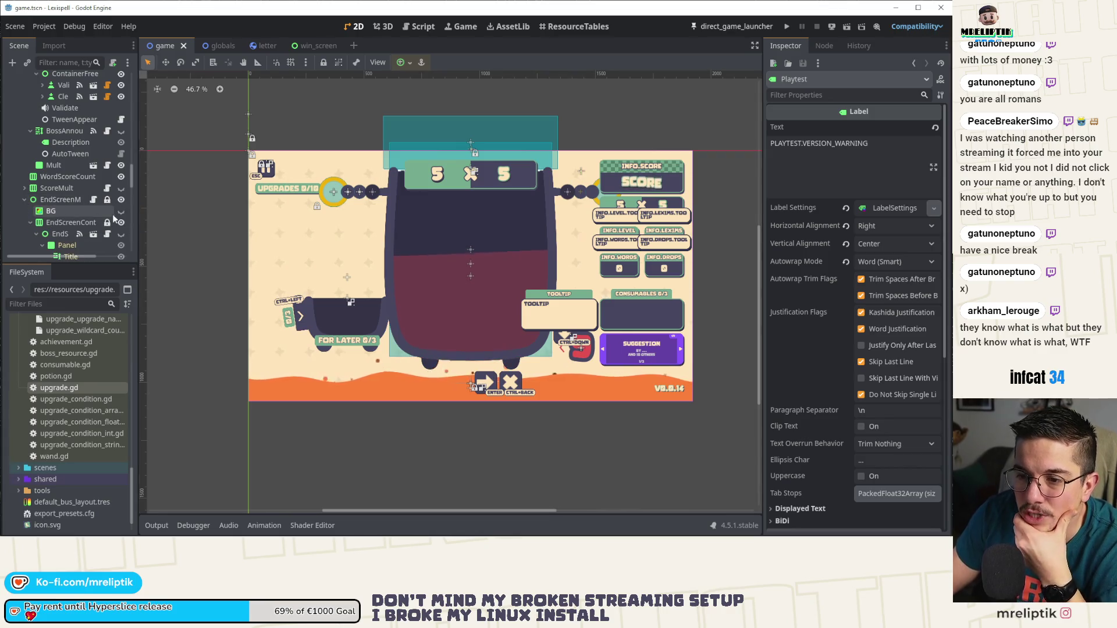
pyautogui.scroll(-3, 107, 214)
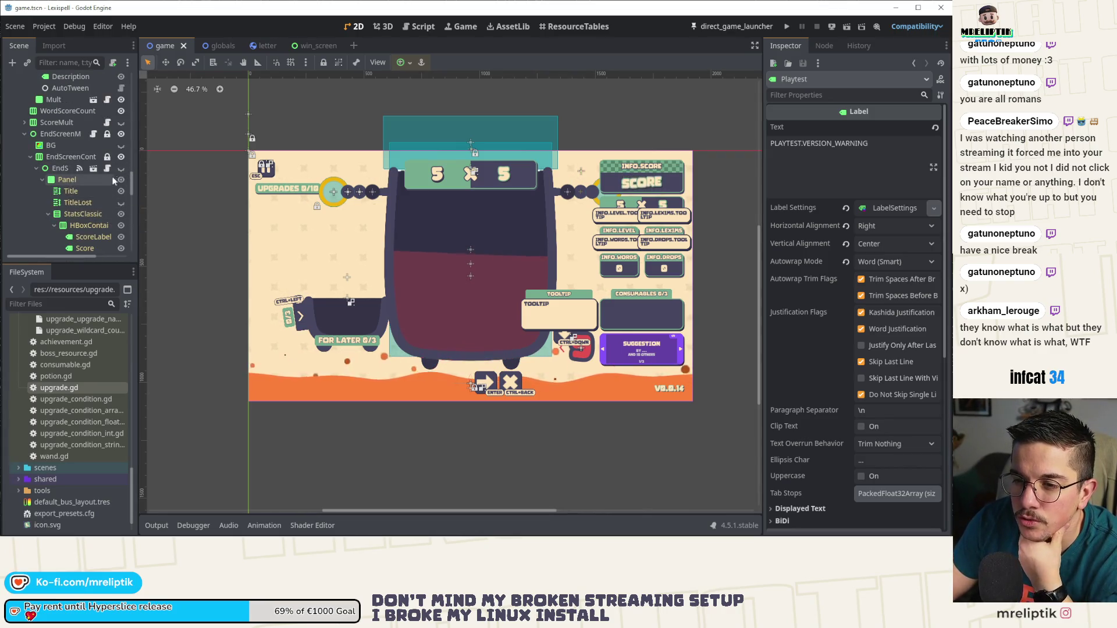
pyautogui.click(120, 180)
pyautogui.scroll(-3, 90, 195)
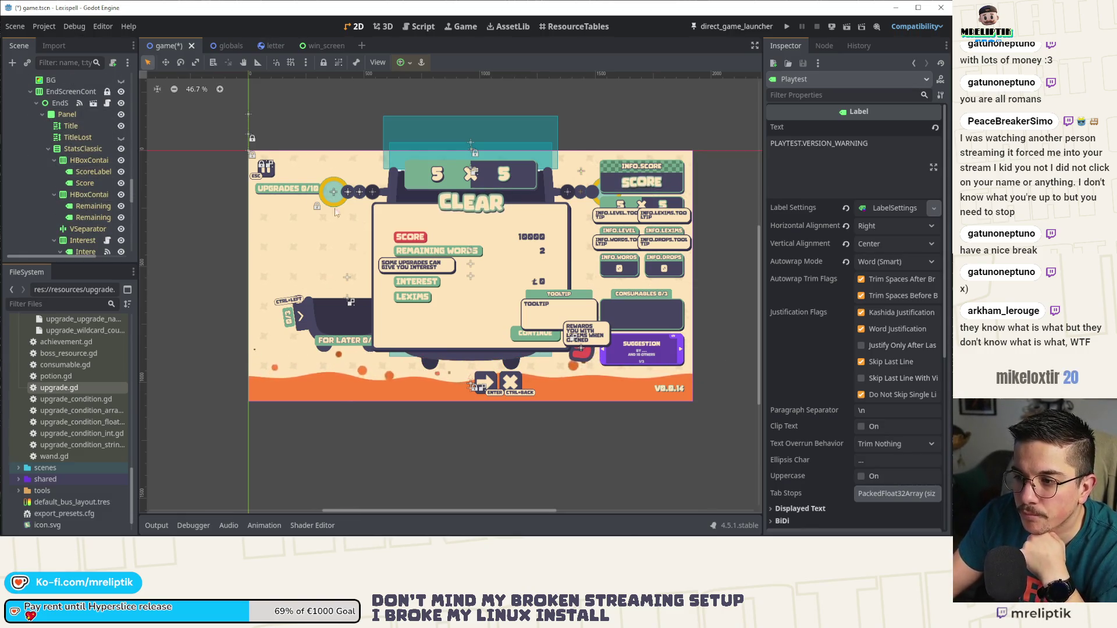
# Open the end_screen scene in its own tab, then go back to the game scene
pyautogui.scroll(2, 469, 251)
pyautogui.scroll(-5, 86, 213)
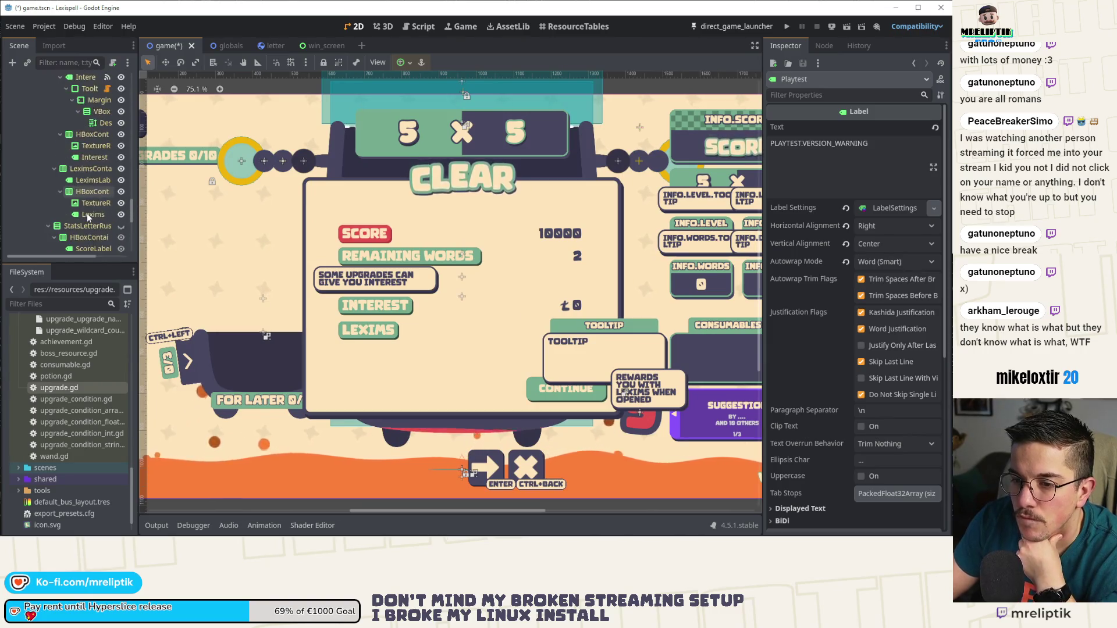
pyautogui.scroll(-2, 86, 213)
pyautogui.moveTo(139, 186); pyautogui.dragTo(316, 187)
pyautogui.scroll(10, 138, 204)
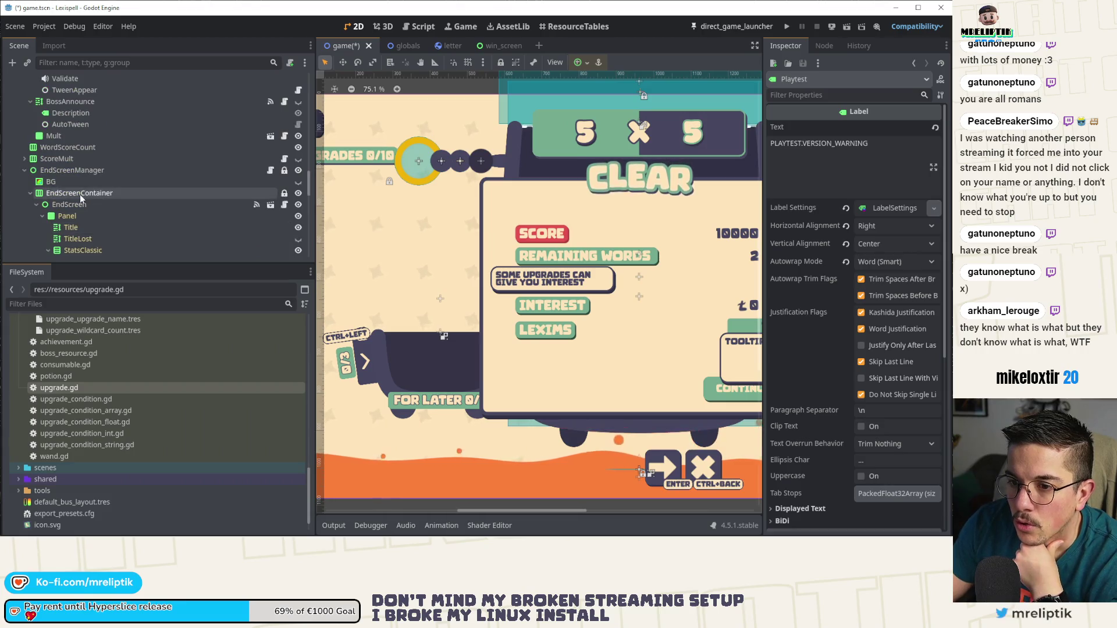
pyautogui.click(271, 205)
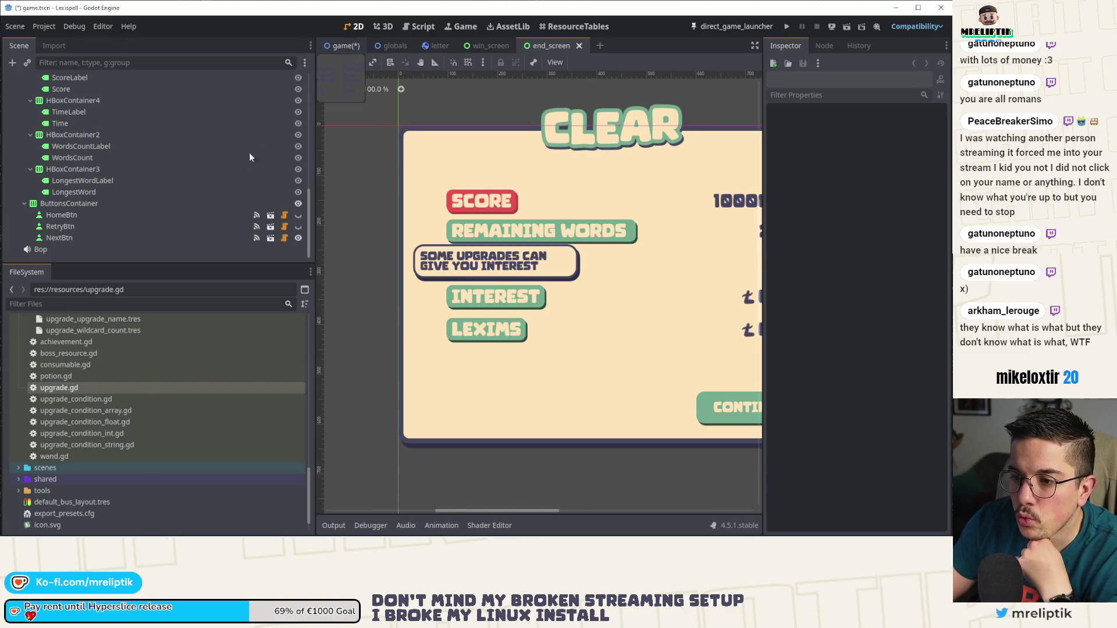
pyautogui.hotkey('ctrl', 'Tab')
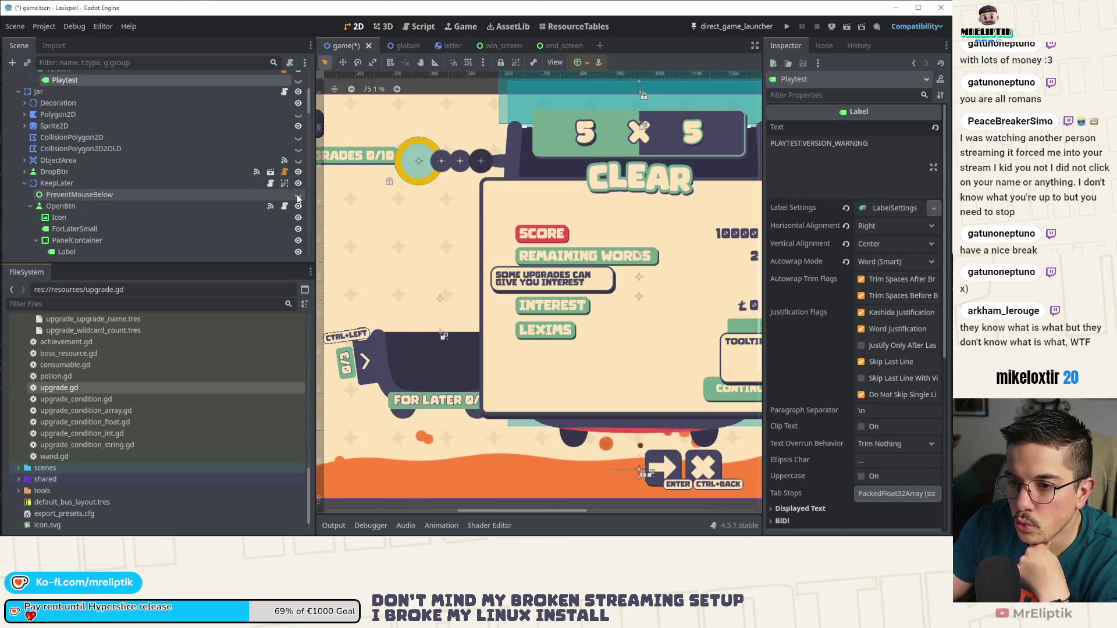
# Hide the EndScreen and LeaderboardDisplay nodes and save game.tscn
pyautogui.scroll(5, 212, 183)
pyautogui.scroll(-5, 212, 186)
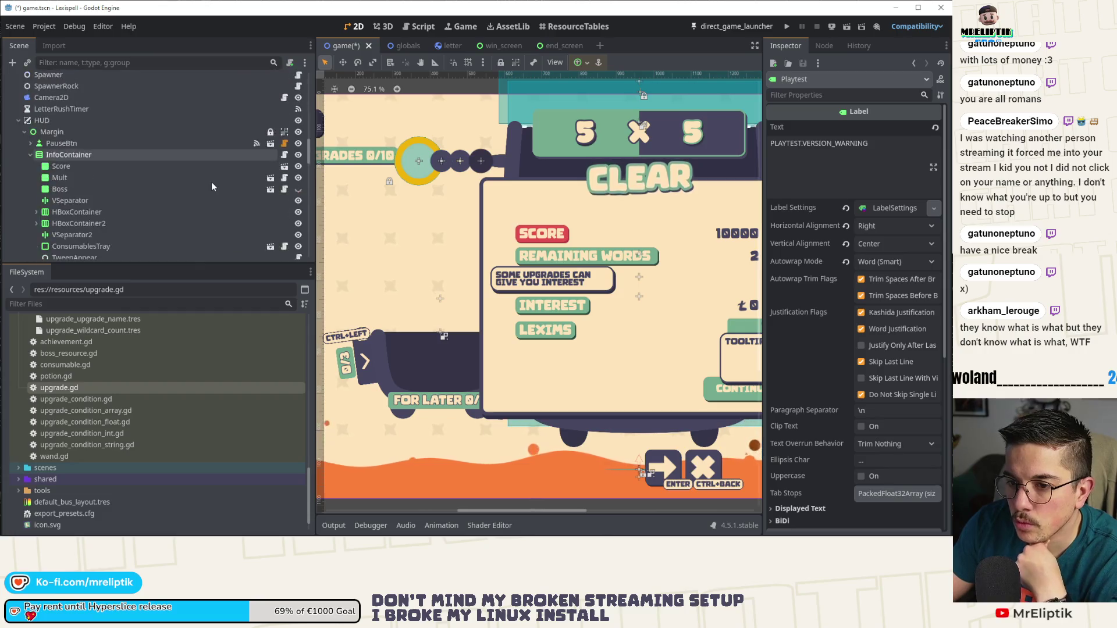
pyautogui.scroll(-5, 185, 214)
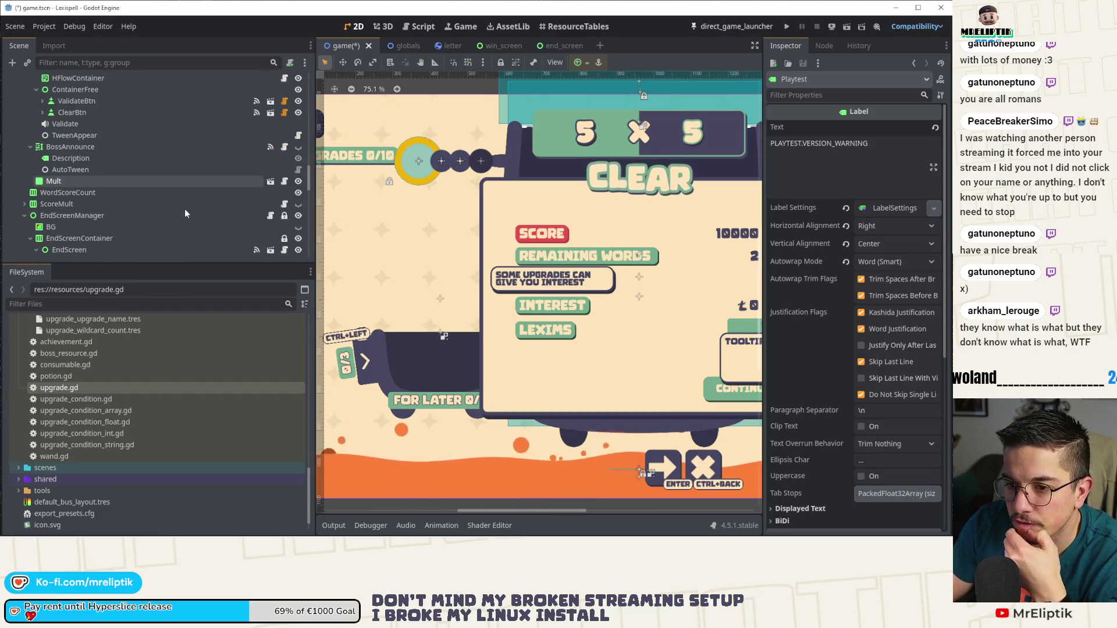
pyautogui.click(299, 182)
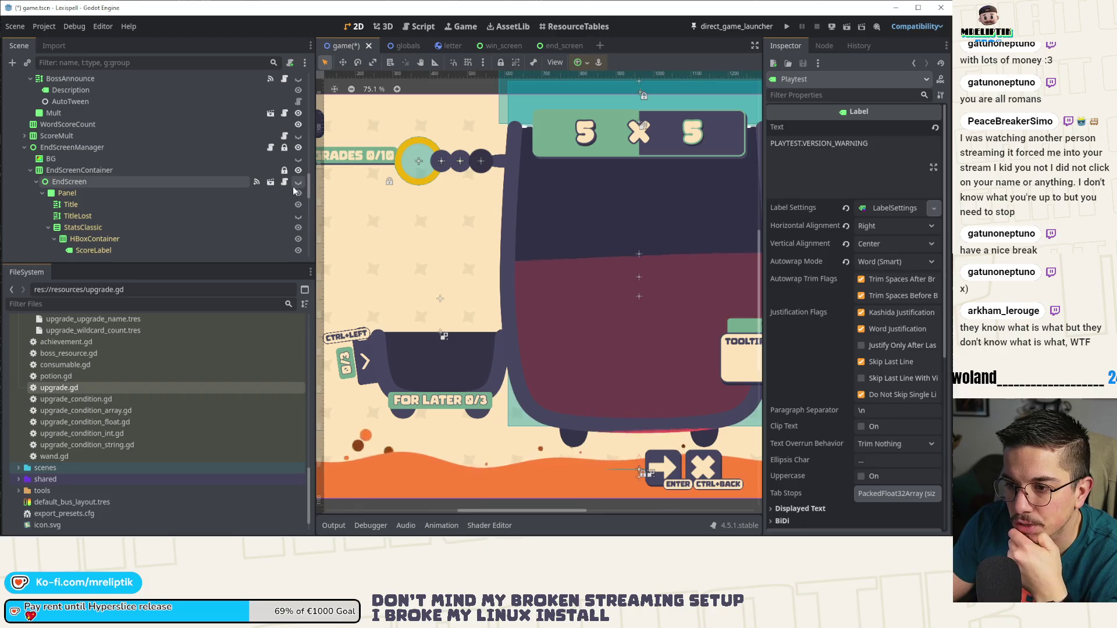
pyautogui.click(36, 181)
pyautogui.click(299, 193)
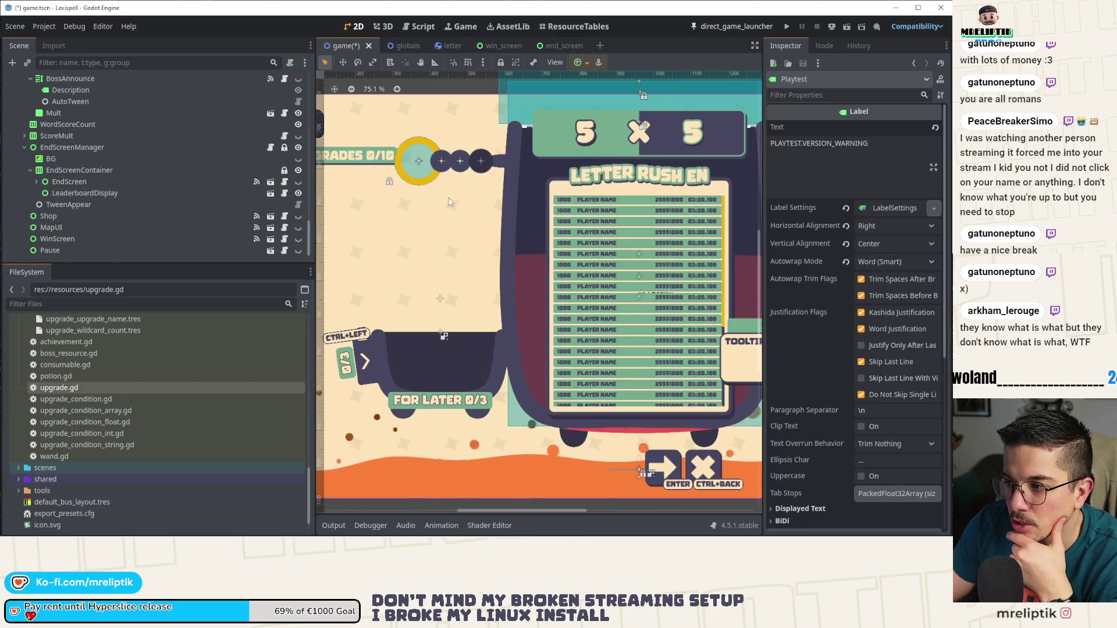
pyautogui.click(299, 194)
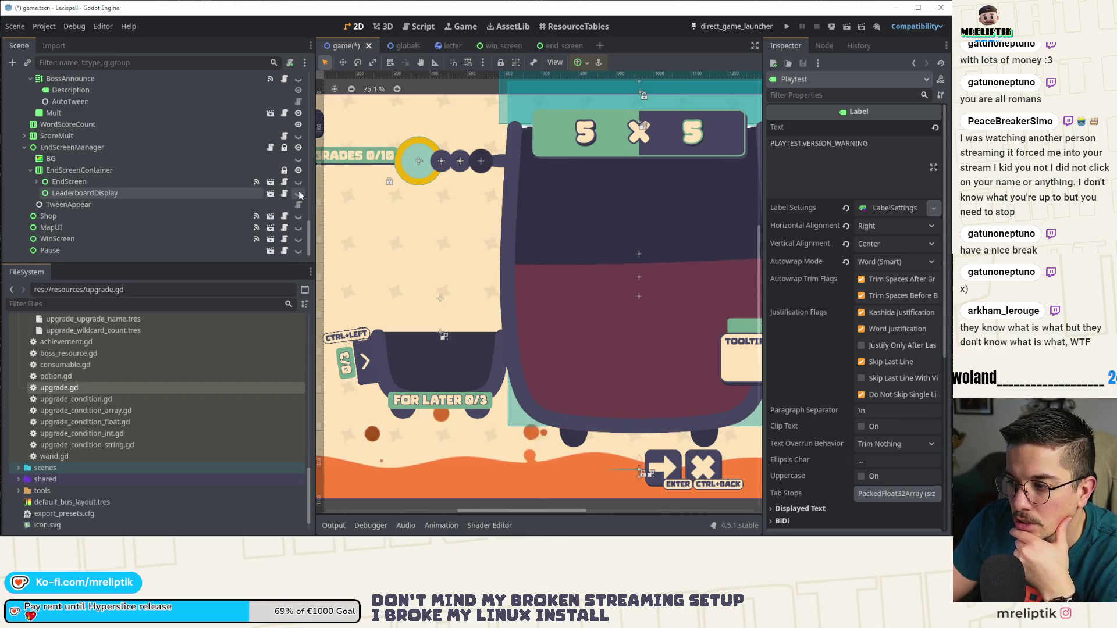
pyautogui.scroll(-6, 428, 200)
pyautogui.scroll(-1, 400, 227)
pyautogui.hotkey('ctrl', 's')
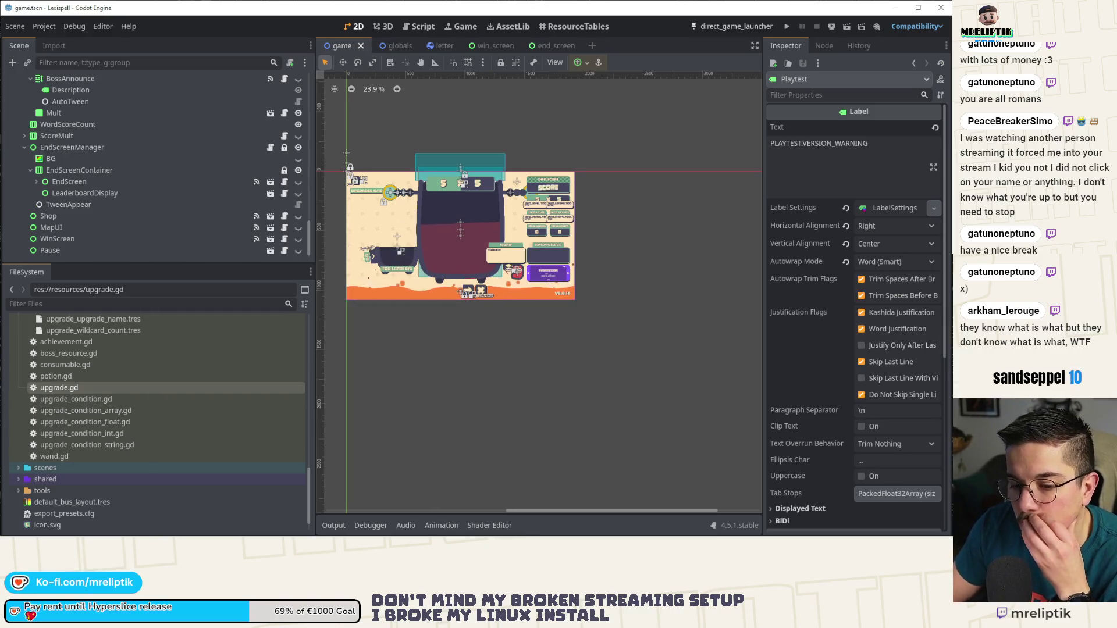
# Check globals.gd in the code editor, narrow the side docks, and switch to end_screen.tscn
pyautogui.hotkey('alt', 'Tab')
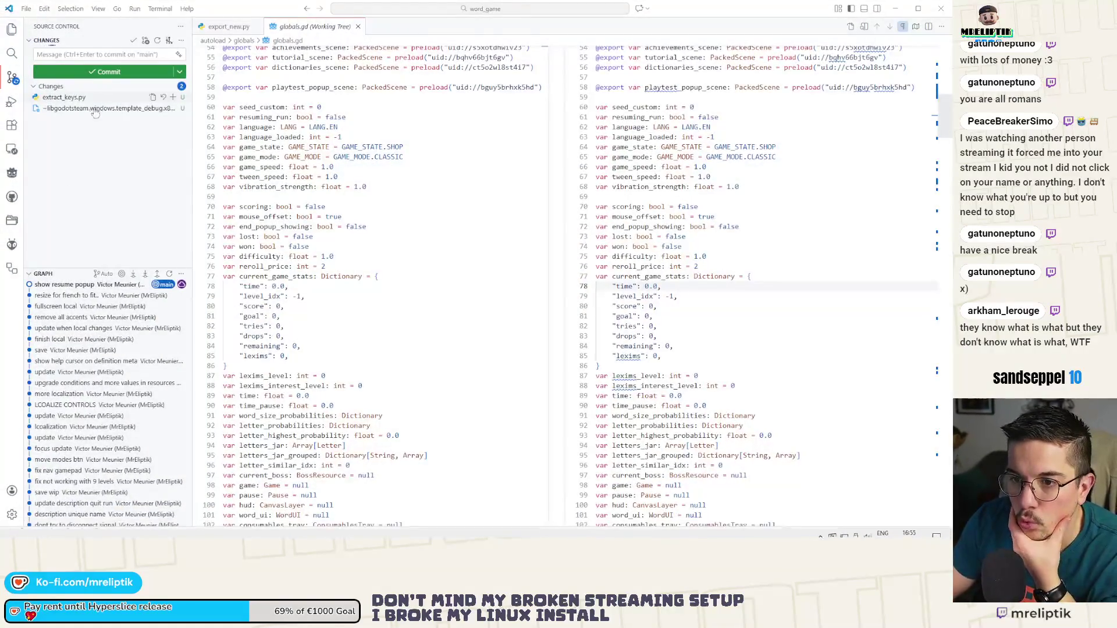
pyautogui.hotkey('alt', 'Tab')
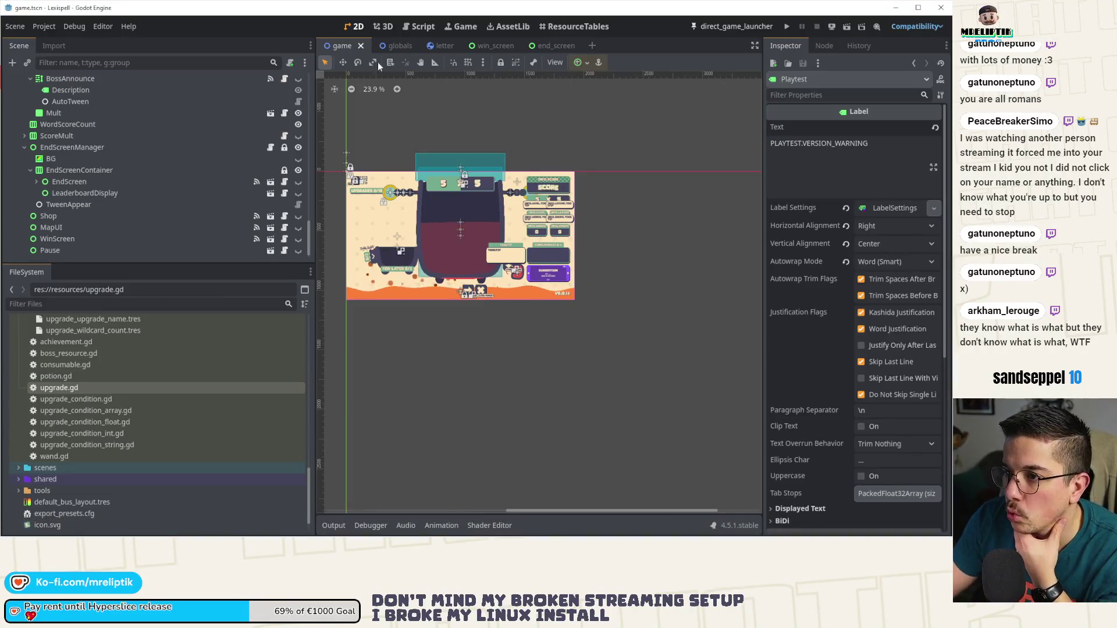
pyautogui.moveTo(314, 67); pyautogui.dragTo(172, 68)
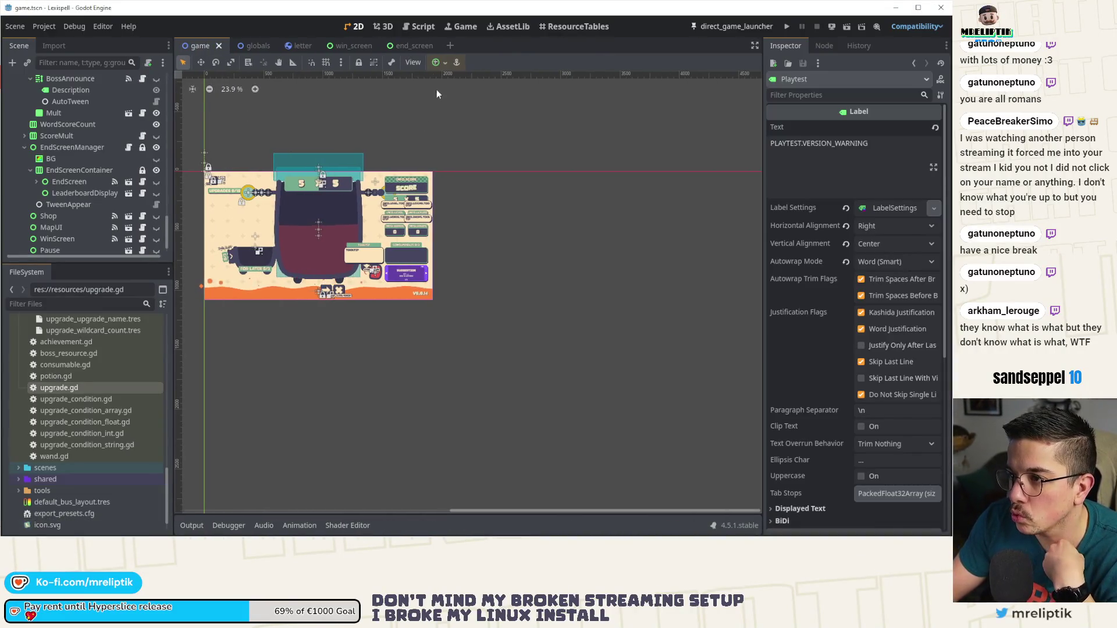
pyautogui.click(410, 49)
pyautogui.scroll(-2, 386, 272)
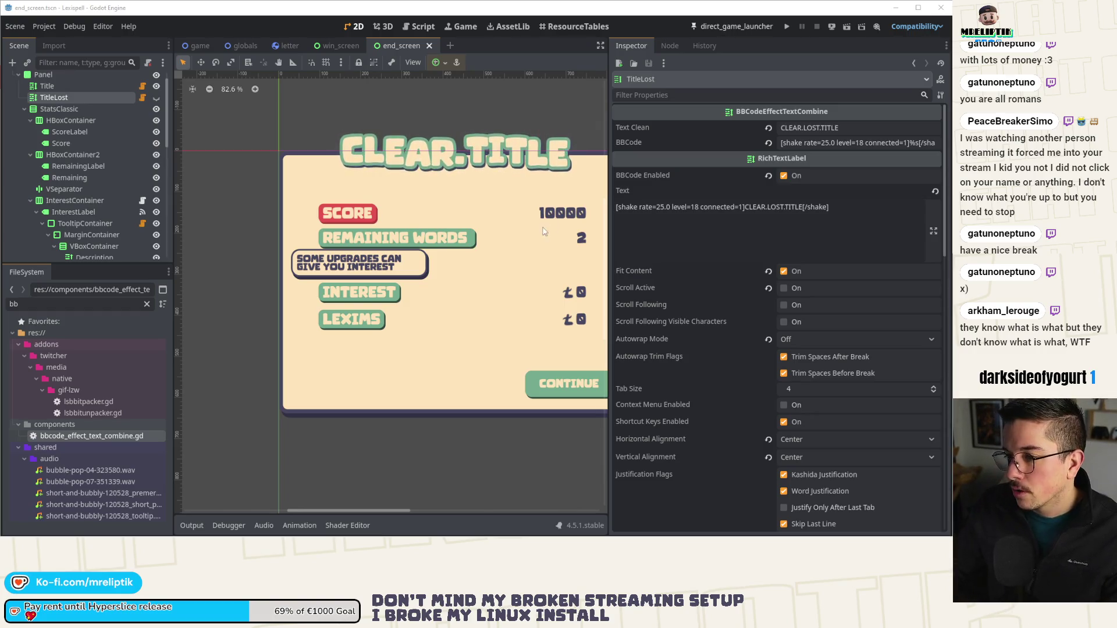
# Widen the 2D canvas and select the CONTINUE button
pyautogui.scroll(-2, 544, 231)
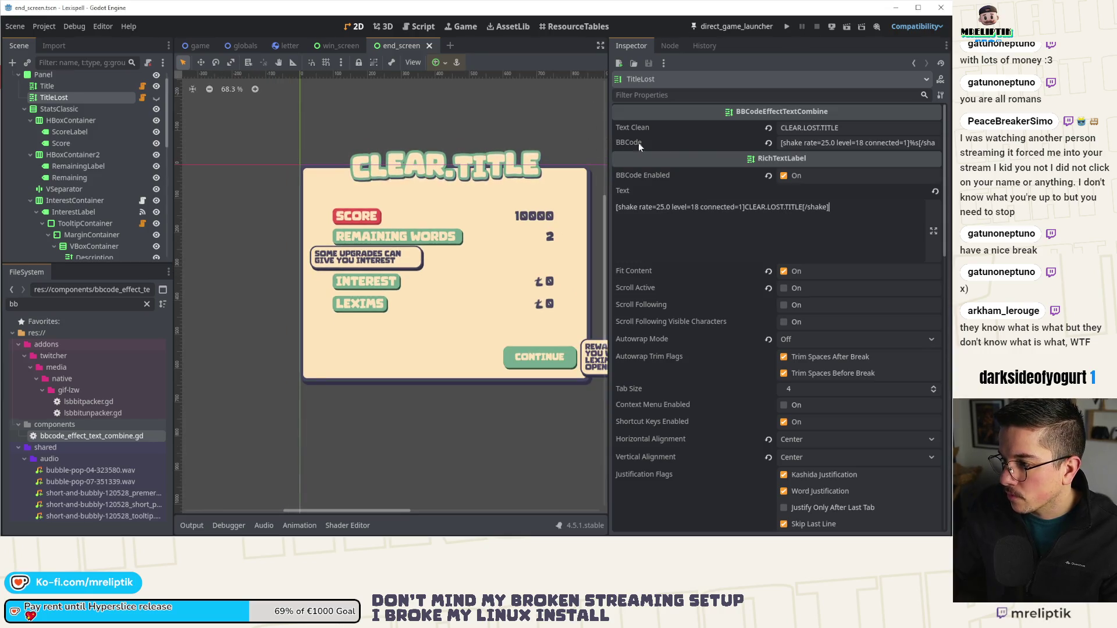
pyautogui.moveTo(610, 145); pyautogui.dragTo(734, 150)
pyautogui.click(527, 353)
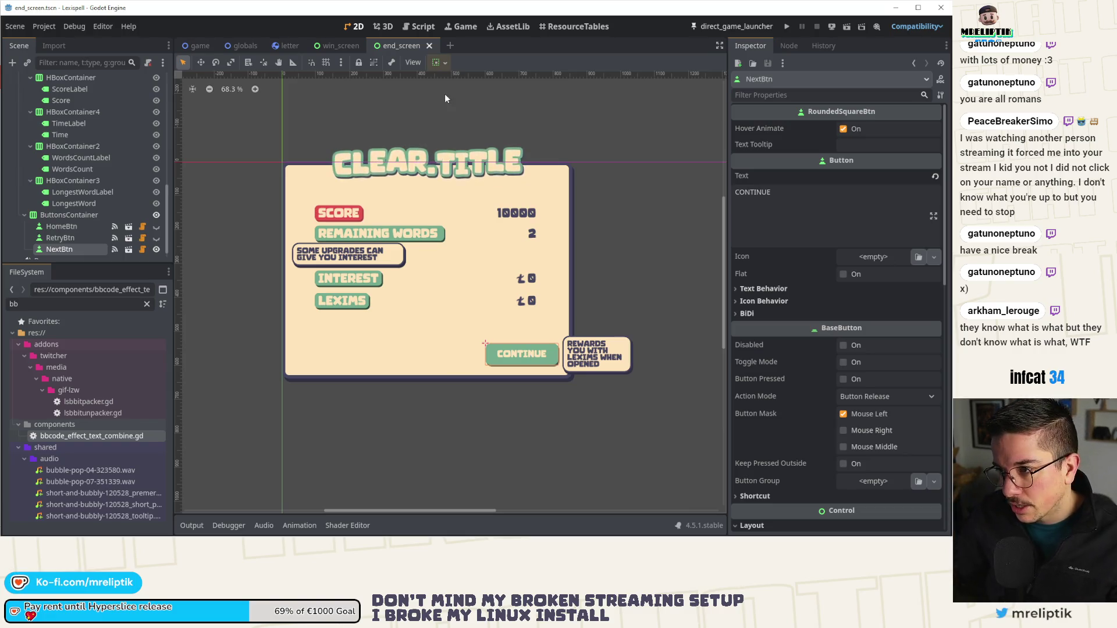
# Preview the end screen translated into English [en]
pyautogui.click(412, 62)
pyautogui.click(410, 64)
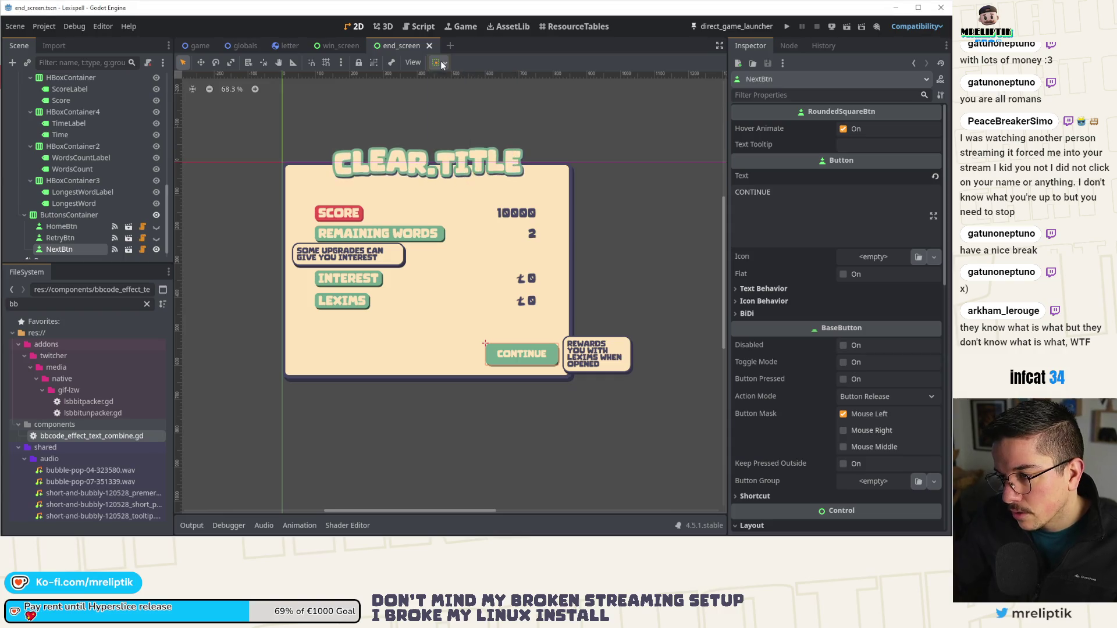
pyautogui.click(409, 66)
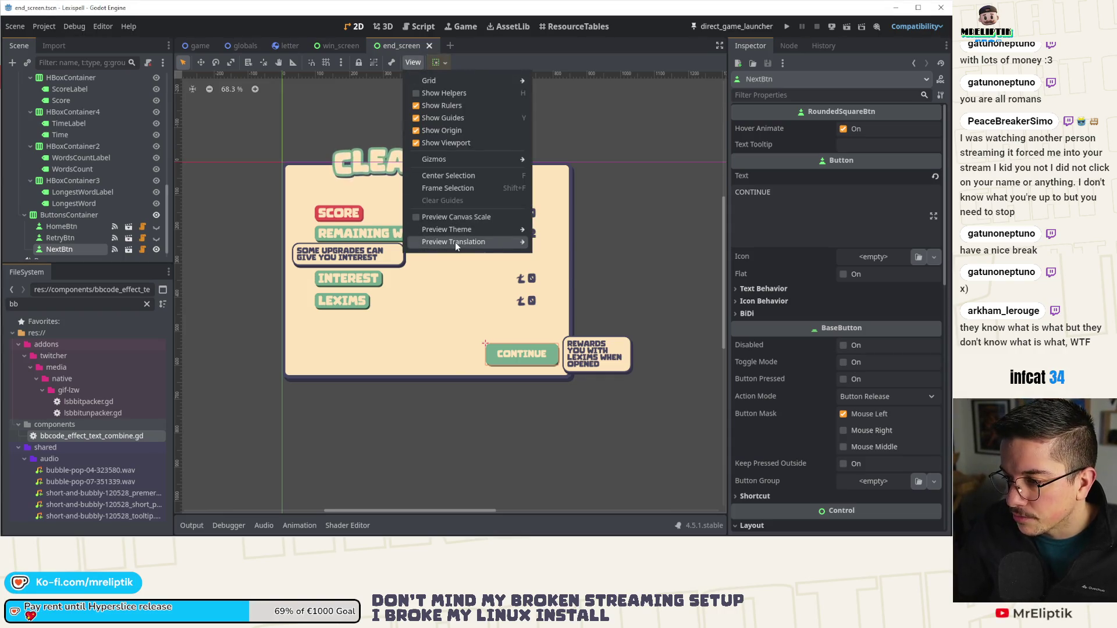
pyautogui.moveTo(455, 242)
pyautogui.click(568, 258)
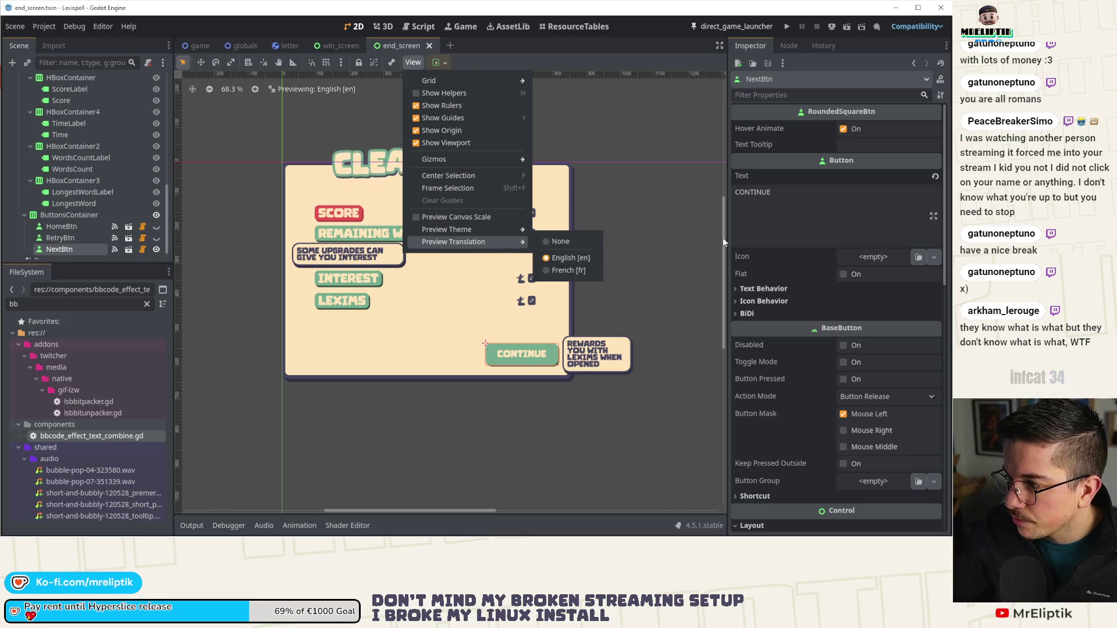
pyautogui.click(771, 206)
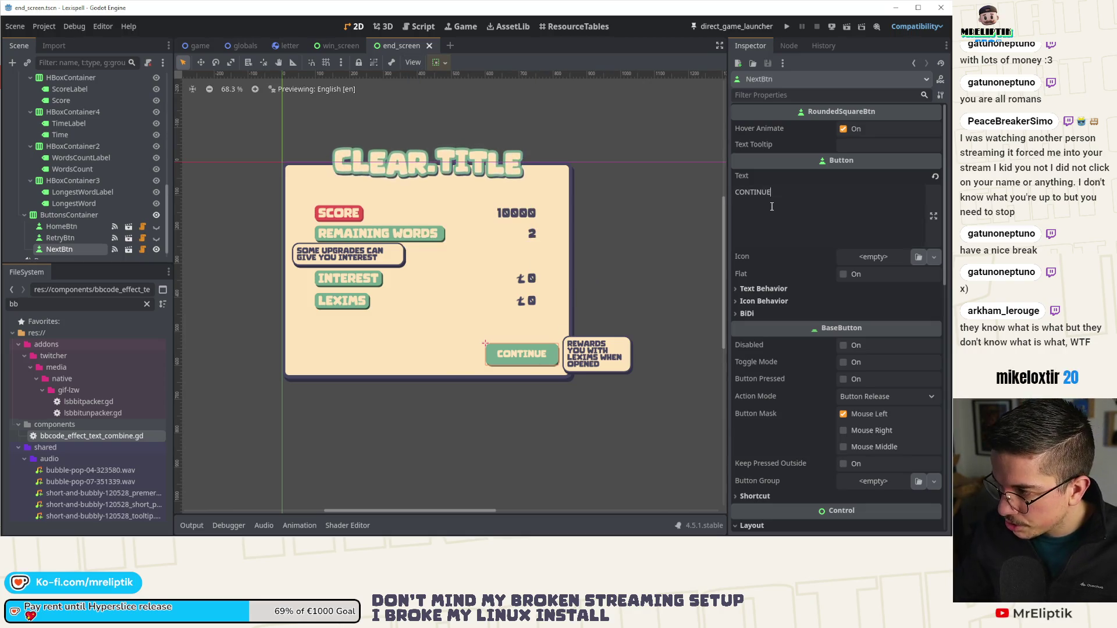
# Change the NextBtn text to the key BTN.CONTINUE and save the scene
pyautogui.press('Home')
pyautogui.write('BTN.')
pyautogui.hotkey('ctrl', 's')
# Set the translation preview to None so raw keys show
pyautogui.click(436, 65)
pyautogui.click(412, 62)
pyautogui.click(412, 63)
pyautogui.moveTo(452, 245)
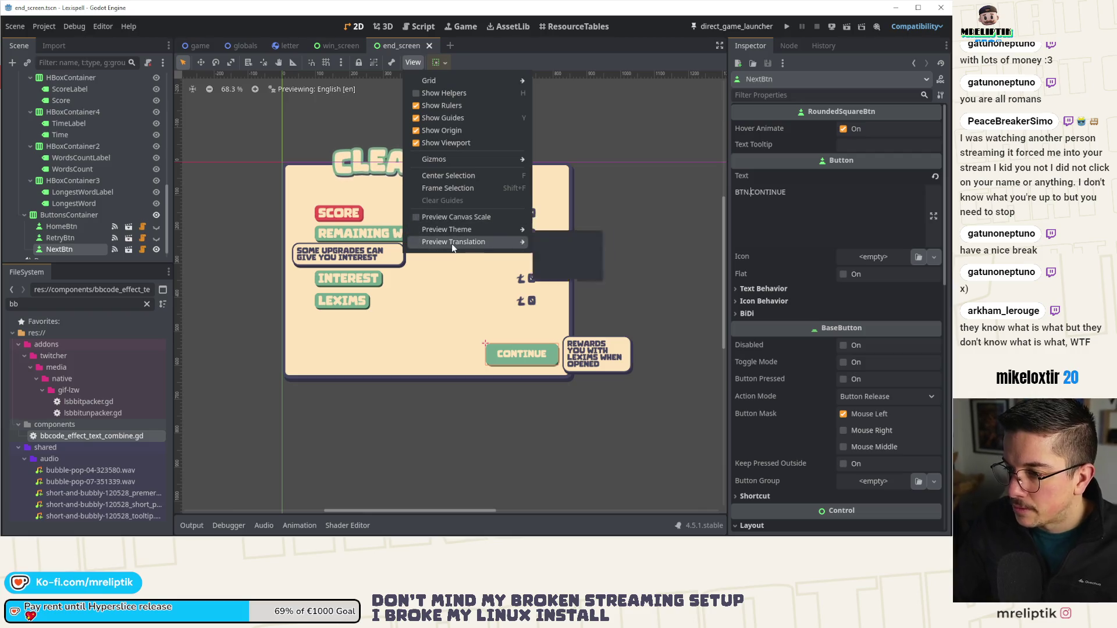
pyautogui.click(568, 243)
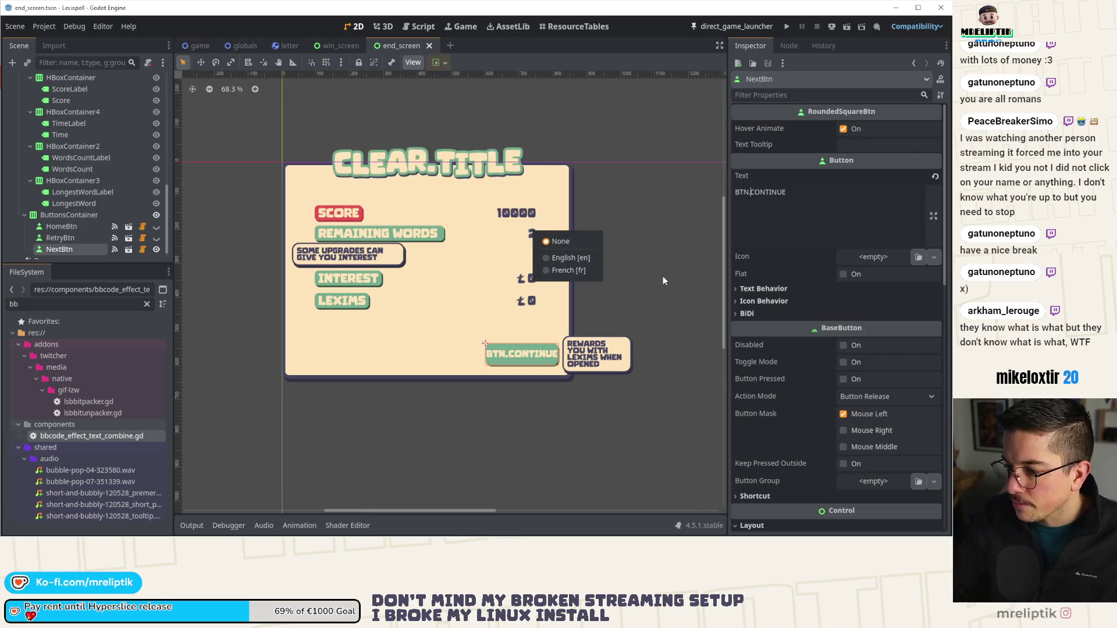
# Widen ButtonsContainer by dragging its left edge outward
pyautogui.scroll(2, 523, 361)
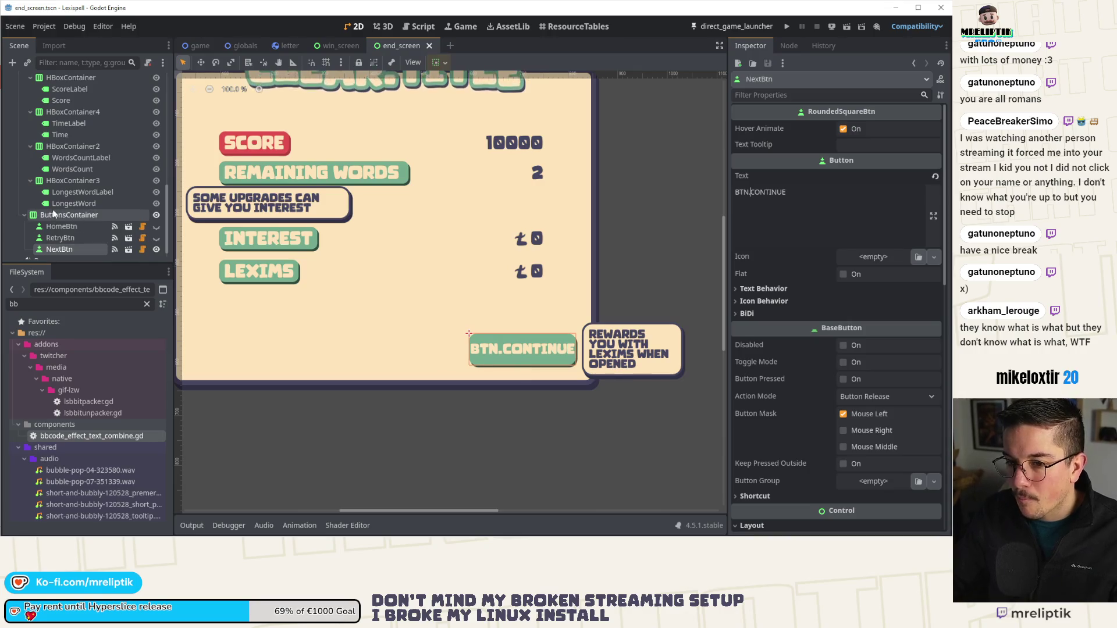
pyautogui.click(59, 215)
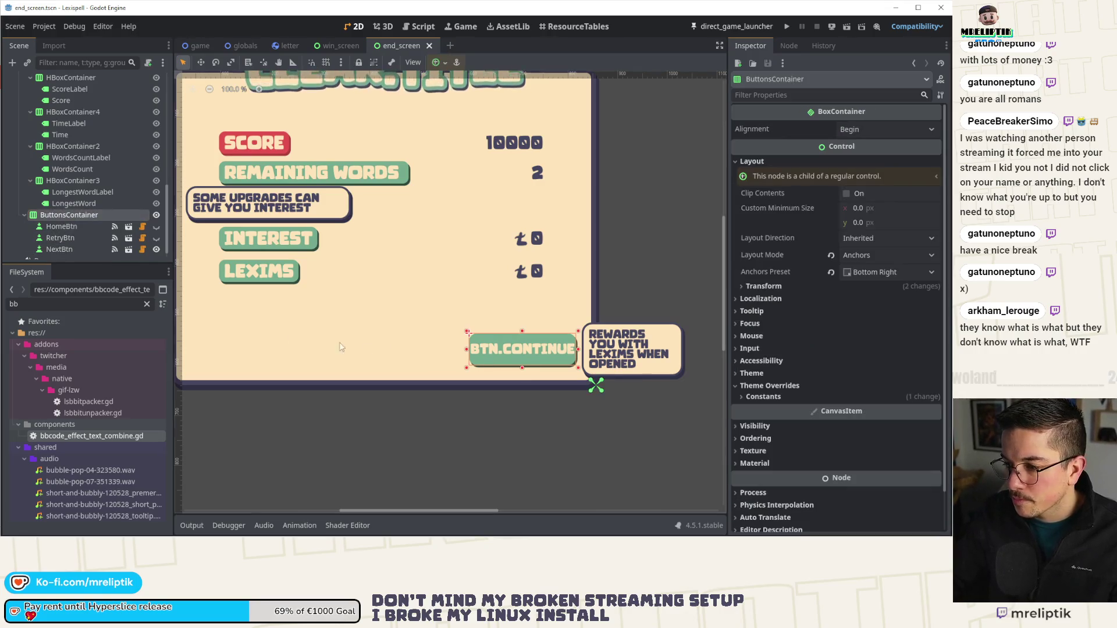
pyautogui.moveTo(467, 349); pyautogui.dragTo(441, 349)
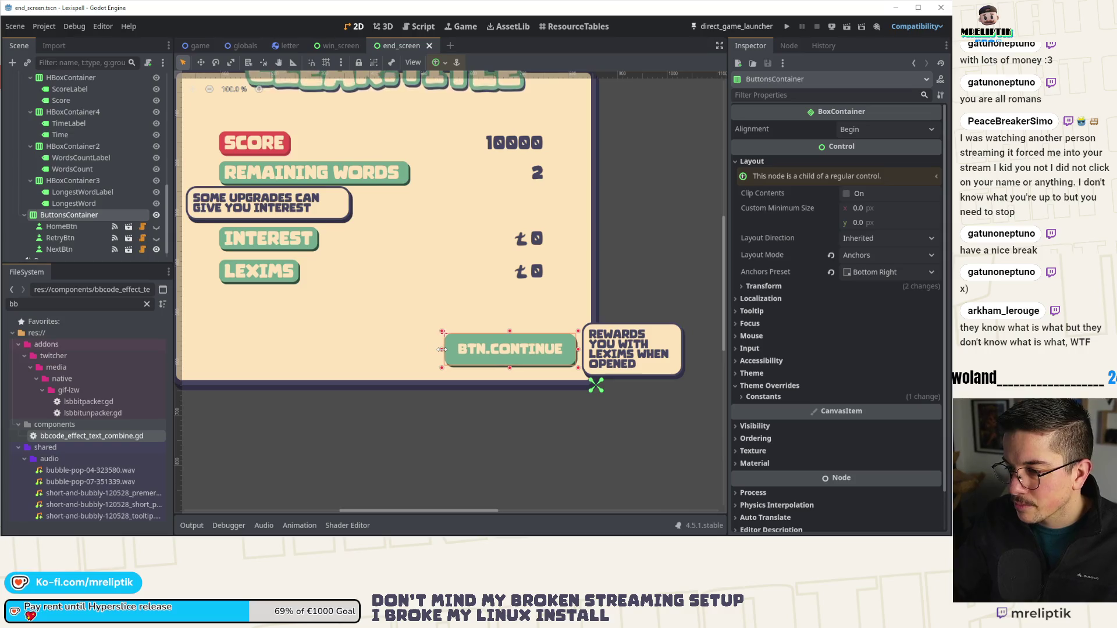
pyautogui.click(641, 299)
pyautogui.rightClick(403, 284)
pyautogui.scroll(2, 374, 229)
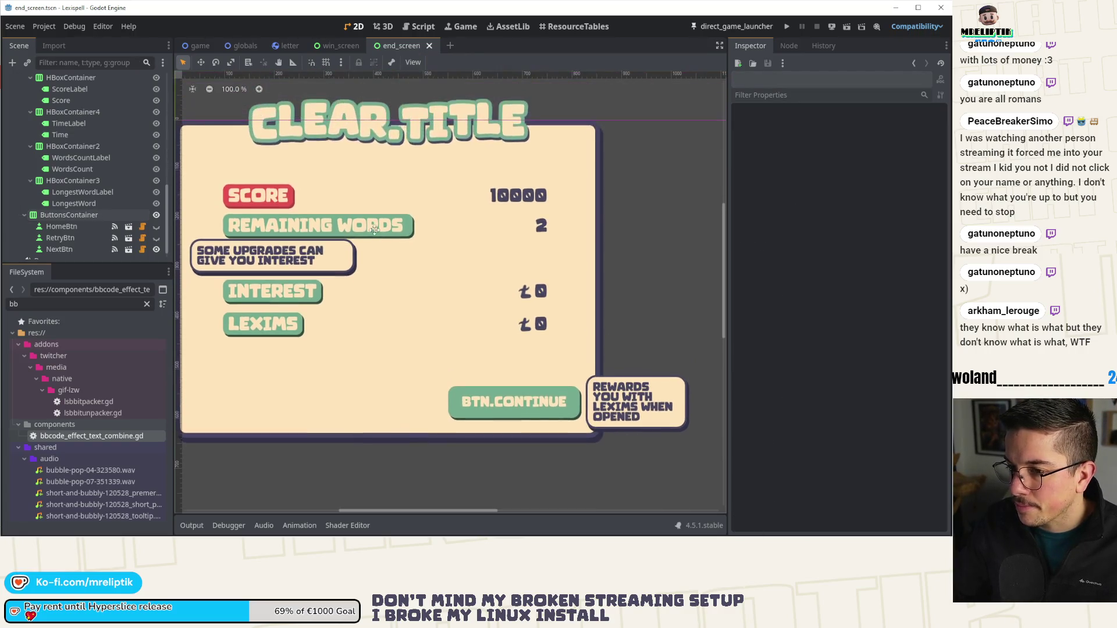
# Select the ScoreLabel node showing SCORE to bring up its Inspector properties
pyautogui.click(270, 198)
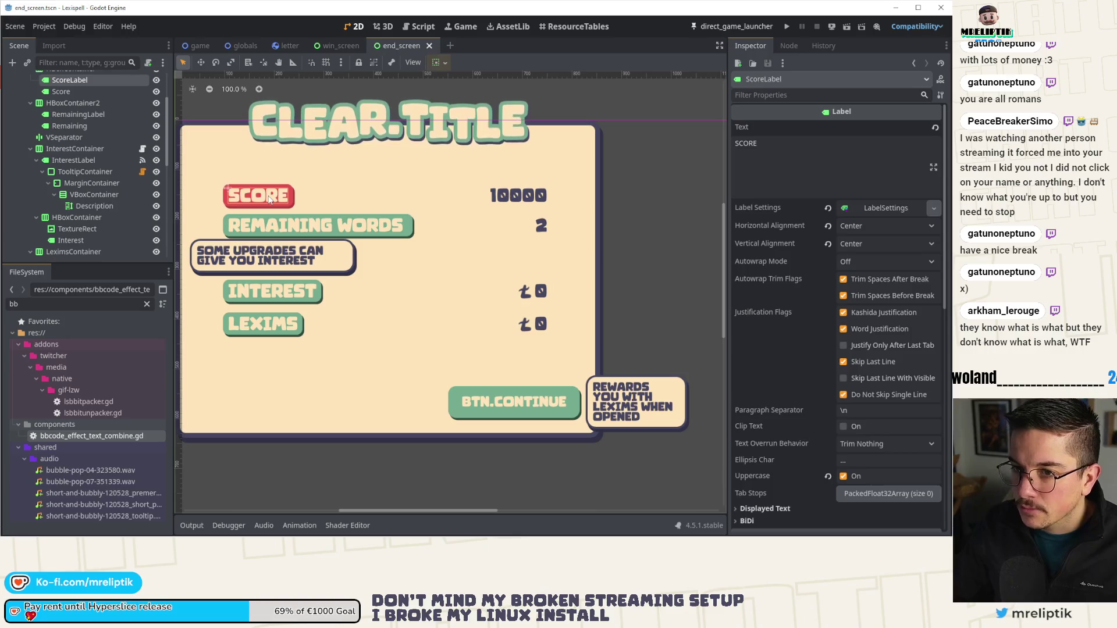
pyautogui.scroll(3, 114, 190)
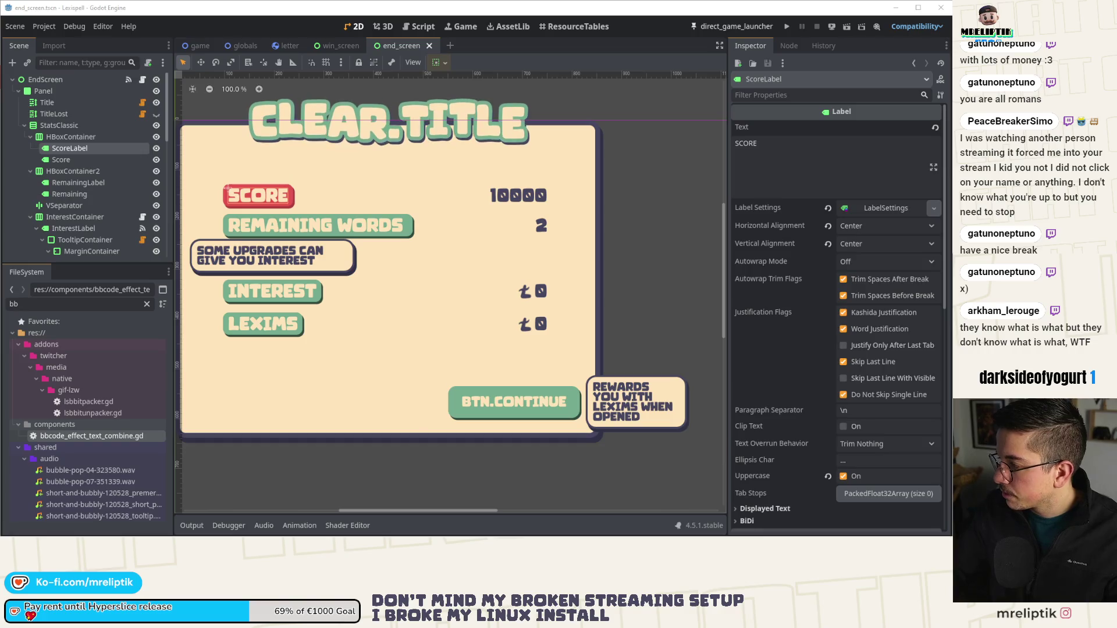
pyautogui.click(326, 232)
pyautogui.click(259, 195)
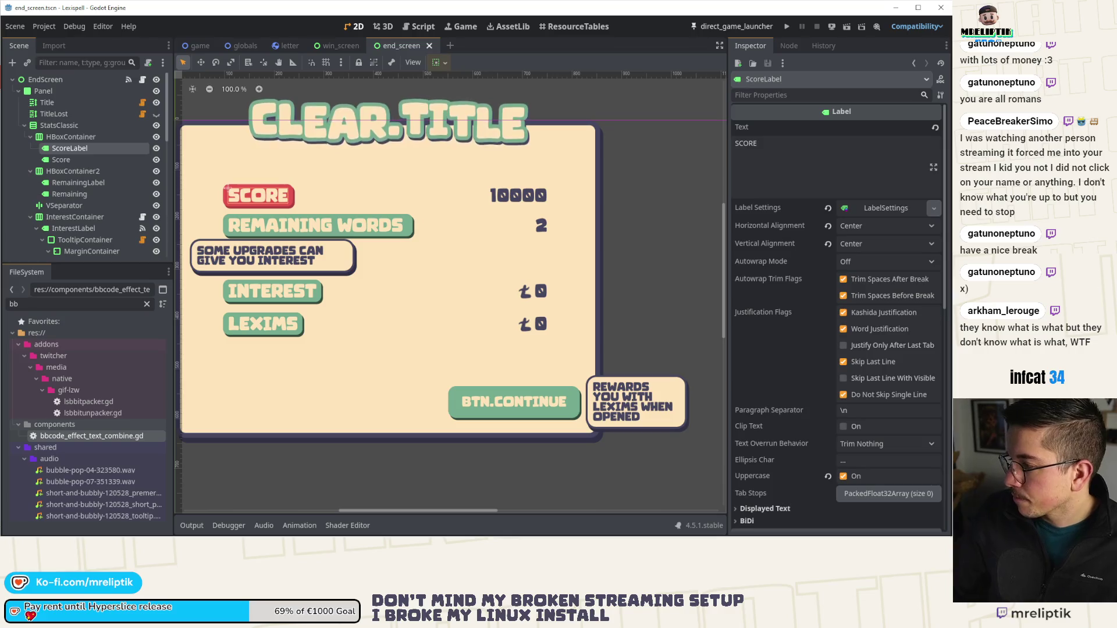
# Set ScoreLabel text to CLEAR.SCORE and RemainingLabel text to CLEAR.WORDS, then save
pyautogui.click(885, 208)
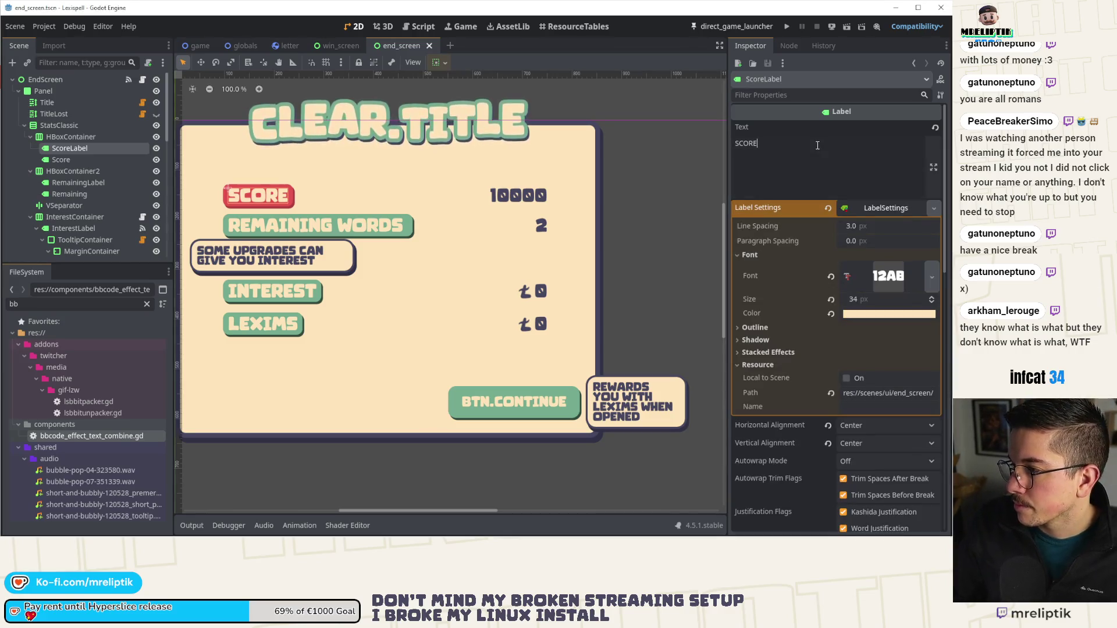
pyautogui.write('CLEAR.SCORE')
pyautogui.click(78, 183)
pyautogui.click(826, 163)
pyautogui.hotkey('ctrl', 'a')
pyautogui.press('BackSpace')
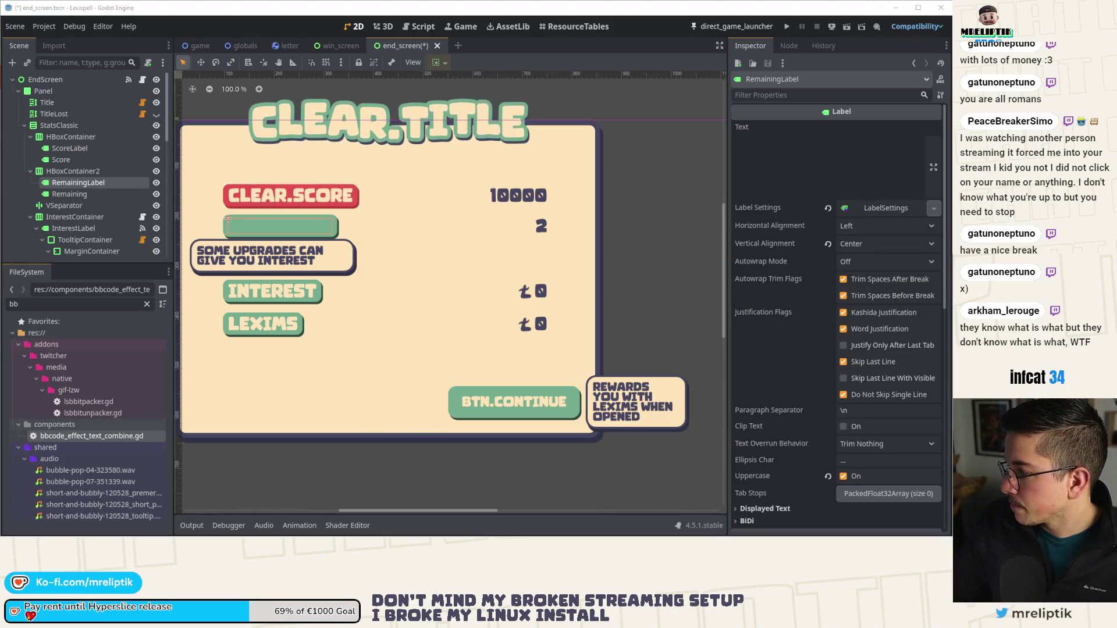
pyautogui.click(799, 140)
pyautogui.write('(758.0, 428.0)')
pyautogui.hotkey('ctrl', 'a')
pyautogui.write('CLEAR.WORDS')
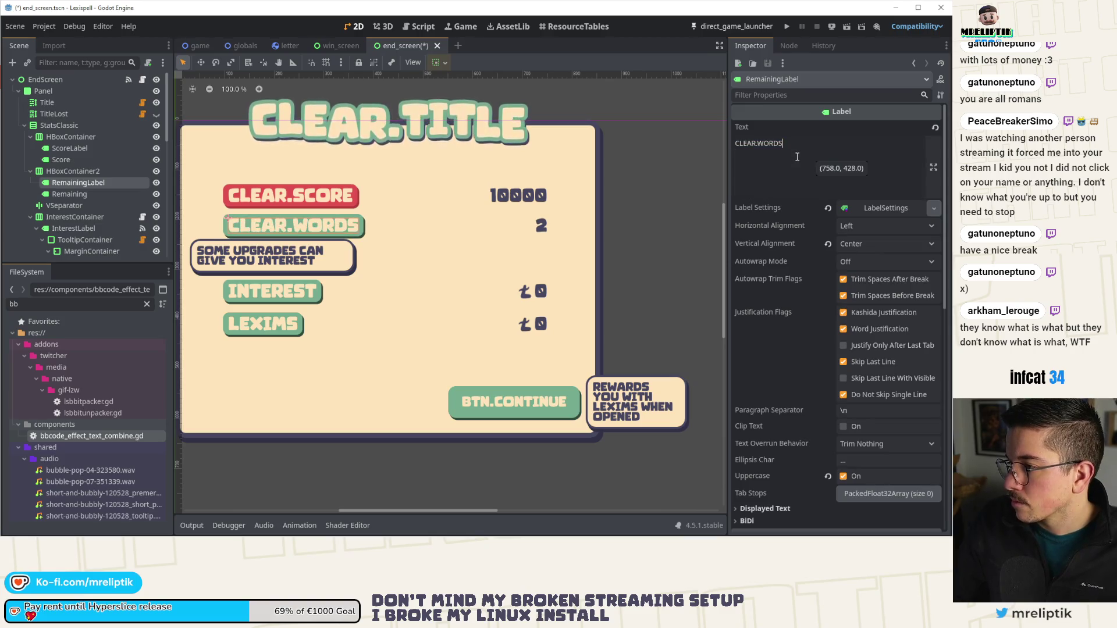
pyautogui.hotkey('ctrl', 's')
# Replace the INTEREST label text with CLEAR.INTEREST and save
pyautogui.click(73, 228)
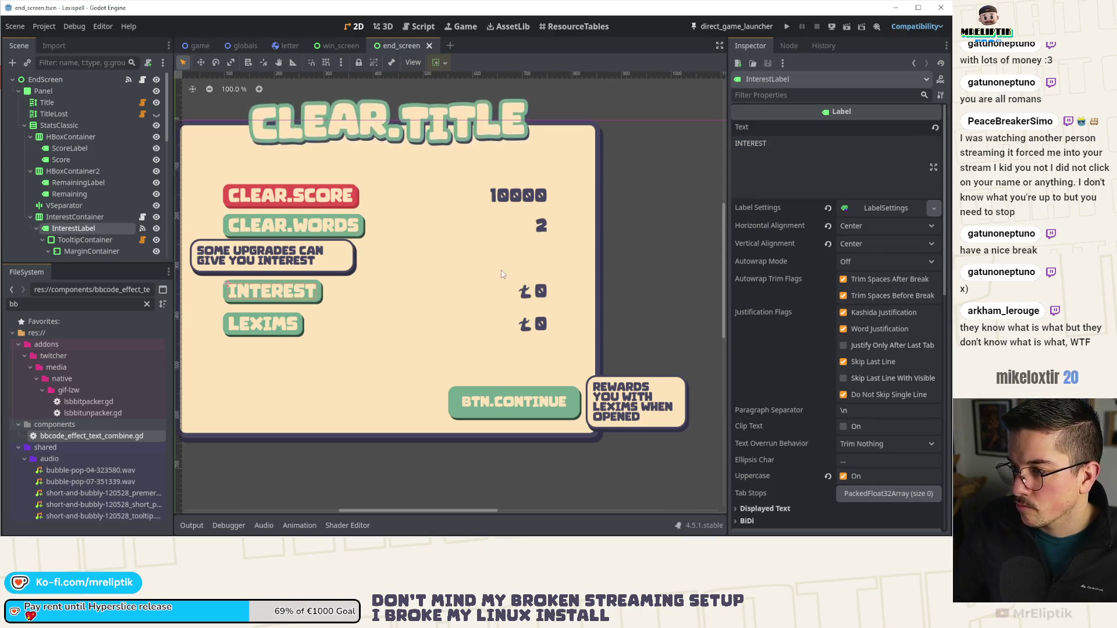
pyautogui.hotkey('ctrl', 'a')
pyautogui.press('BackSpace')
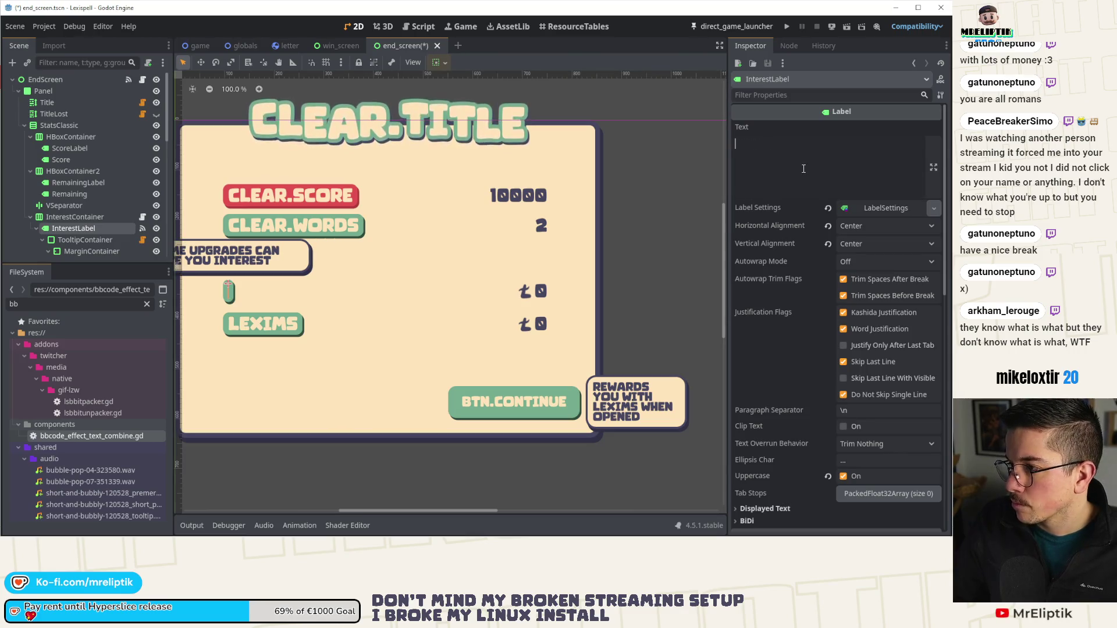
pyautogui.hotkey('ctrl', 'z')
pyautogui.press('BackSpace')
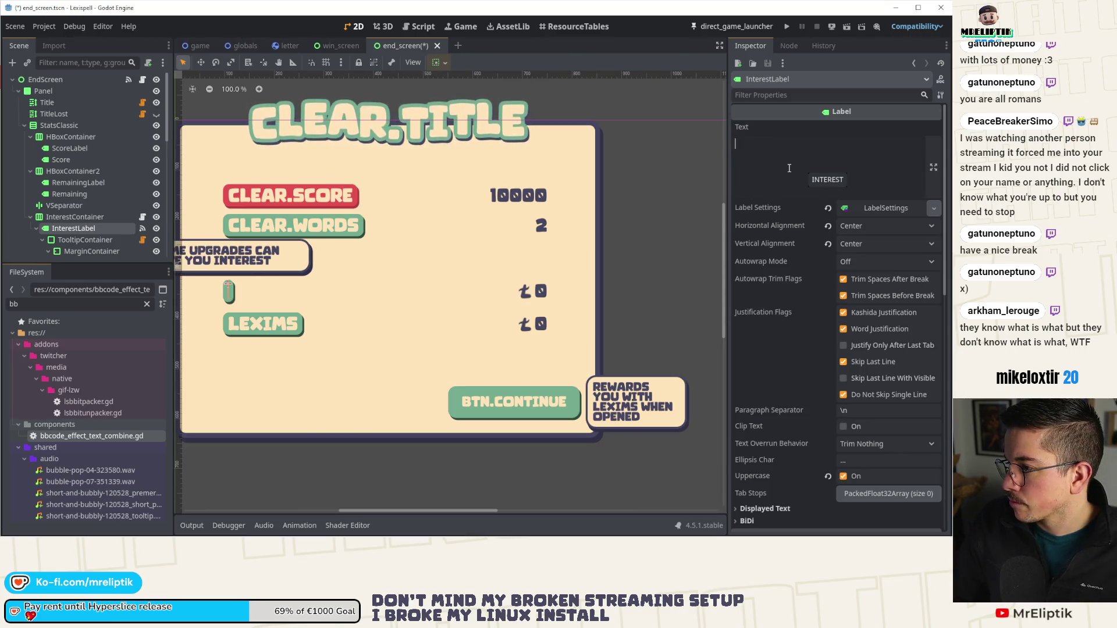
pyautogui.hotkey('alt', 'Tab')
pyautogui.hotkey('alt', 'Tab')
pyautogui.write('CLEAR.INTEREST')
pyautogui.hotkey('ctrl', 's')
# Replace the interest Description text with CLEAR.INTEREST.DESC and save
pyautogui.click(300, 263)
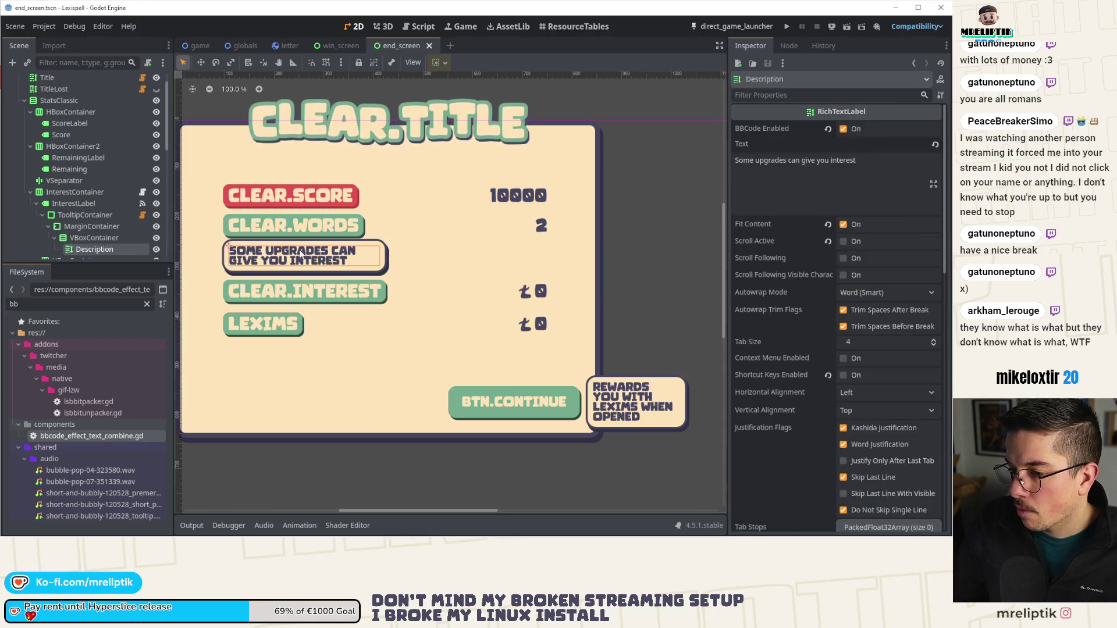
pyautogui.click(789, 162)
pyautogui.hotkey('ctrl', 'a')
pyautogui.press('BackSpace')
pyautogui.hotkey('alt', 'Tab')
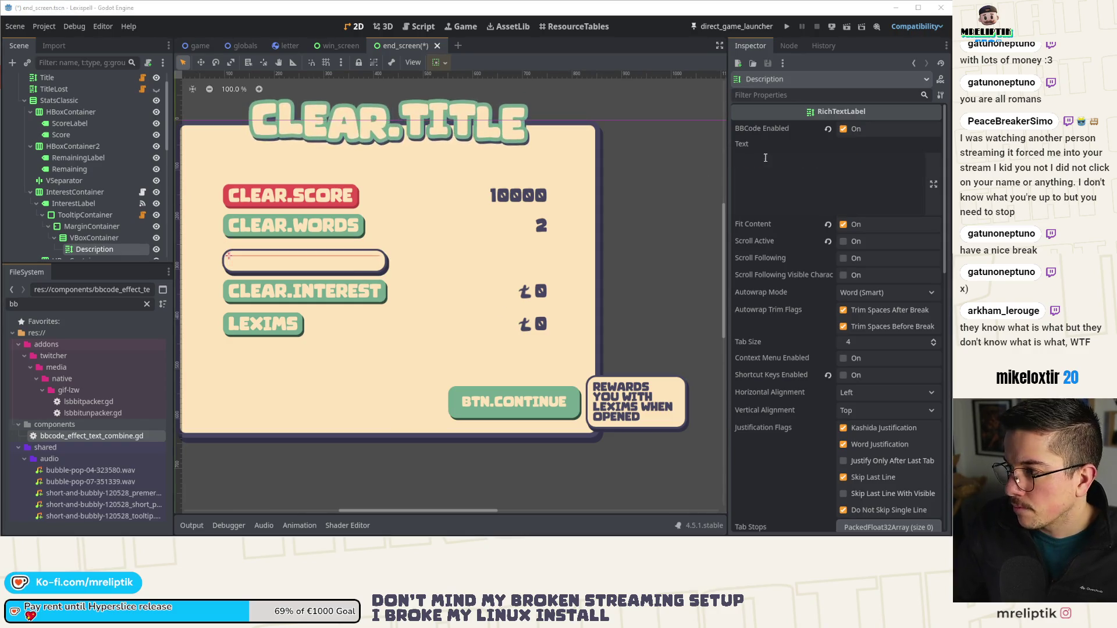
pyautogui.hotkey('alt', 'Tab')
pyautogui.write('CLEAR.INTEREST.DESC')
pyautogui.hotkey('ctrl', 's')
# Replace the LEXIMS label text with CLEAR.LEXIMS and save
pyautogui.hotkey('alt', 'Tab')
pyautogui.click(237, 335)
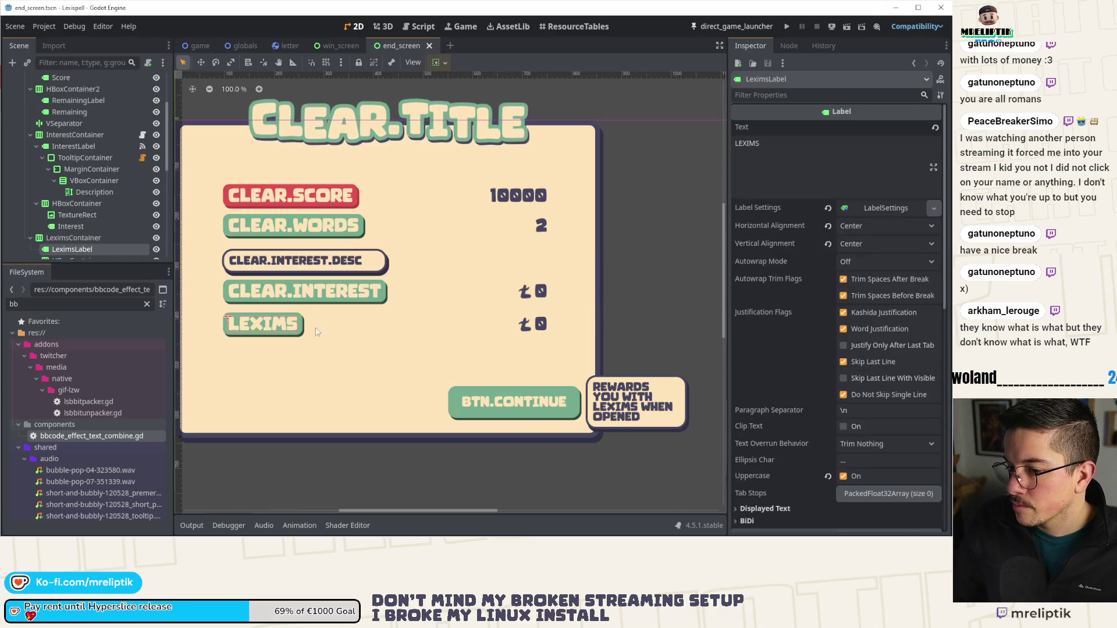
pyautogui.click(854, 172)
pyautogui.hotkey('ctrl', 'a')
pyautogui.press('BackSpace')
pyautogui.hotkey('alt', 'Tab')
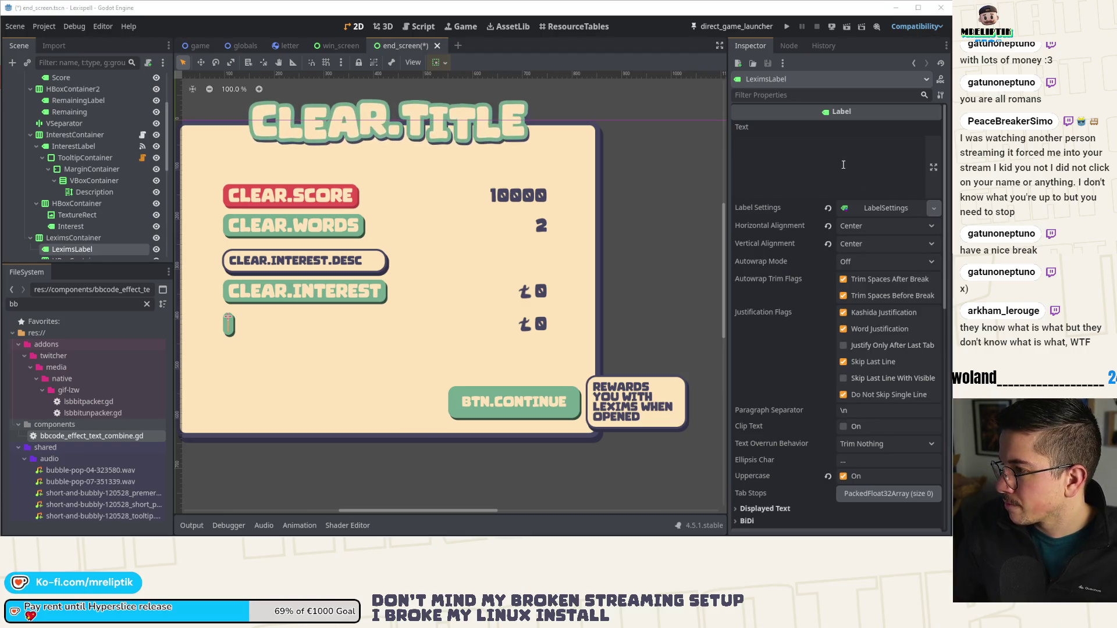
pyautogui.hotkey('alt', 'Tab')
pyautogui.write('CLEAR.LEXIMS')
pyautogui.hotkey('ctrl', 's')
pyautogui.scroll(-2, 389, 289)
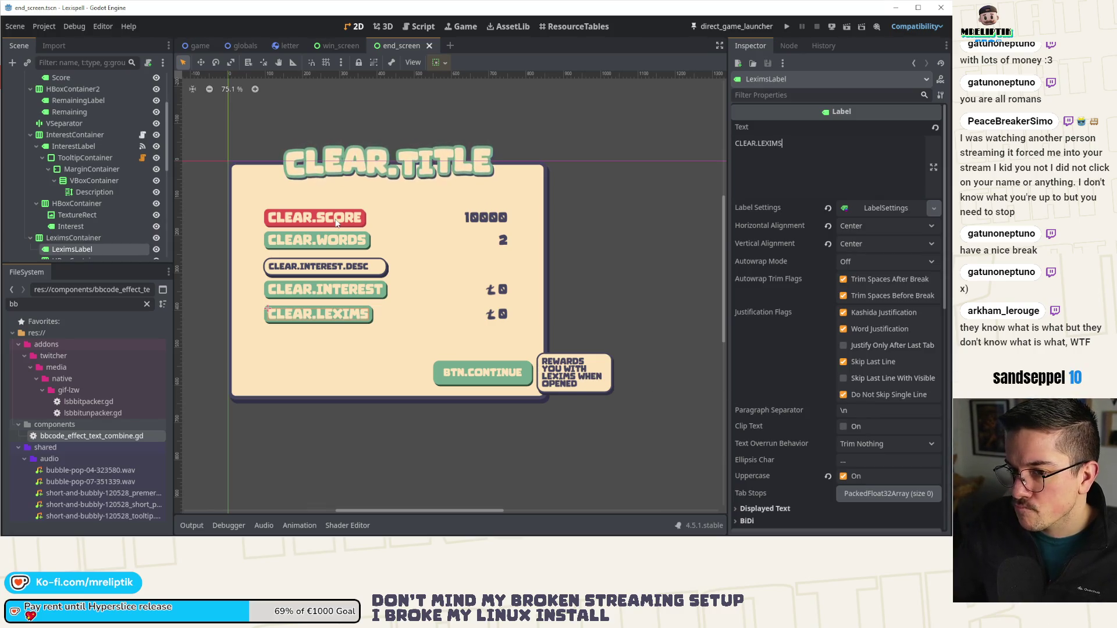
pyautogui.scroll(-5, 82, 192)
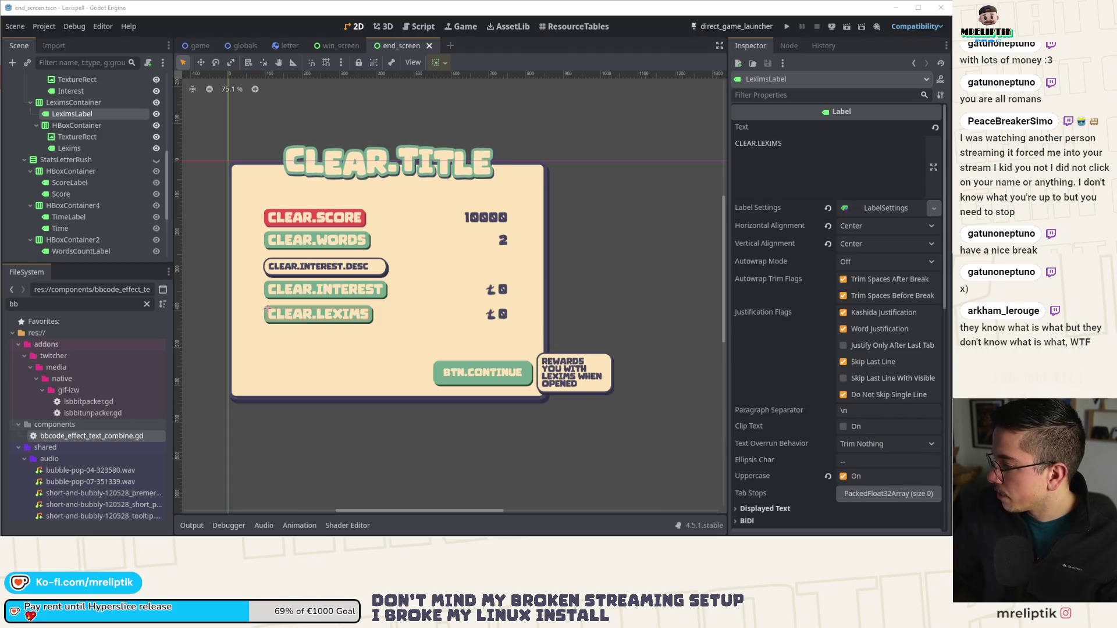
# Collapse the InterestContainer, HBoxContainer and StatsClassic branches in the Scene tree
pyautogui.click(155, 160)
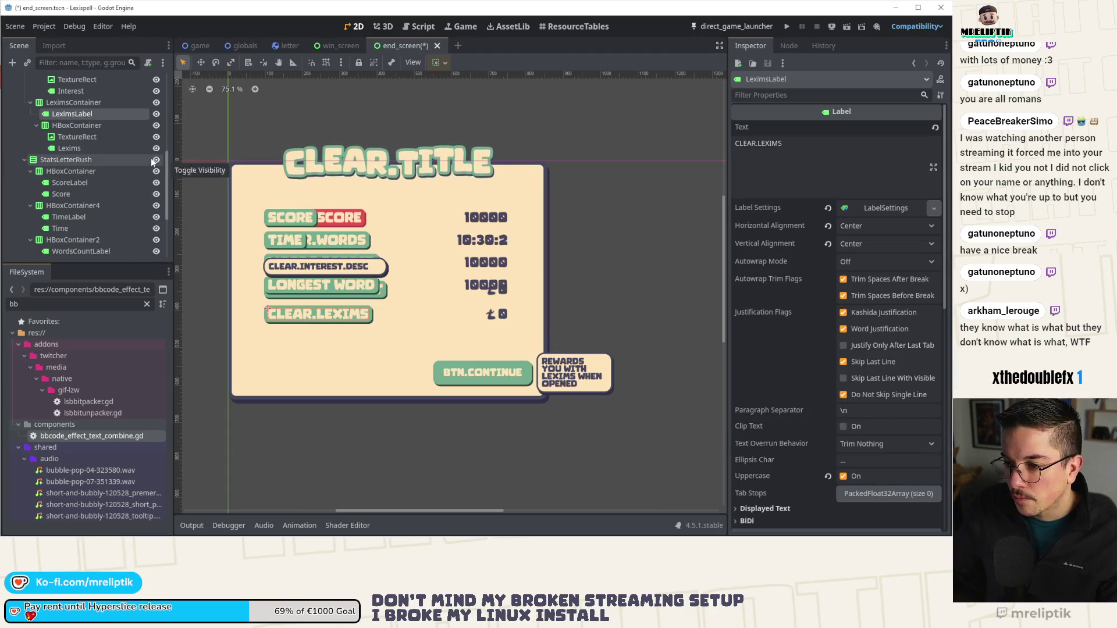
pyautogui.hotkey('ctrl', 'z')
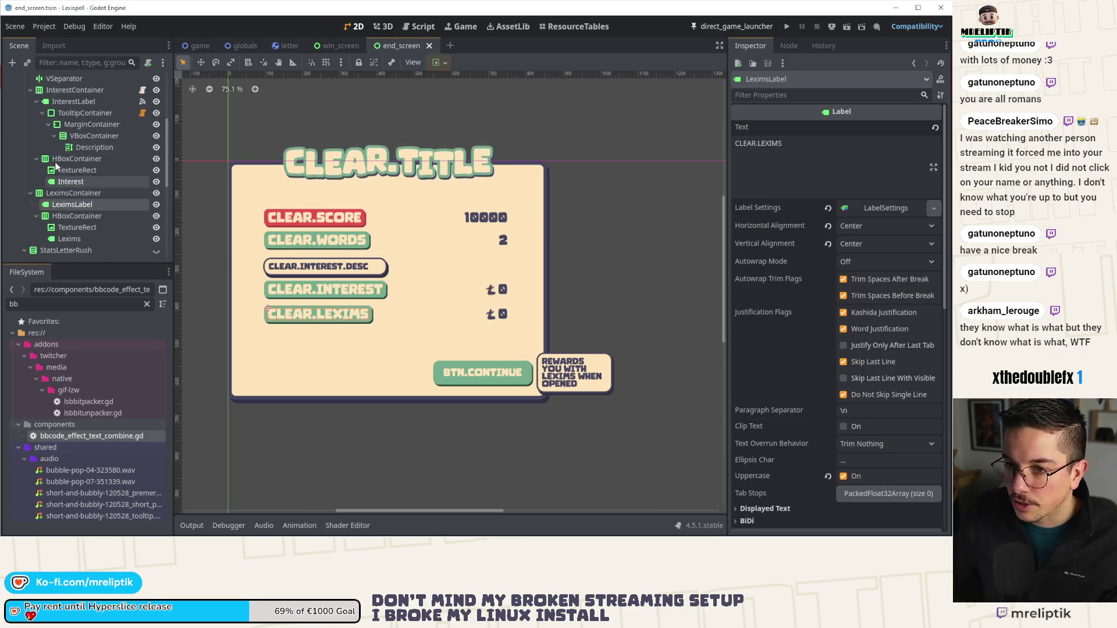
pyautogui.click(31, 180)
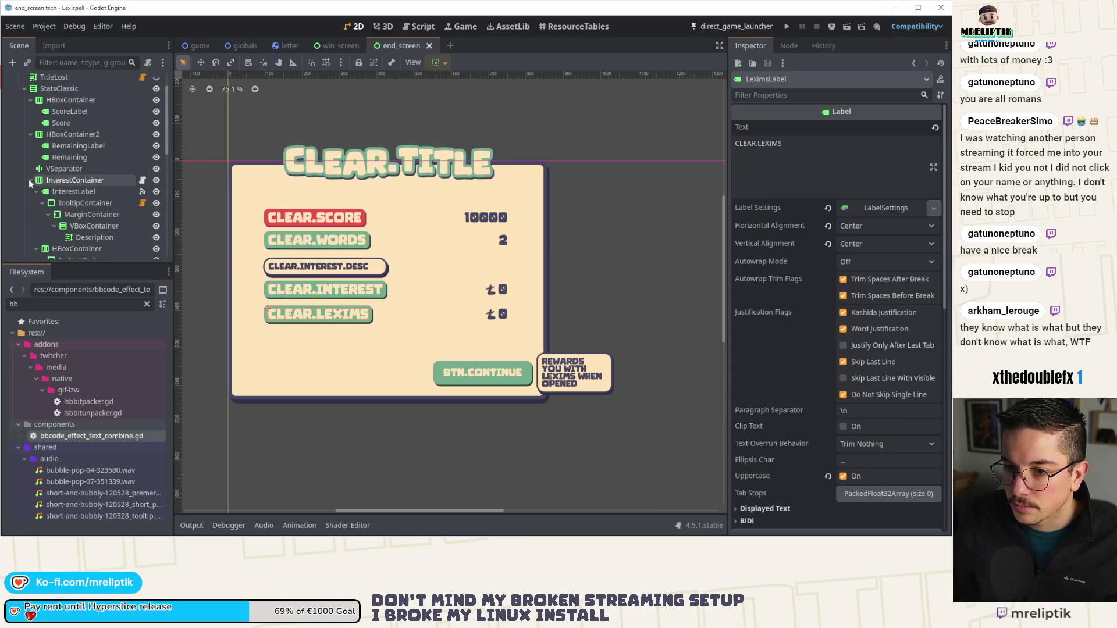
pyautogui.click(30, 100)
pyautogui.click(23, 89)
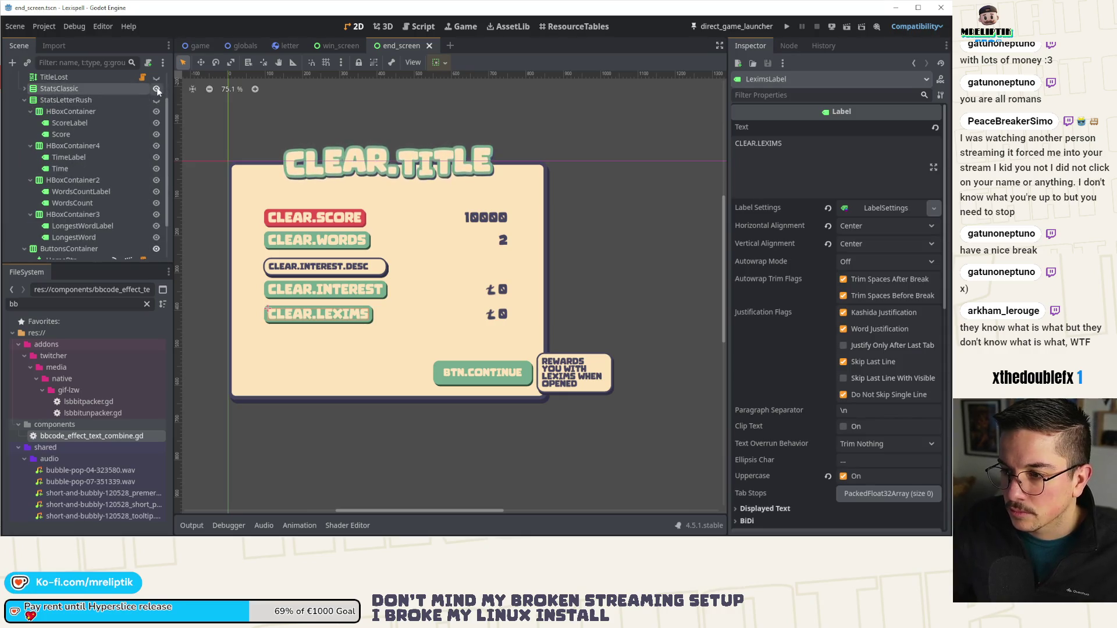
# Turn StatsClassic's visibility off, save, and make StatsLetterRush visible
pyautogui.click(23, 89)
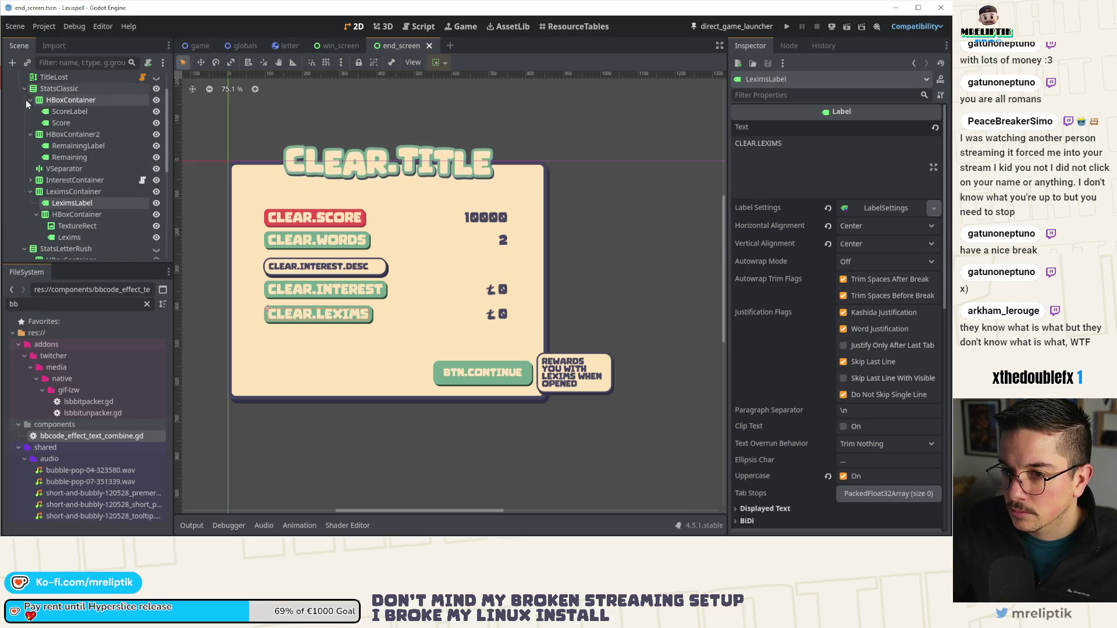
pyautogui.click(26, 100)
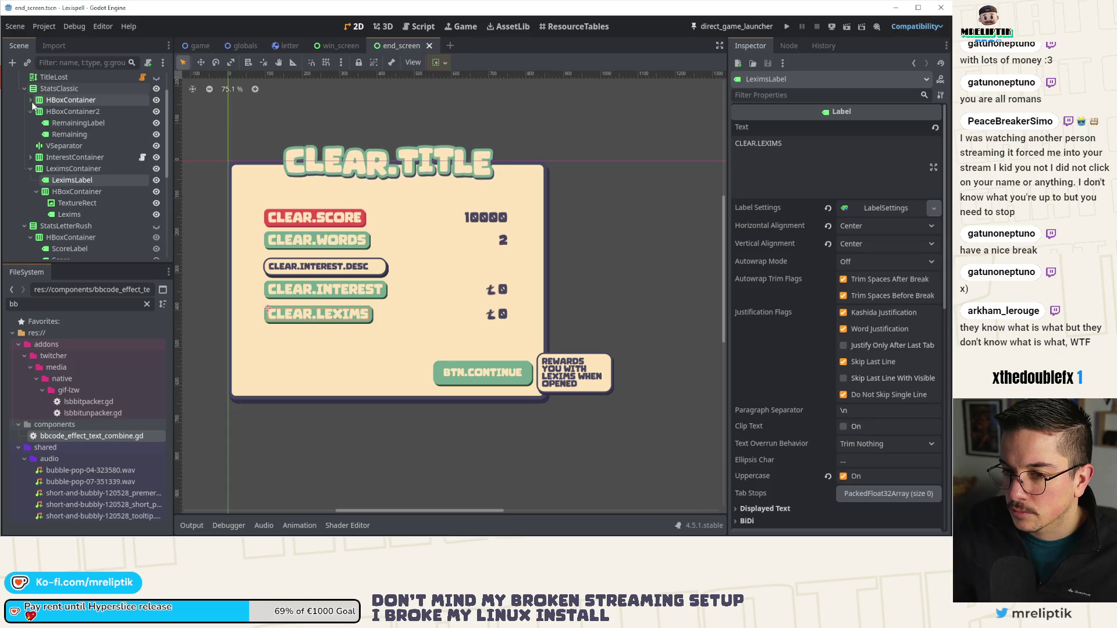
pyautogui.click(156, 89)
pyautogui.click(154, 91)
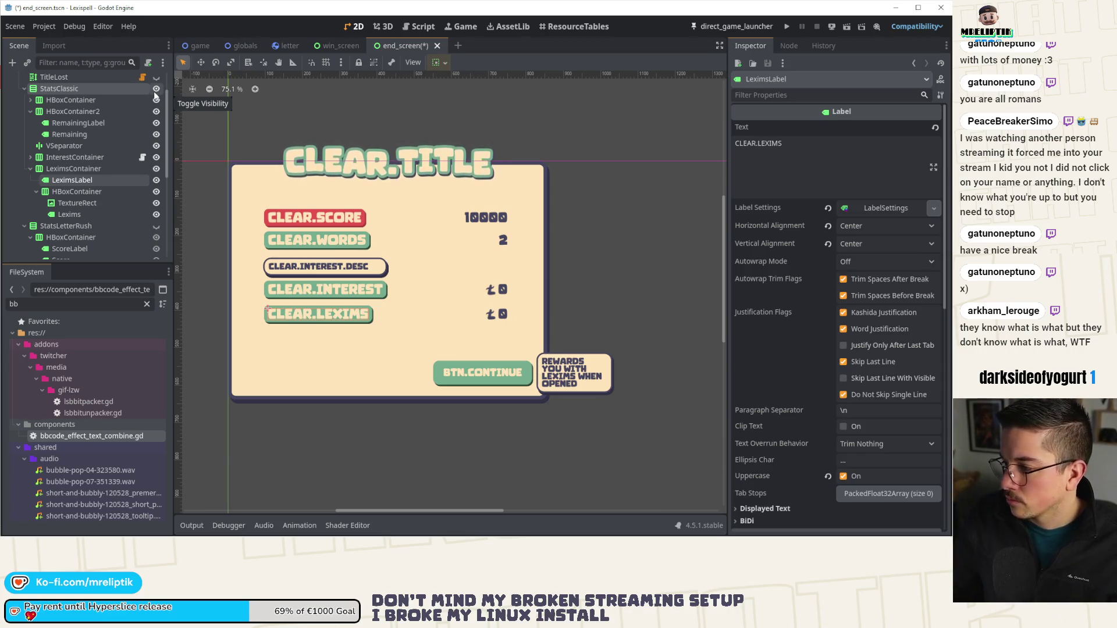
pyautogui.click(155, 92)
pyautogui.hotkey('ctrl', 's')
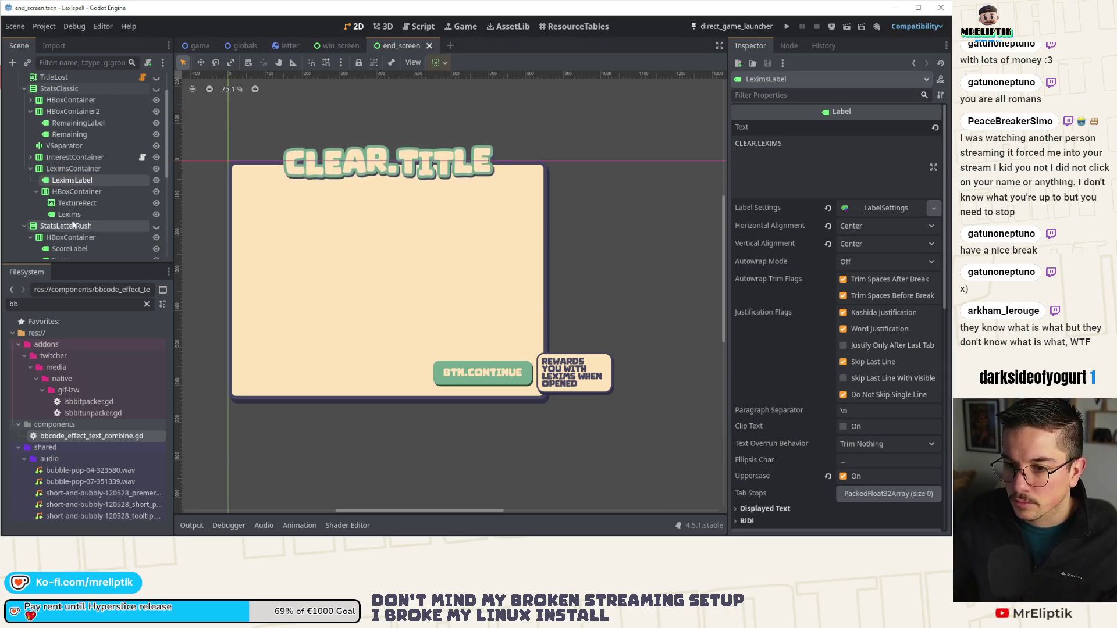
pyautogui.click(62, 226)
pyautogui.click(156, 226)
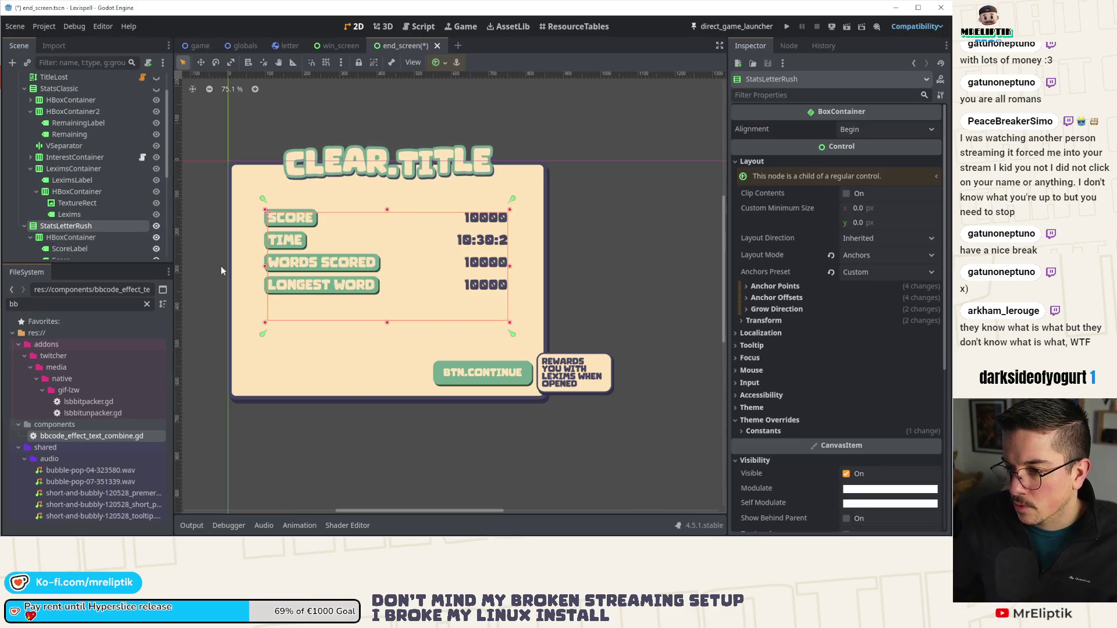
# Set the Letter Rush ScoreLabel text to CLEAR.SCORE and the TimeLabel text to CLEAR.TME
pyautogui.click(297, 218)
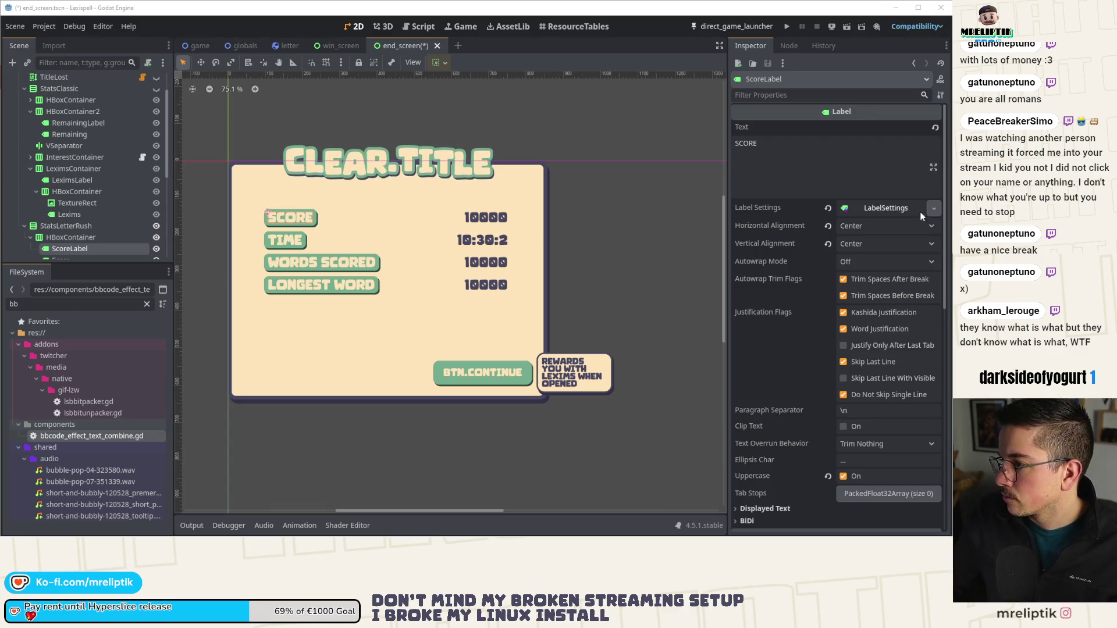
pyautogui.click(756, 143)
pyautogui.hotkey('ctrl', 'a')
pyautogui.write('CLEAR.SCORE')
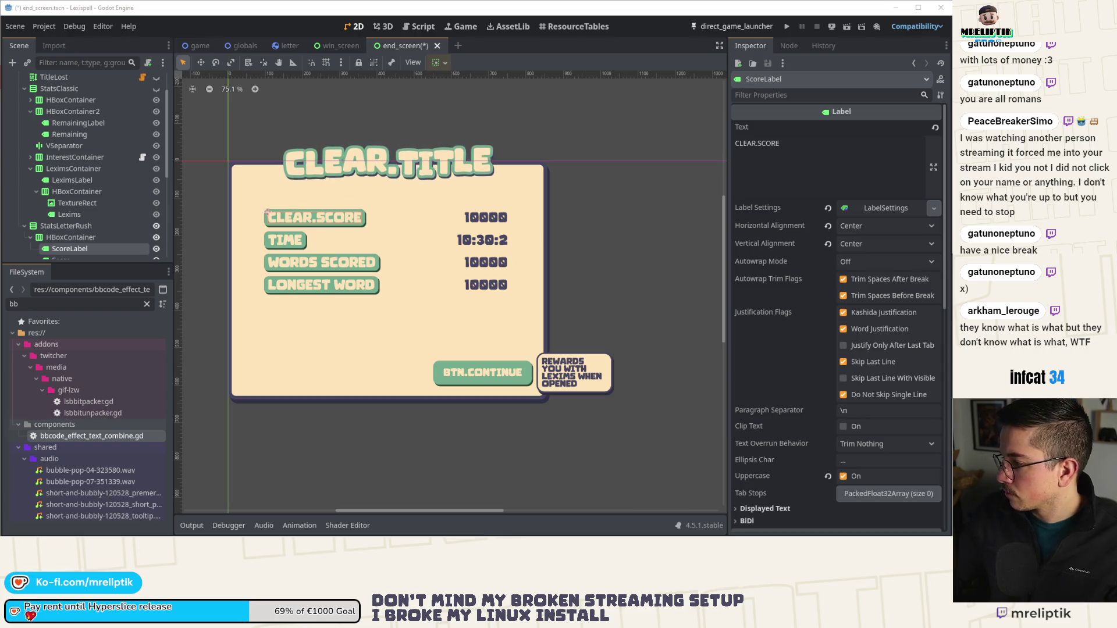
pyautogui.click(316, 250)
pyautogui.write('CLEAR.TME')
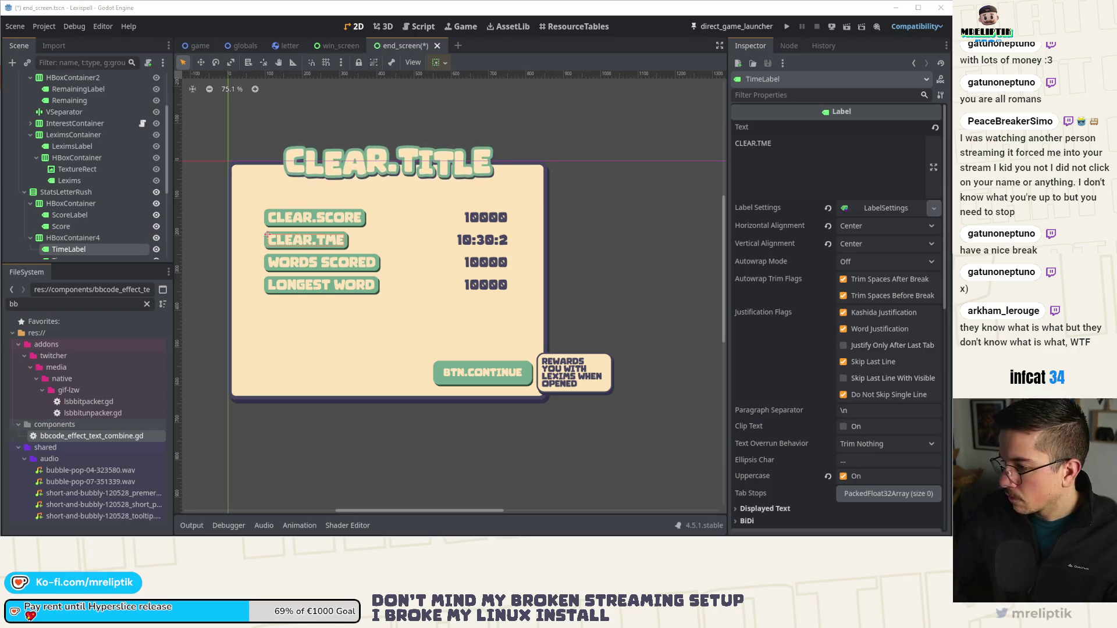
# Replace the WordsCountLabel text with CLEAR.SCORED, clearing the LongestWordLabel's LONGEST WORD text
pyautogui.click(316, 267)
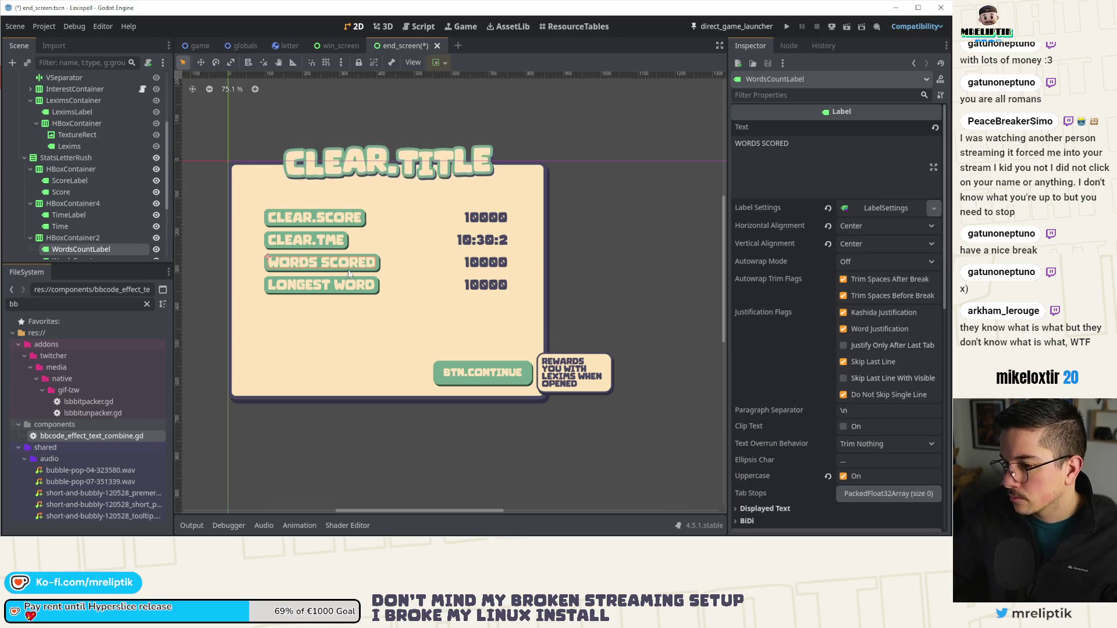
pyautogui.click(792, 173)
pyautogui.hotkey('ctrl', 'a')
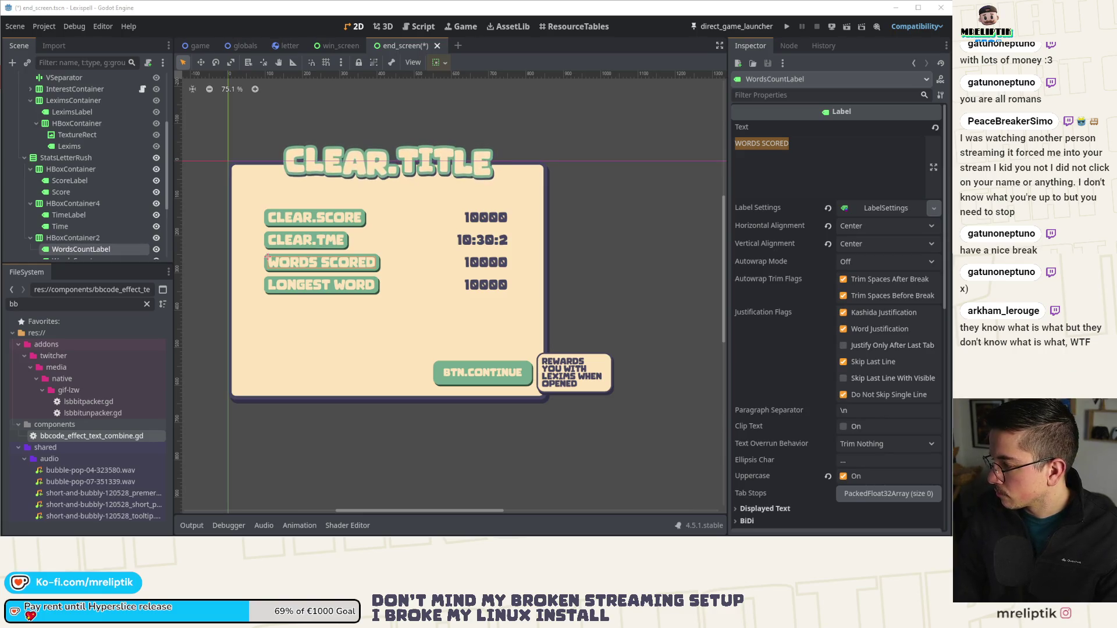
pyautogui.press('Down')
pyautogui.press('Down')
pyautogui.press('Down')
pyautogui.click(812, 167)
pyautogui.hotkey('ctrl', 'a')
pyautogui.press('BackSpace')
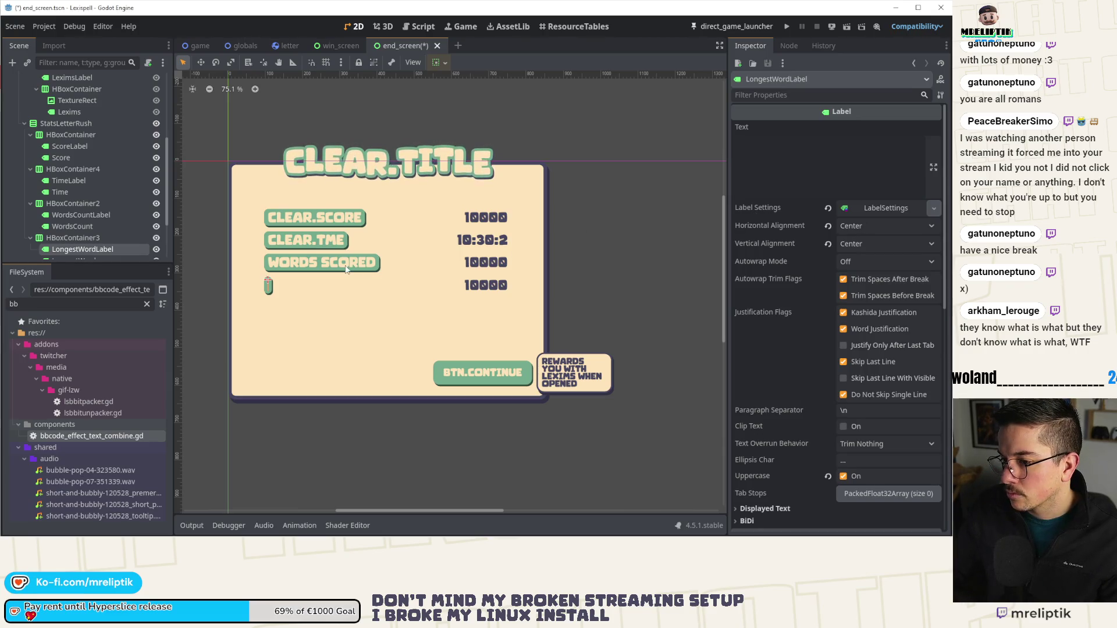
pyautogui.click(326, 262)
pyautogui.click(827, 163)
pyautogui.hotkey('ctrl', 'a')
pyautogui.write('CLEAR.SCORED')
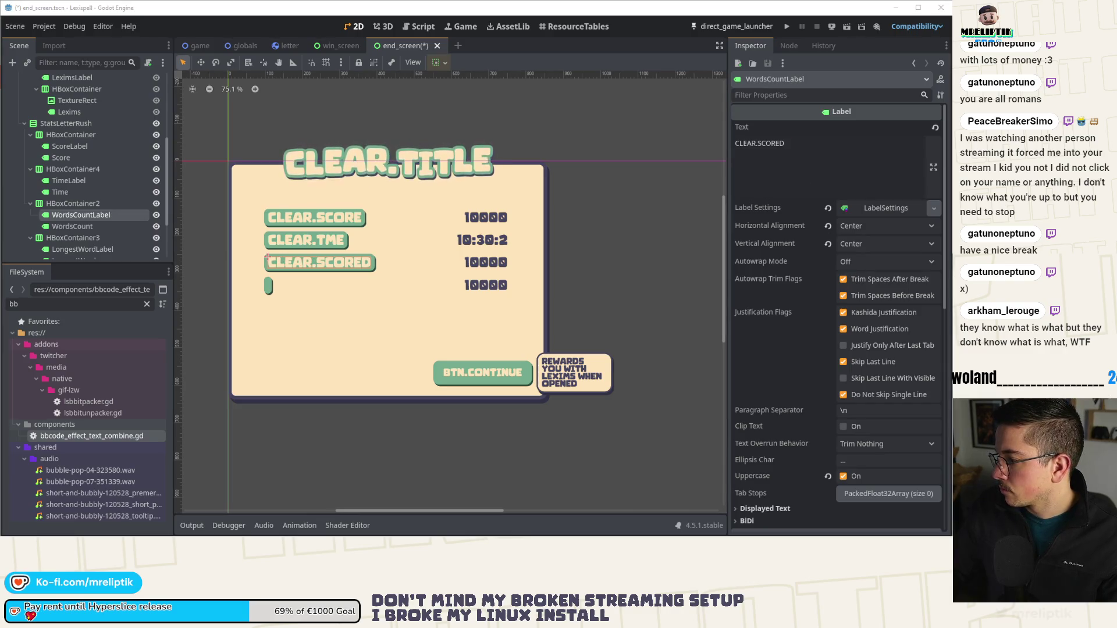
# Set the LongestWordLabel text to CLEAR.LONGEST and save the scene
pyautogui.click(268, 293)
pyautogui.click(271, 292)
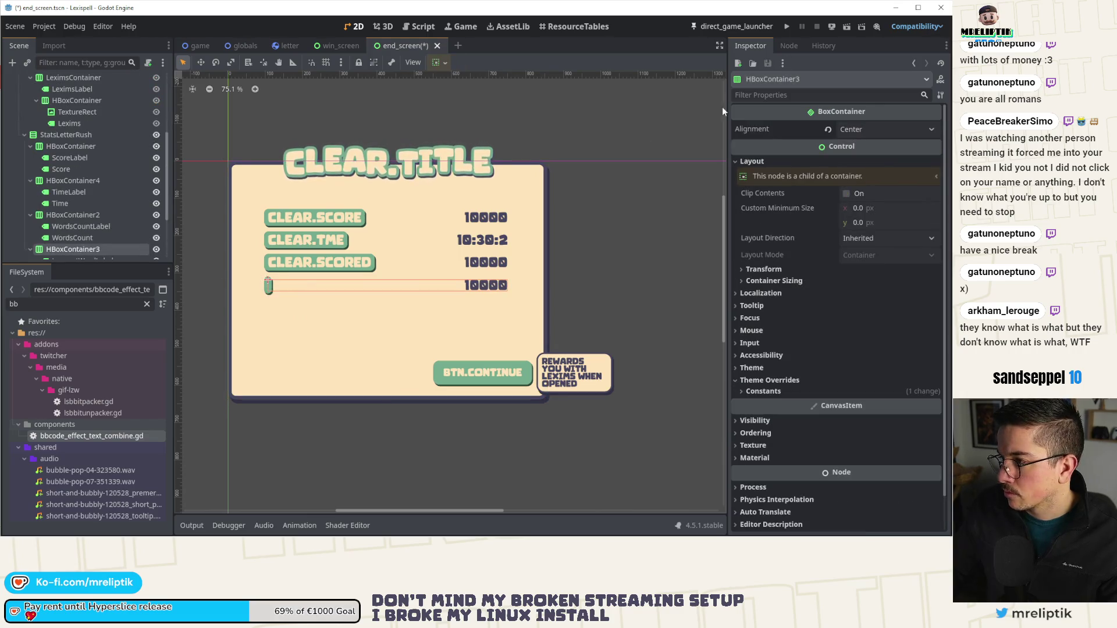
pyautogui.scroll(-1, 81, 233)
pyautogui.click(82, 233)
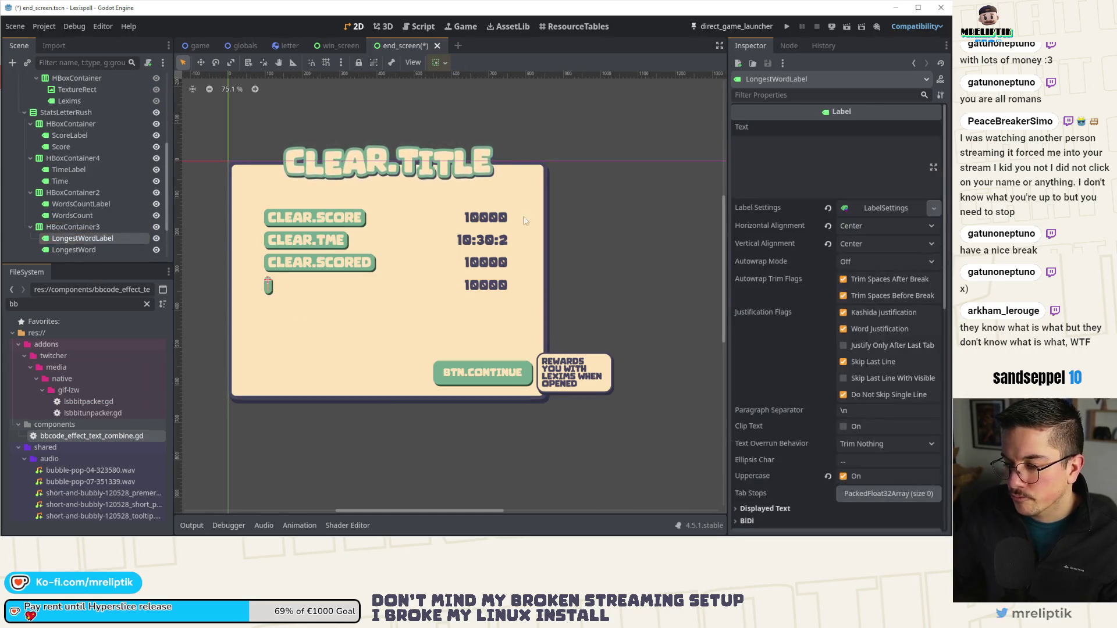
pyautogui.click(818, 165)
pyautogui.write('CLEAR.LONGEST')
pyautogui.hotkey('ctrl', 's')
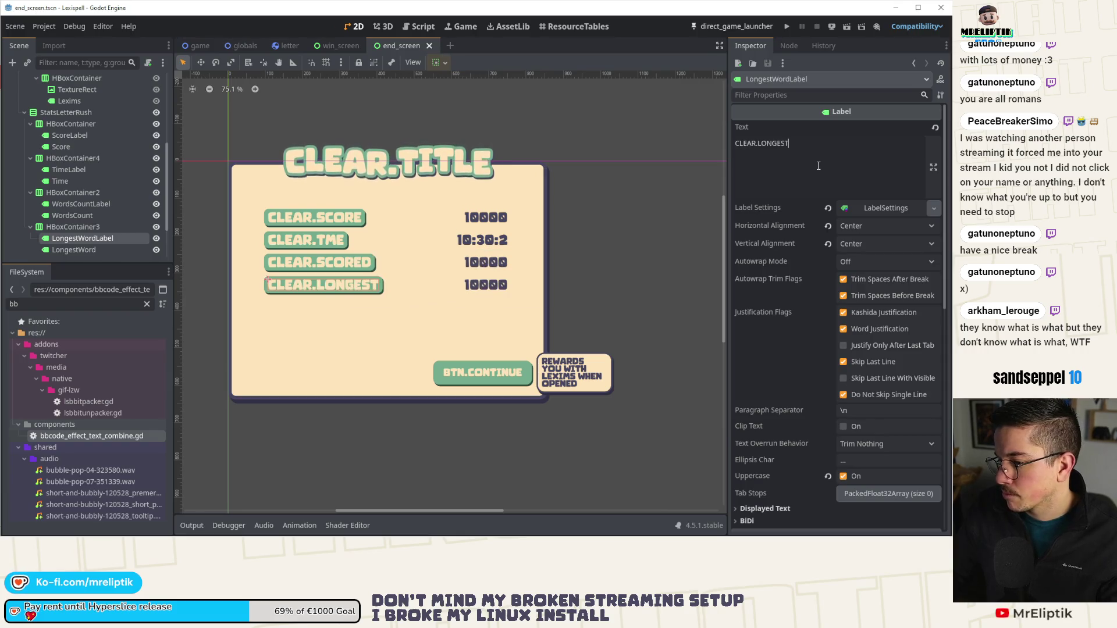
# Hide the StatsLetterRush rows, make StatsClassic visible again, and save the end screen
pyautogui.scroll(2, 116, 174)
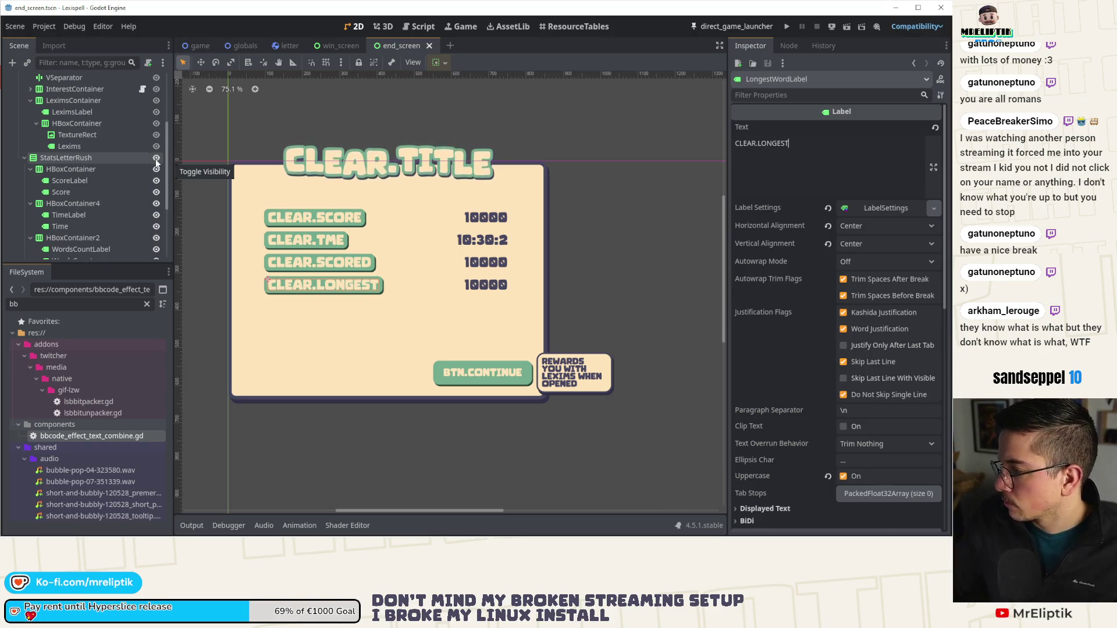
pyautogui.click(156, 162)
pyautogui.scroll(4, 65, 189)
pyautogui.click(156, 126)
pyautogui.hotkey('ctrl', 's')
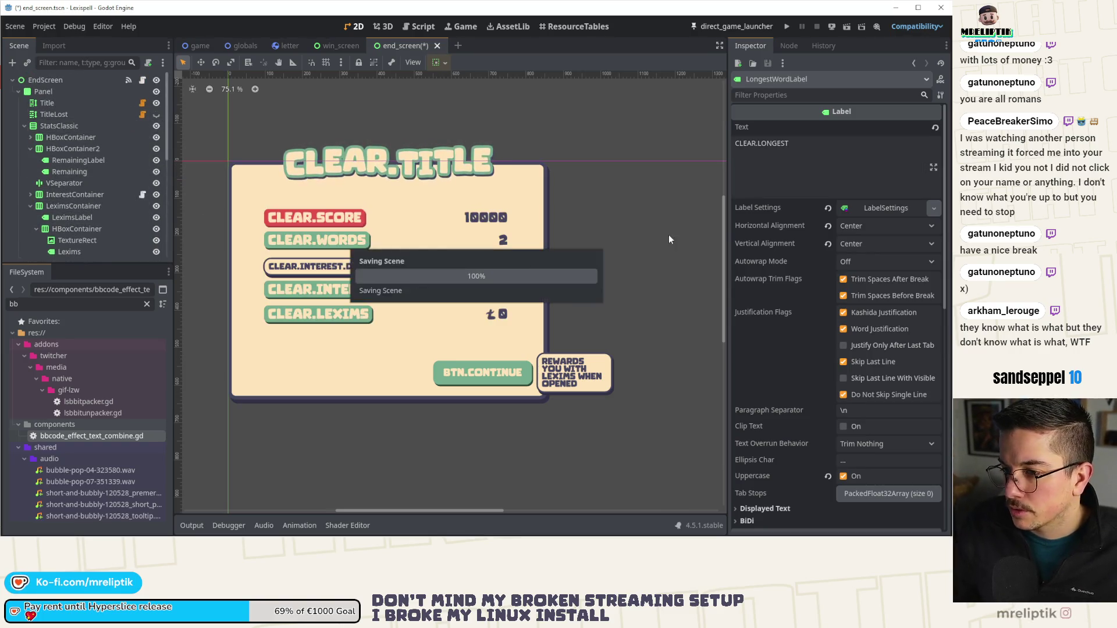
# In the localization sheet, enter French translations SCORE, MOTS RESTANTS and INTERET
pyautogui.hotkey('alt', 'Tab')
pyautogui.scroll(-4, 454, 284)
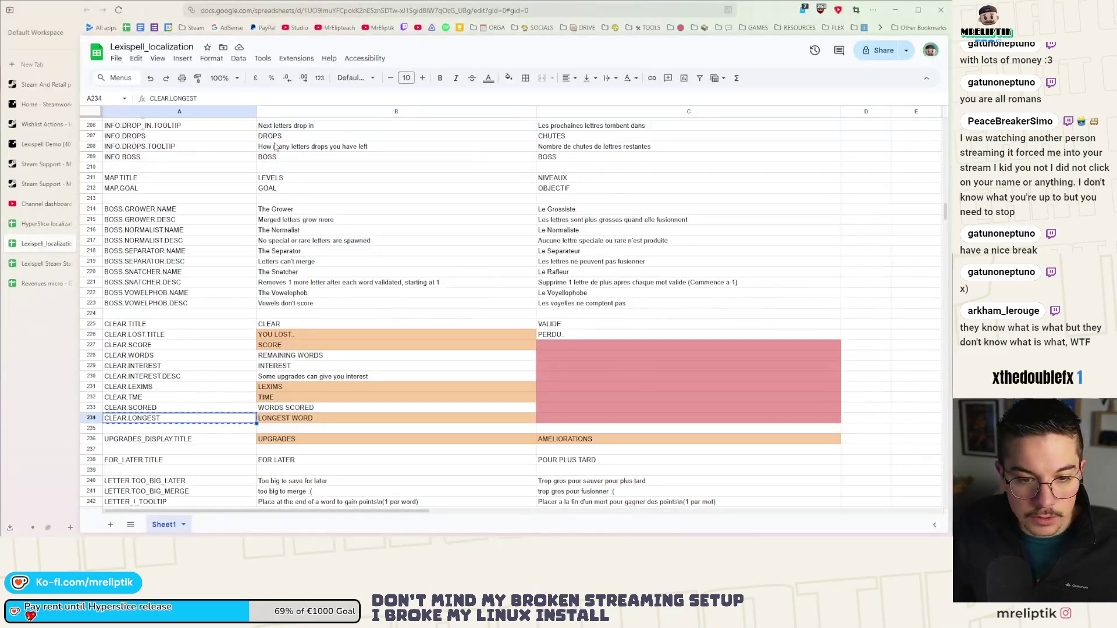
pyautogui.scroll(-1, 454, 284)
pyautogui.click(589, 301)
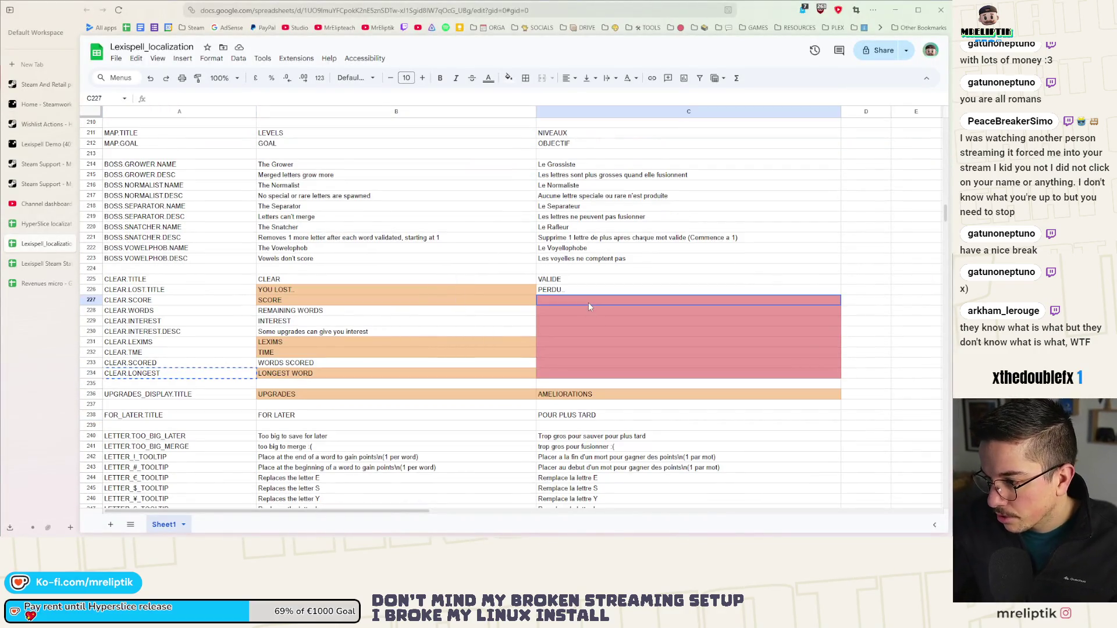
pyautogui.write('score')
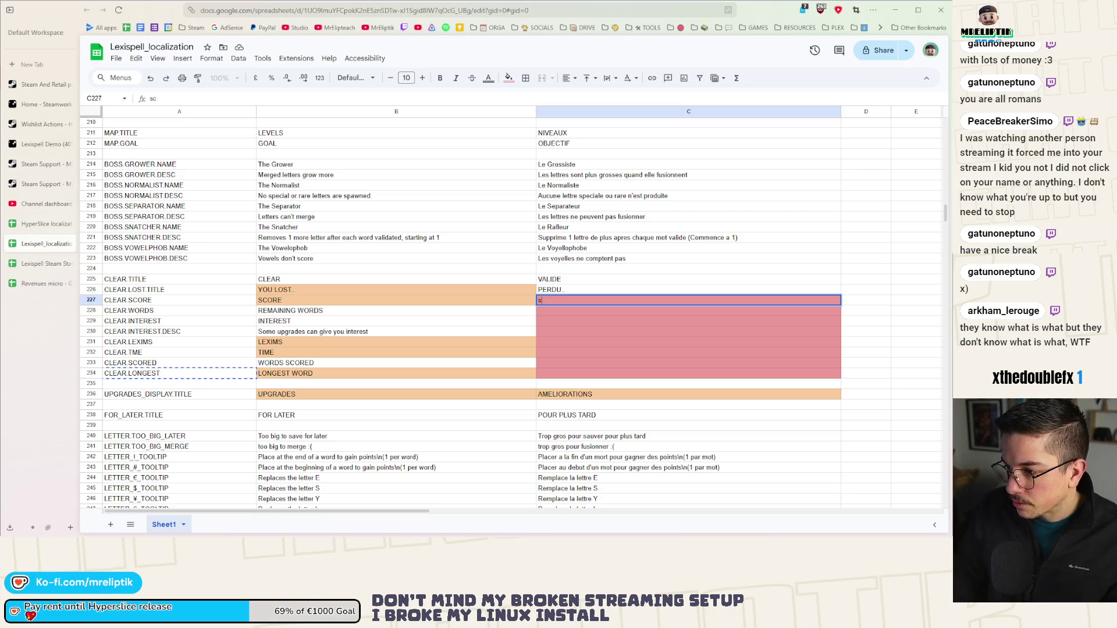
pyautogui.press('Return')
pyautogui.write('MOTS RESTANTS')
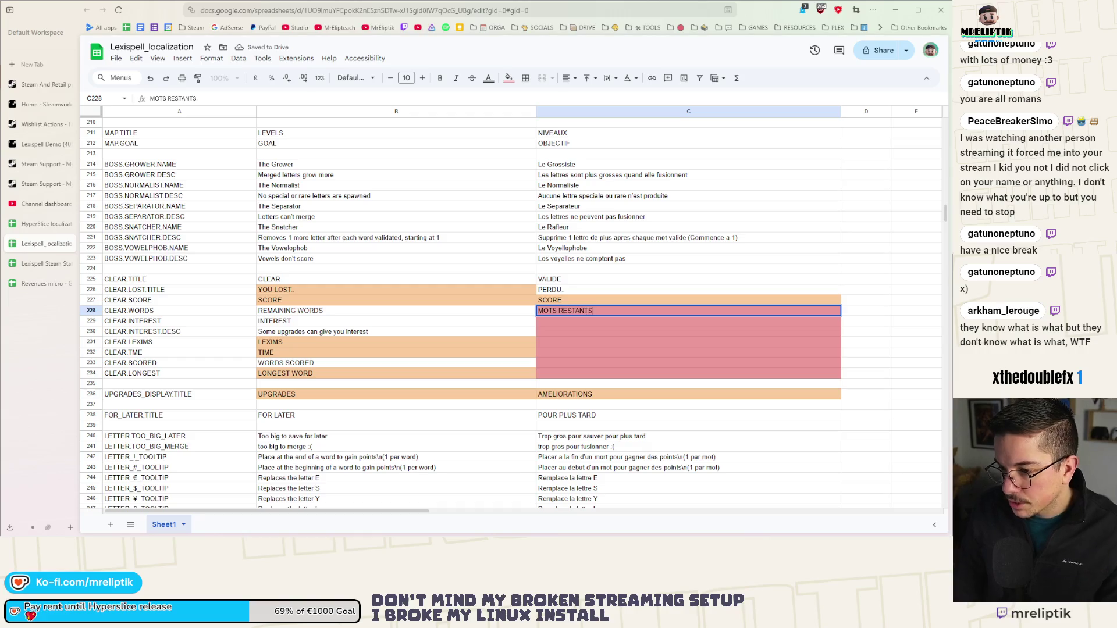
pyautogui.press('Return')
pyautogui.write('INTERET')
pyautogui.press('Return')
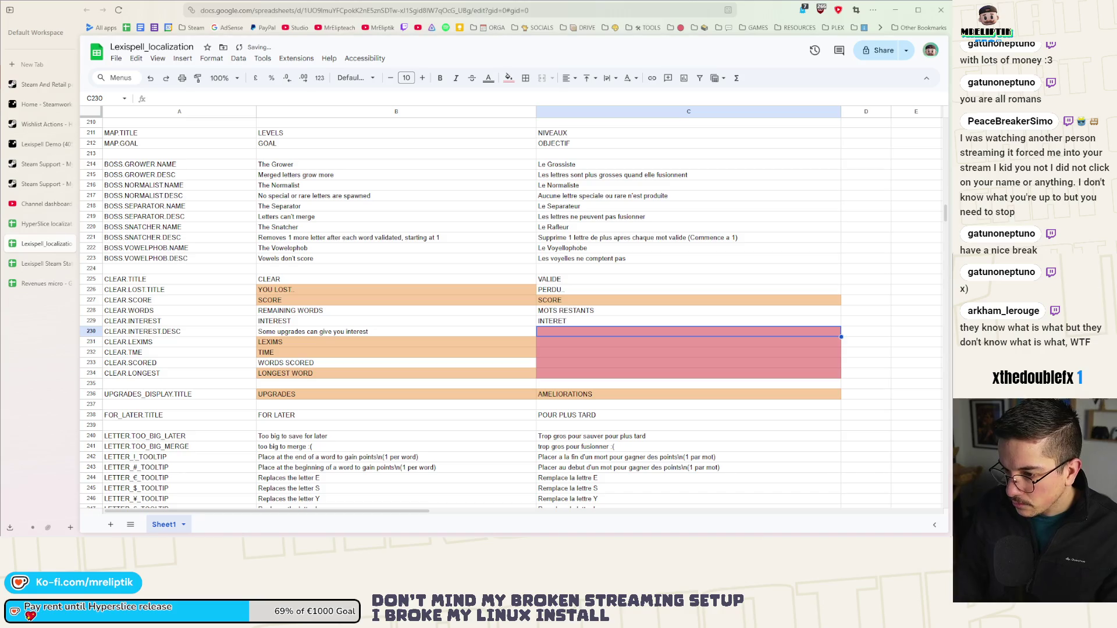
# Enter the French translation of the interest upgrade description
pyautogui.write('cERTAINS')
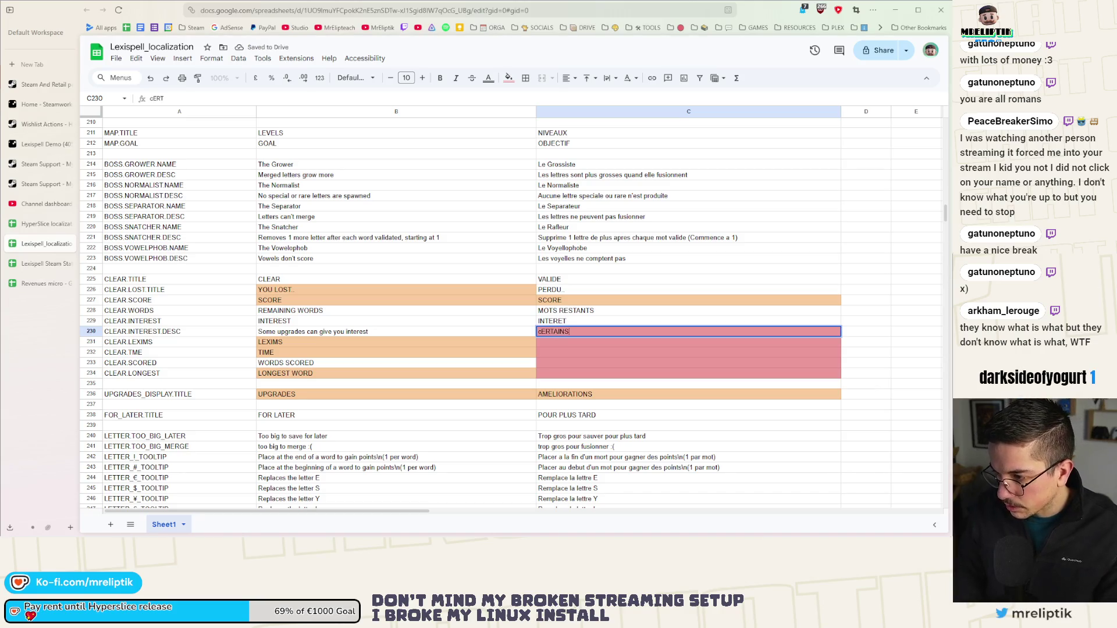
pyautogui.press('BackSpace')
pyautogui.press('BackSpace')
pyautogui.press('BackSpace')
pyautogui.write('C')
pyautogui.press('capslock')
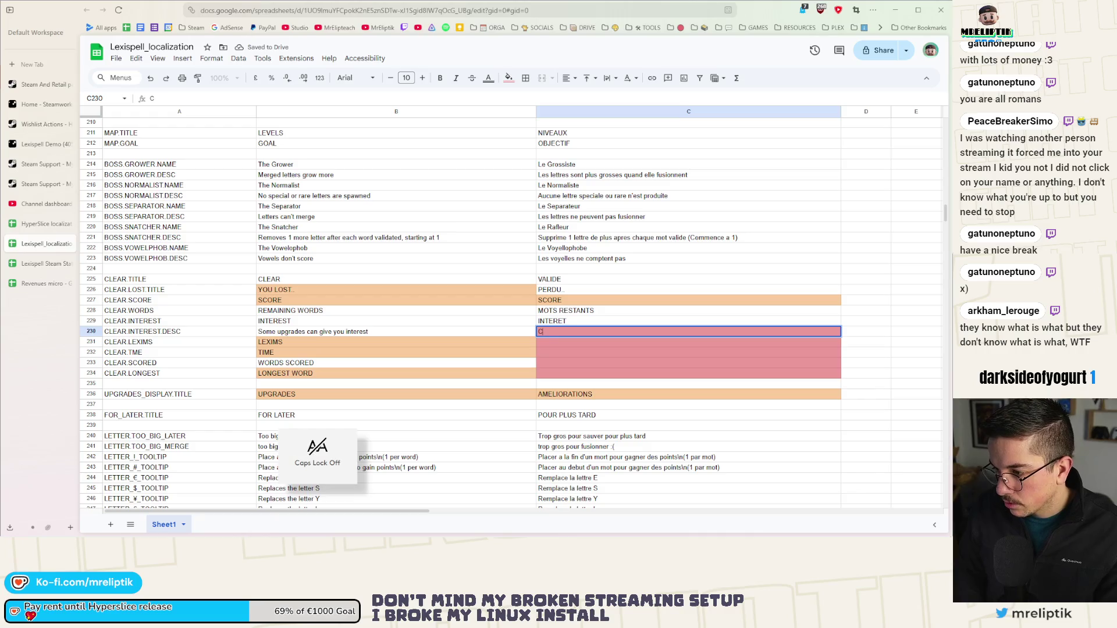
pyautogui.write('inaaines ém')
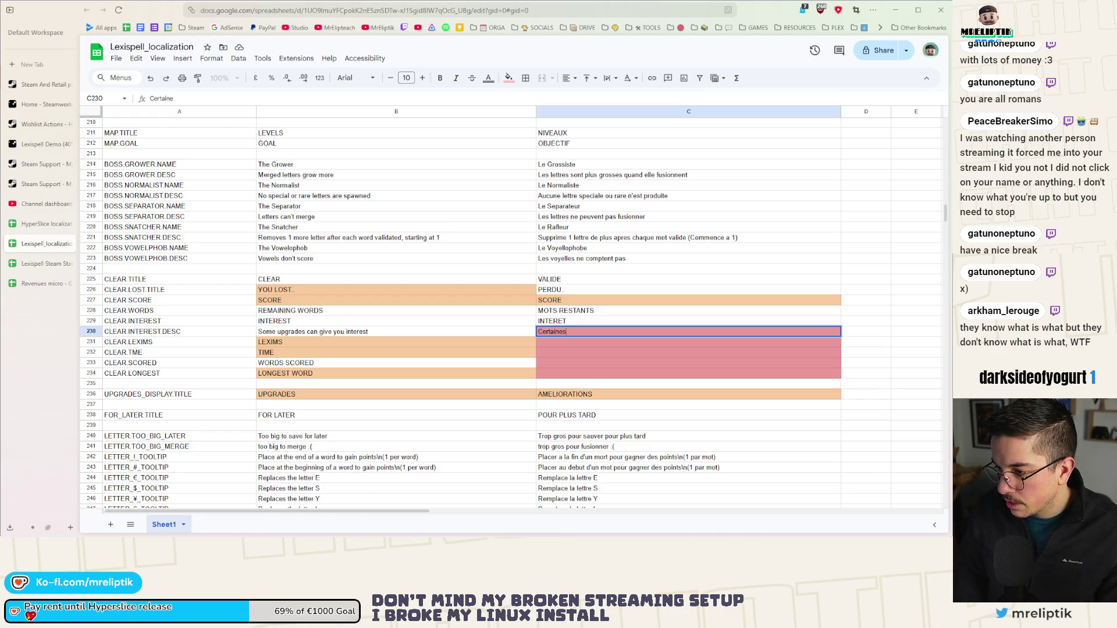
pyautogui.write('méliorations donnent des int')
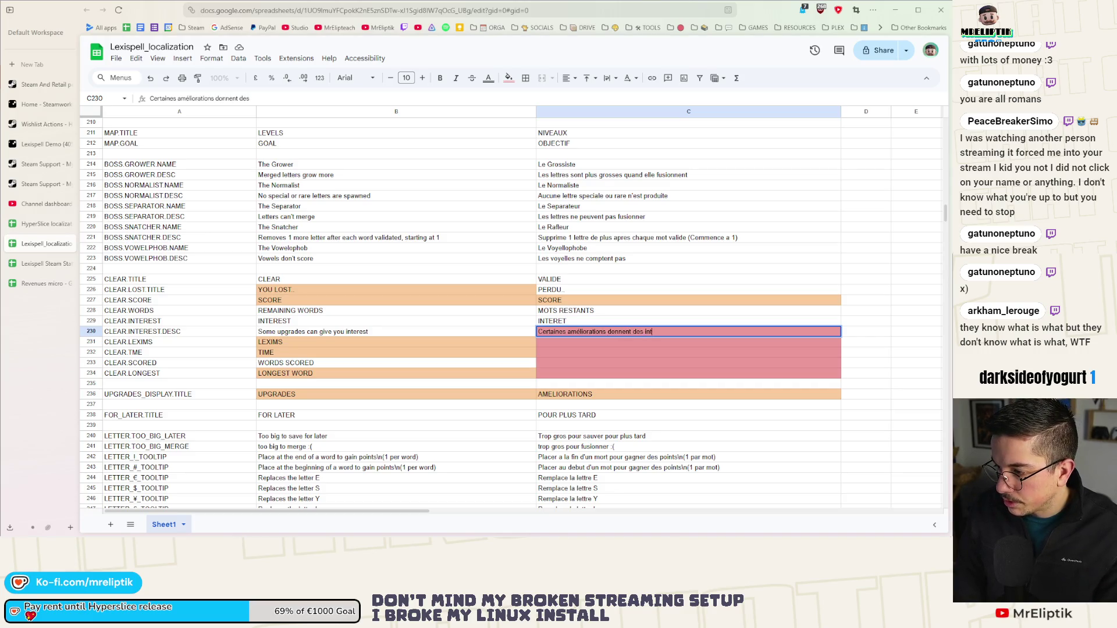
pyautogui.press('BackSpace')
pyautogui.press('BackSpace')
pyautogui.press('BackSpace')
pyautogui.write('es inte')
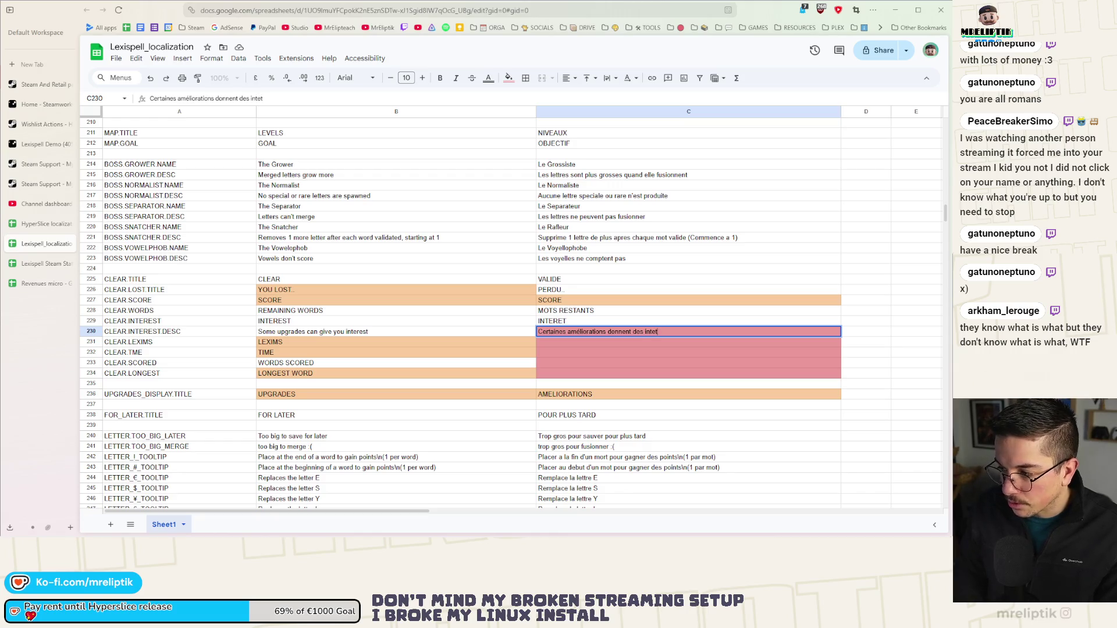
pyautogui.write('rets')
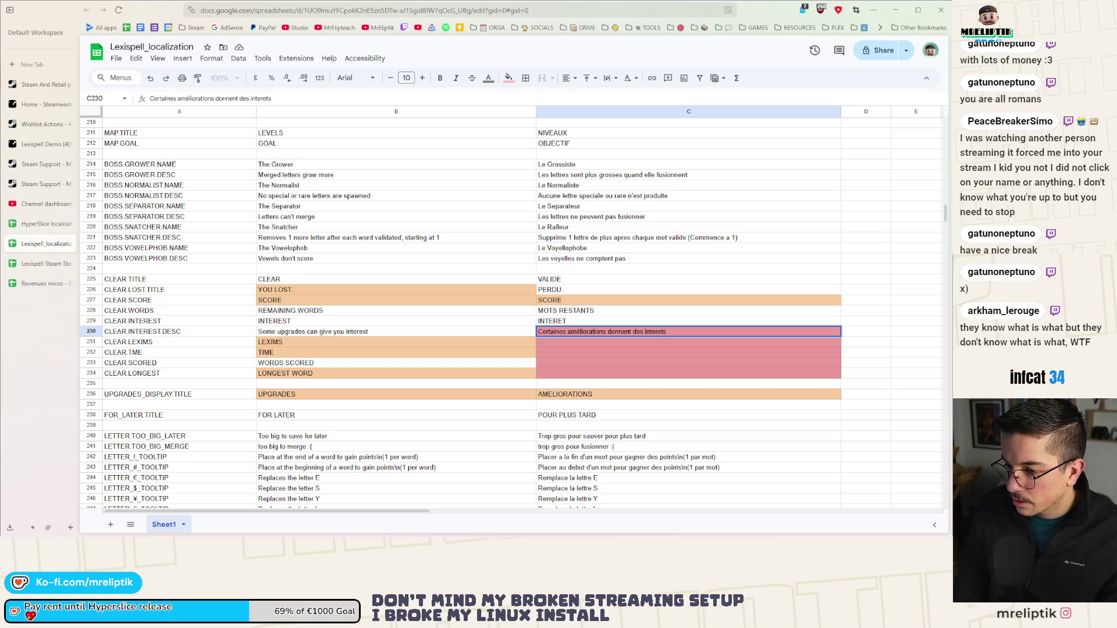
pyautogui.press('Return')
# Enter French translations LEXIMS, TEMPS, MOTS VALIDES and MOT LE PLUS LONG
pyautogui.write('LEXIMS')
pyautogui.press('Return')
pyautogui.press('capslock')
pyautogui.write('TEMPS')
pyautogui.press('Return')
pyautogui.write('MOTS RESTANT')
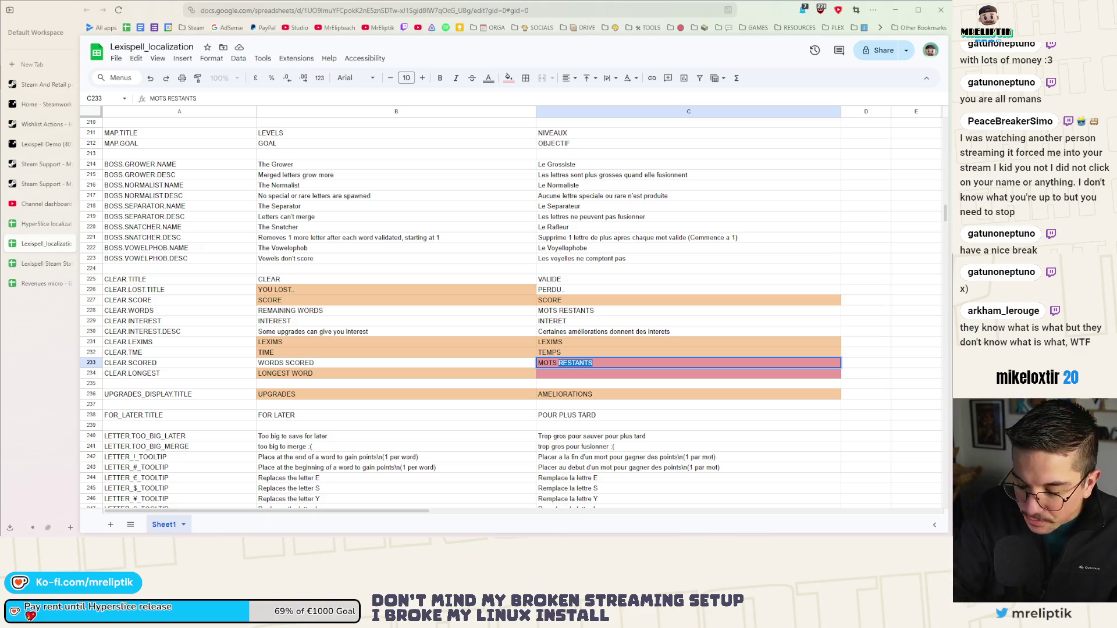
pyautogui.write('S')
pyautogui.press('Return')
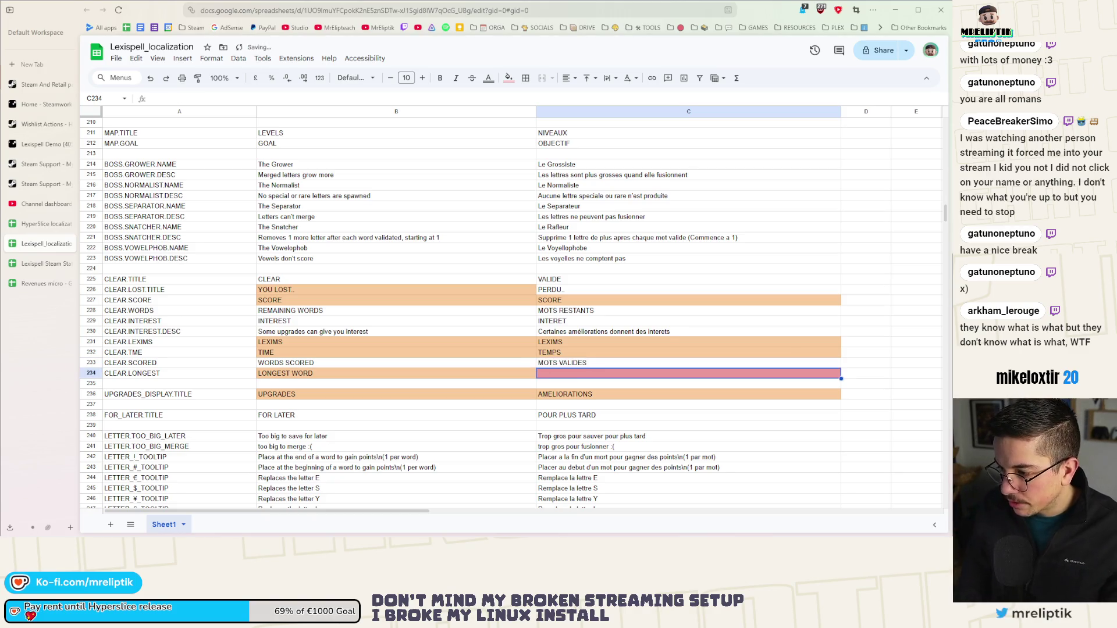
pyautogui.write('MOT LE PLUS LONG')
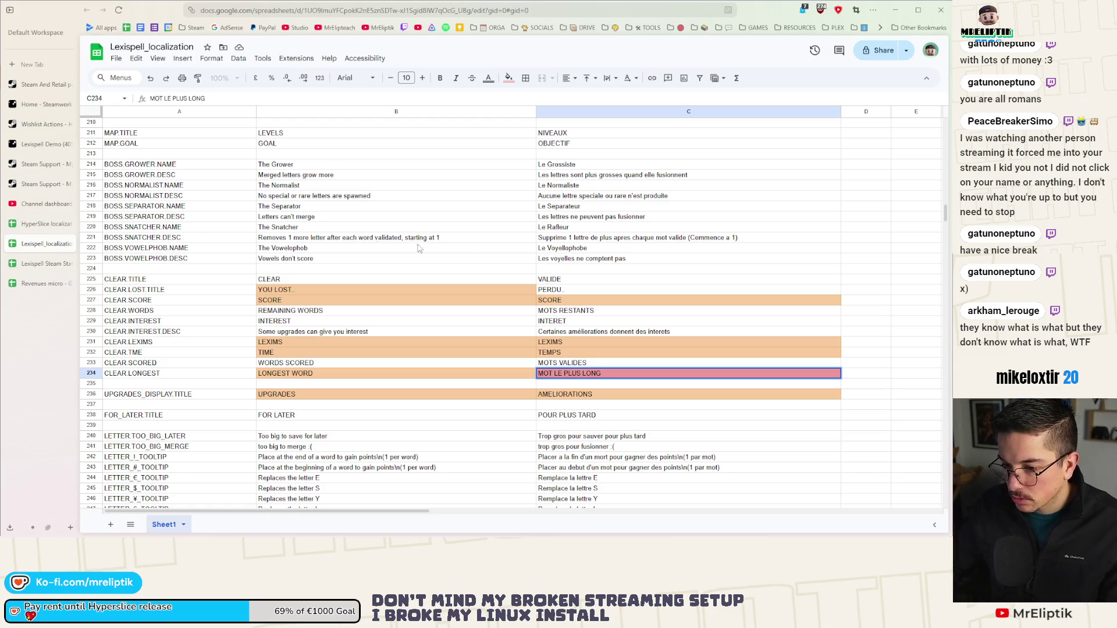
pyautogui.click(349, 383)
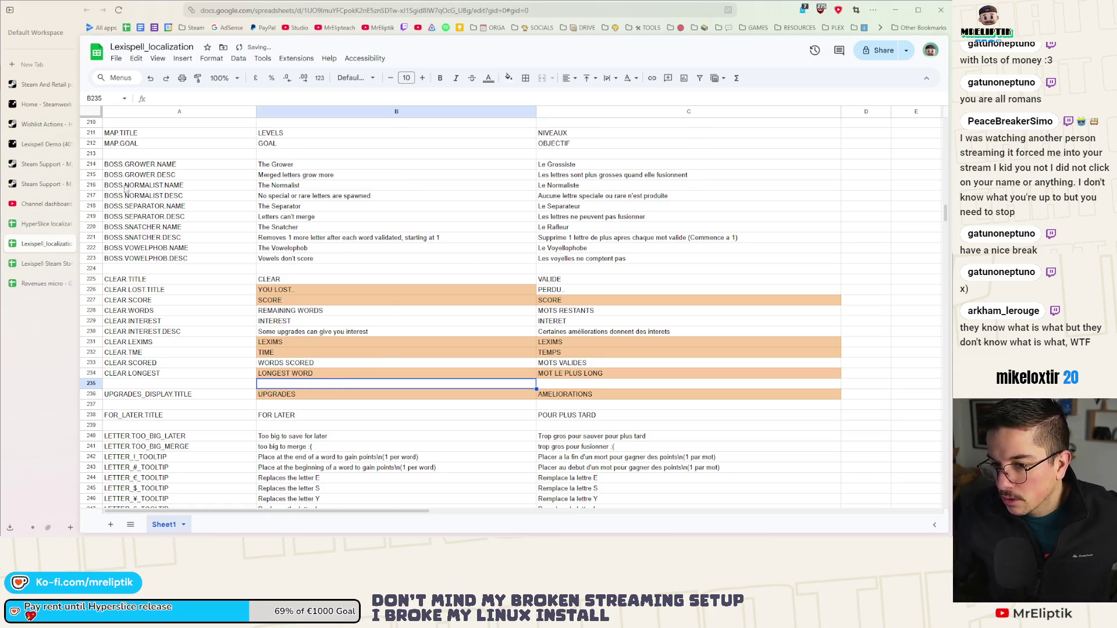
# Download the sheet as a Comma separated values (.csv) file and return to Godot
pyautogui.click(116, 58)
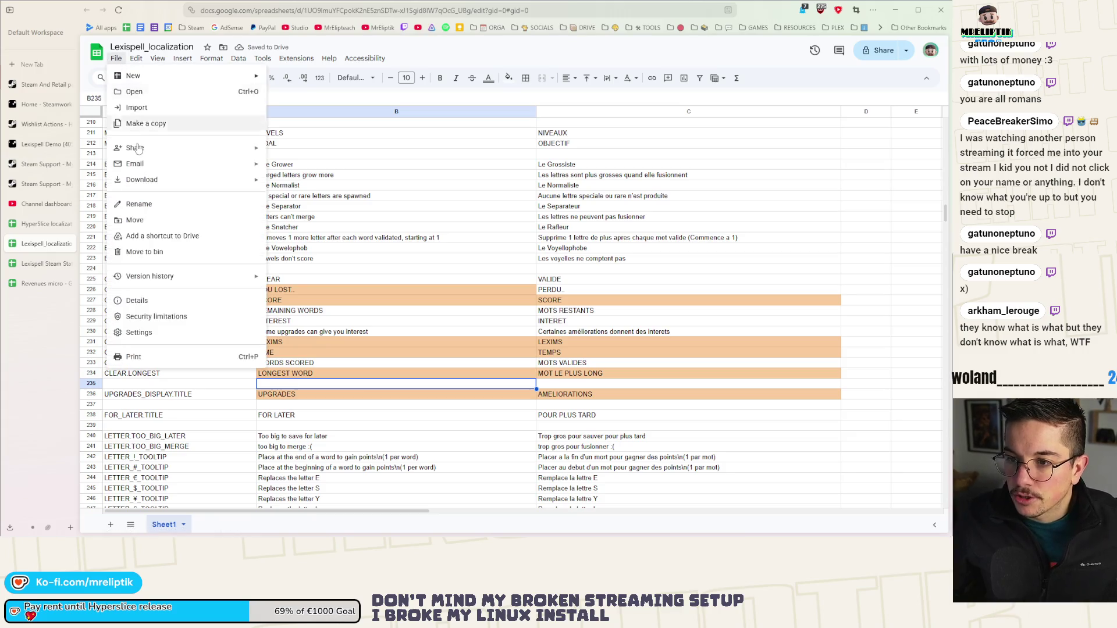
pyautogui.moveTo(165, 184)
pyautogui.click(321, 247)
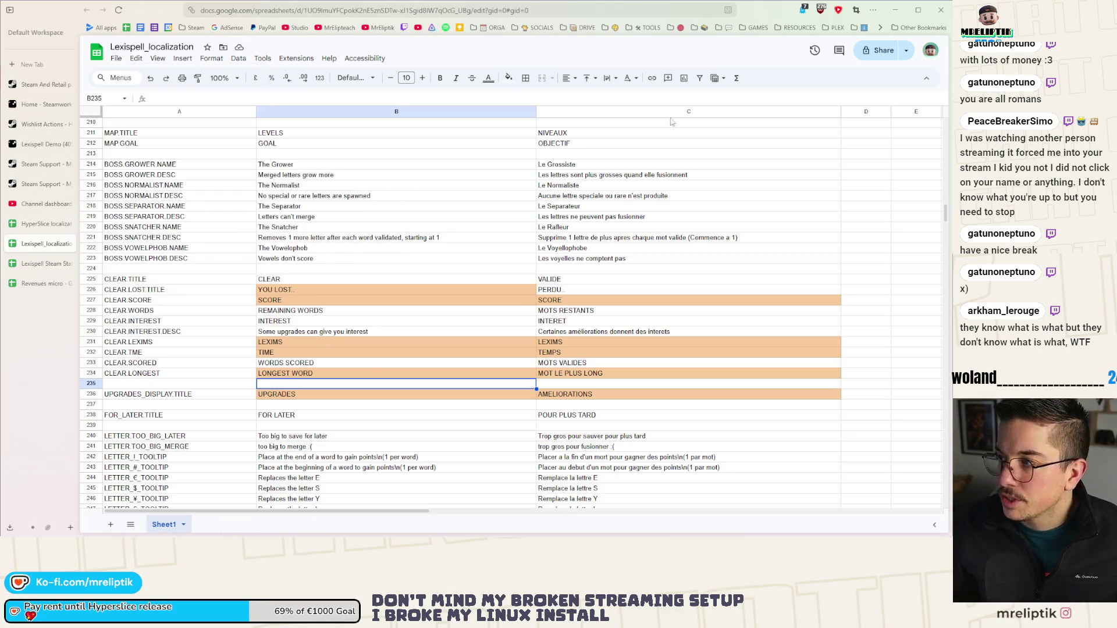
pyautogui.hotkey('alt', 'Tab')
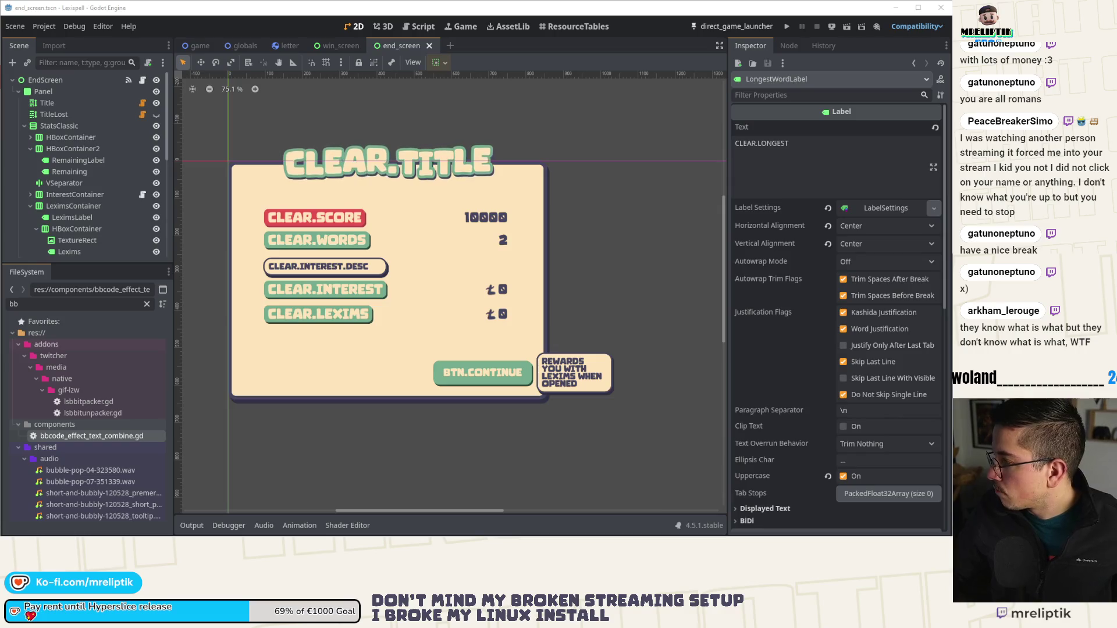
# Close the end_screen scene tab so win_screen is displayed
pyautogui.scroll(-2, 418, 220)
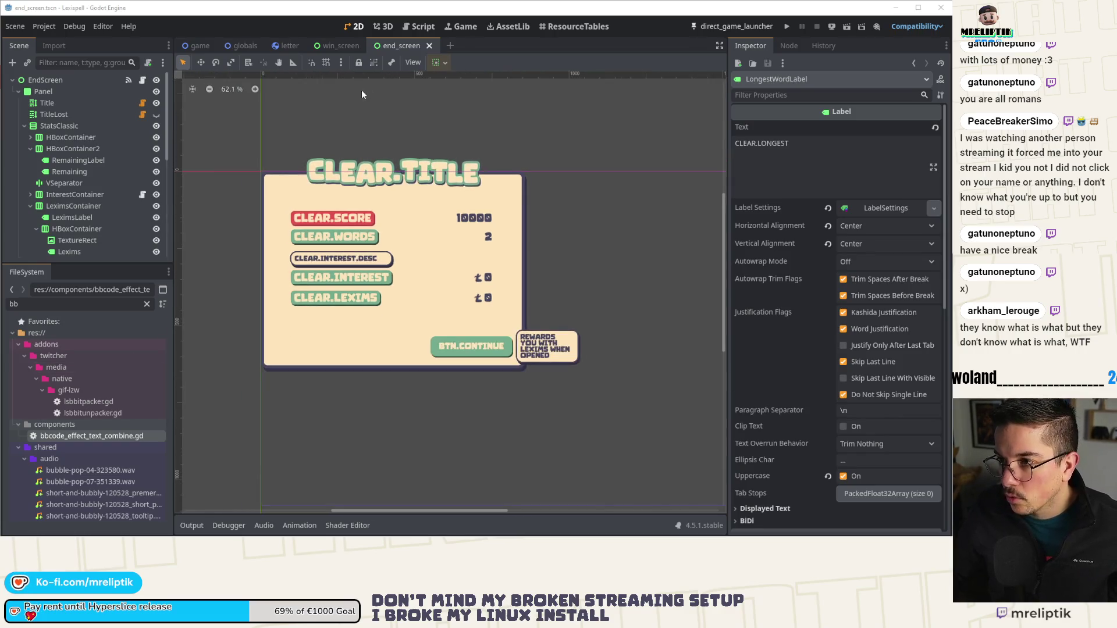
pyautogui.middleClick(400, 43)
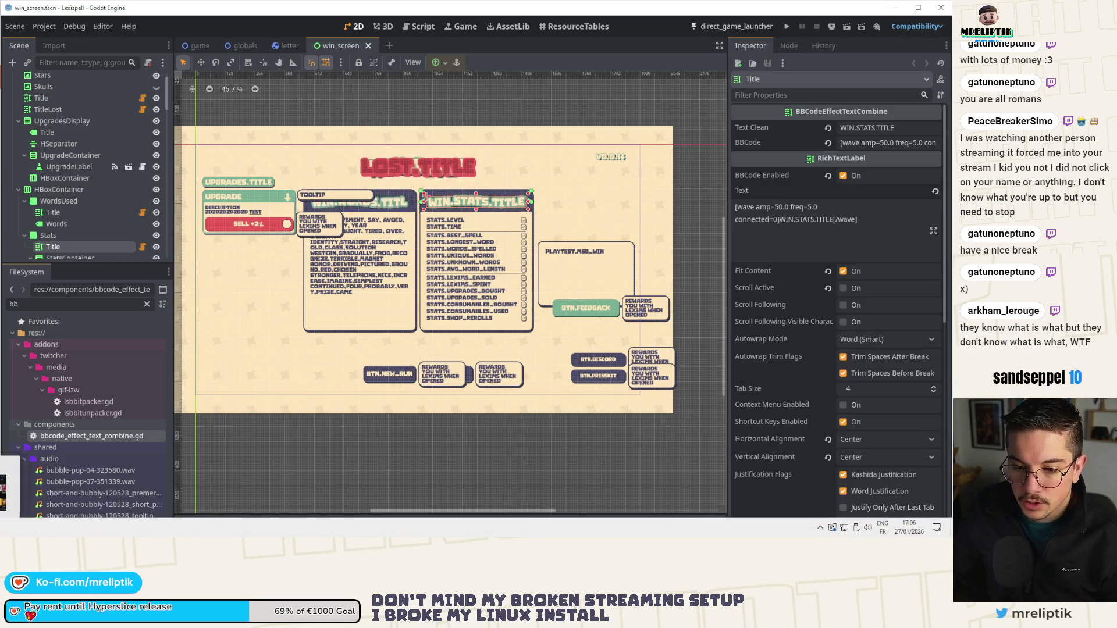
pyautogui.hotkey('alt', 'Tab')
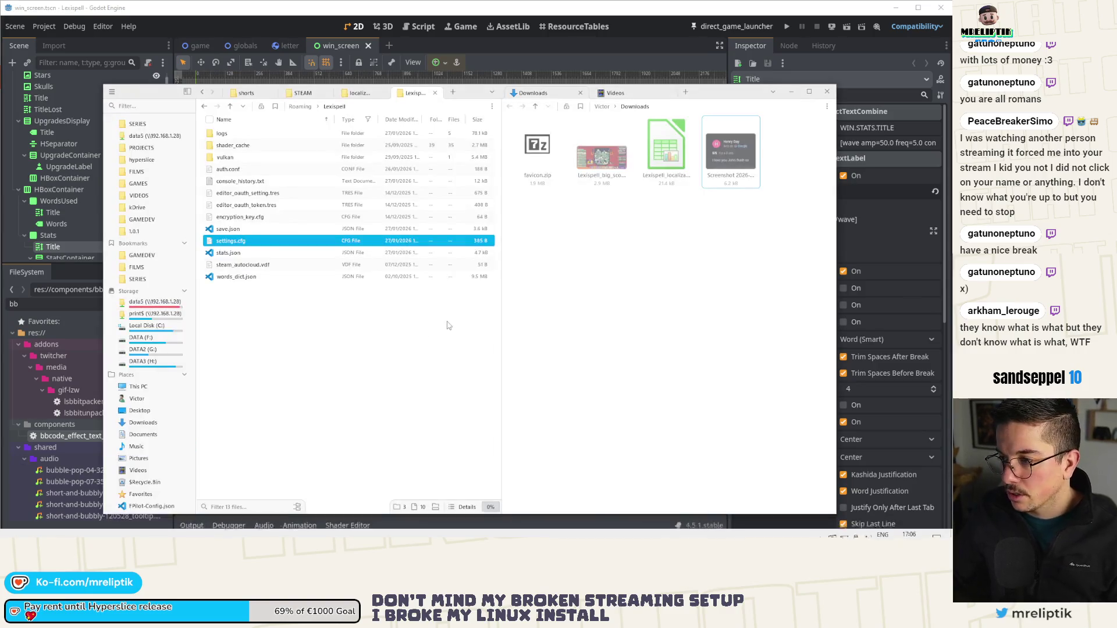
# Replace Lexispell_localization - Sheet1.csv in the localization folder with the downloaded copy
pyautogui.click(358, 93)
pyautogui.click(657, 173)
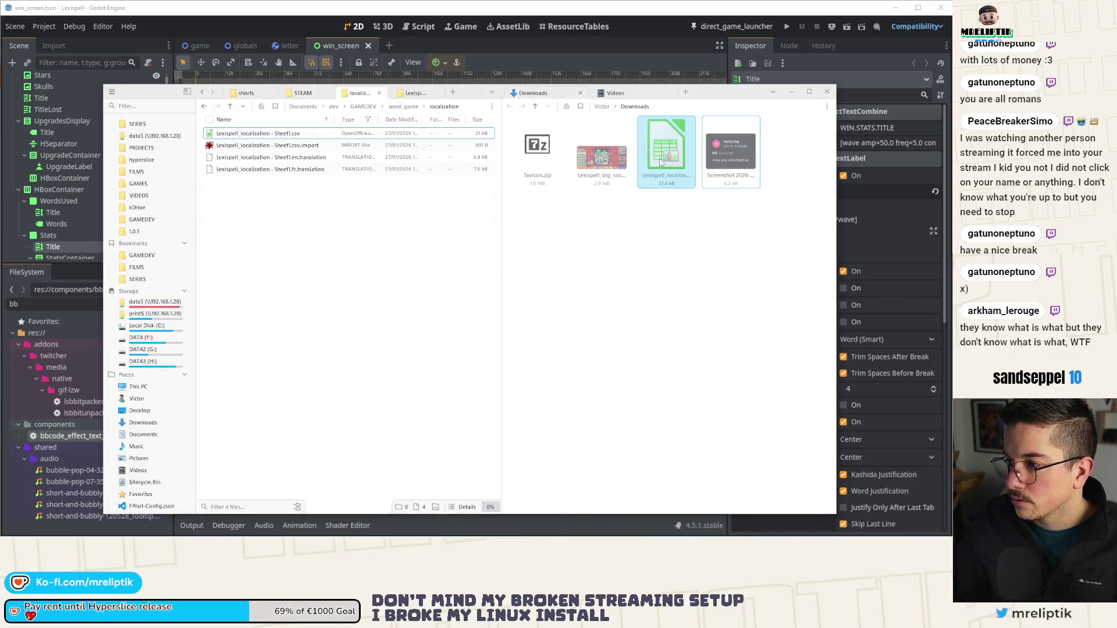
pyautogui.moveTo(657, 174); pyautogui.dragTo(325, 233)
pyautogui.click(297, 231)
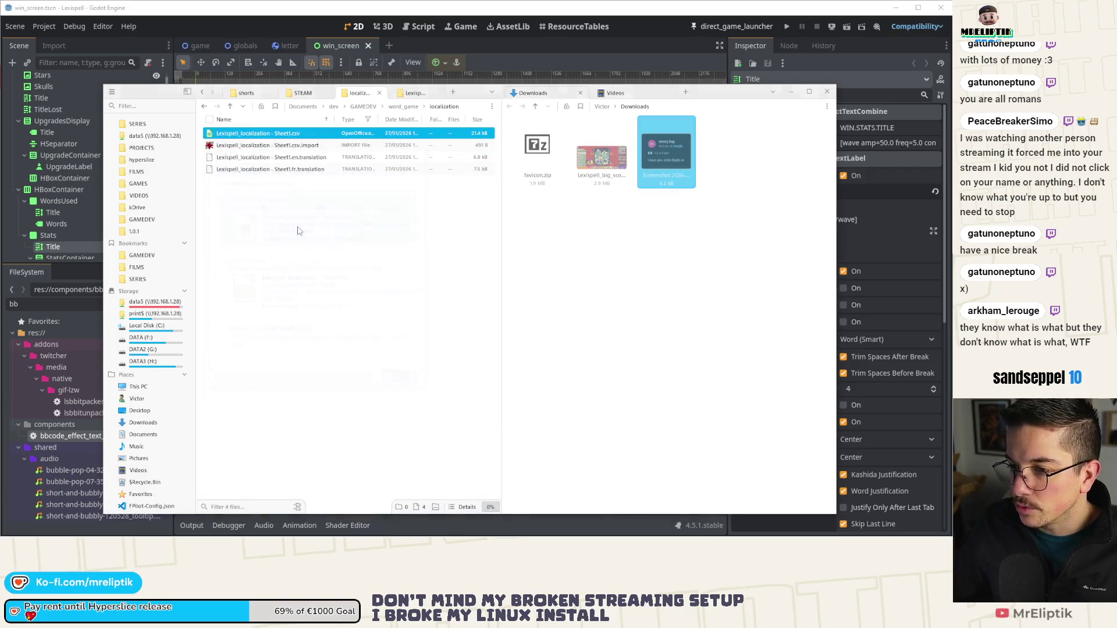
pyautogui.click(522, 266)
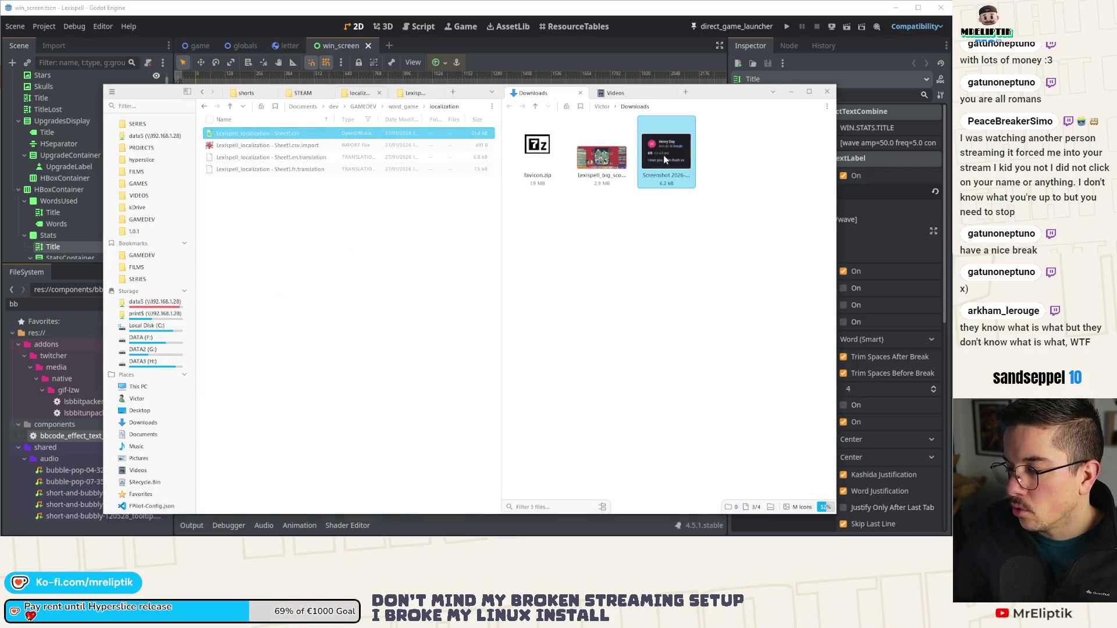
pyautogui.click(793, 93)
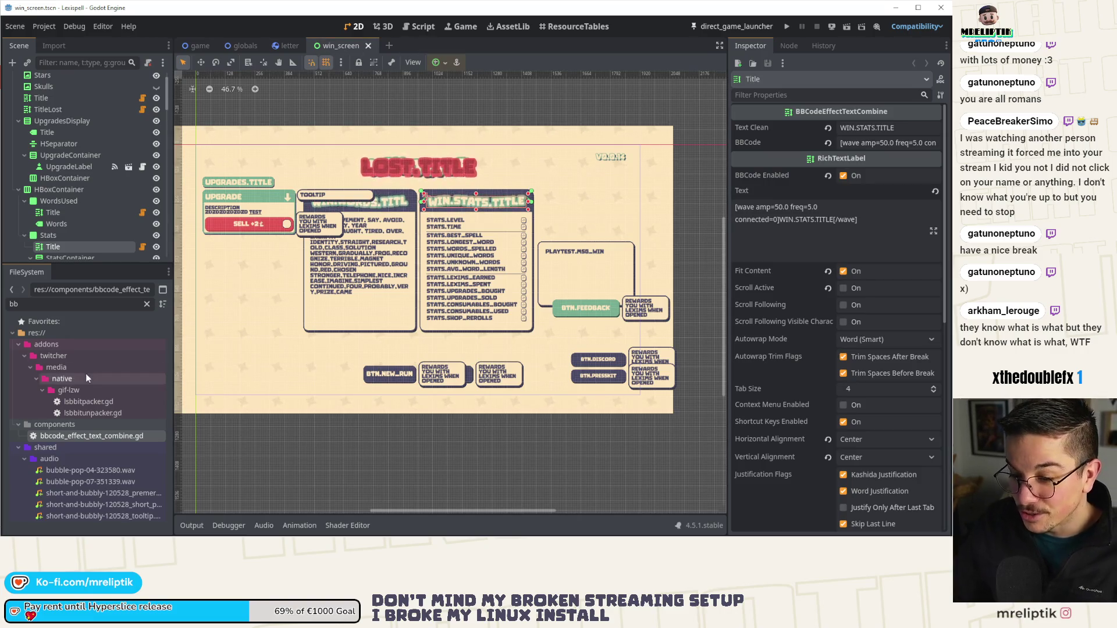
# Clear the FileSystem filter and open upgrade.gd, highlighting action_value on line 18
pyautogui.click(147, 305)
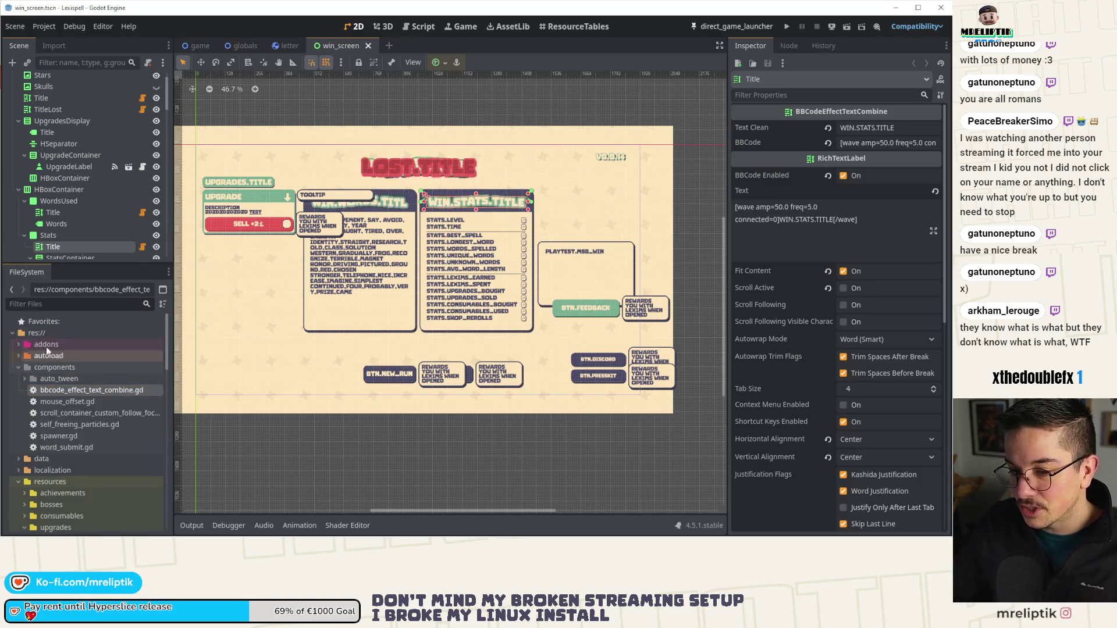
pyautogui.scroll(-10, 47, 404)
pyautogui.scroll(-8, 66, 402)
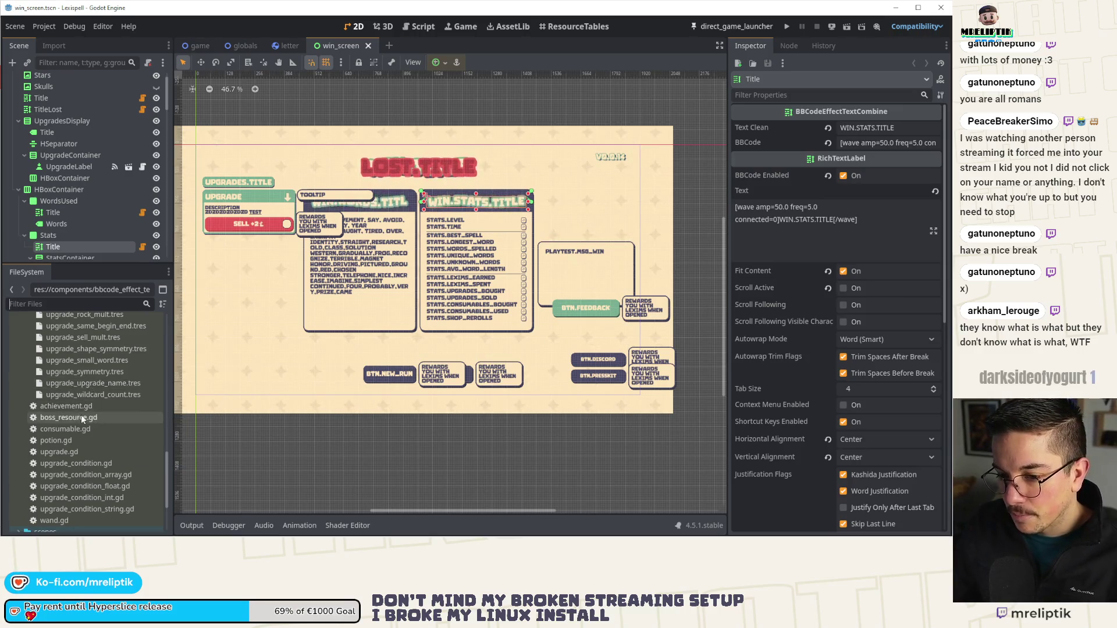
pyautogui.doubleClick(75, 450)
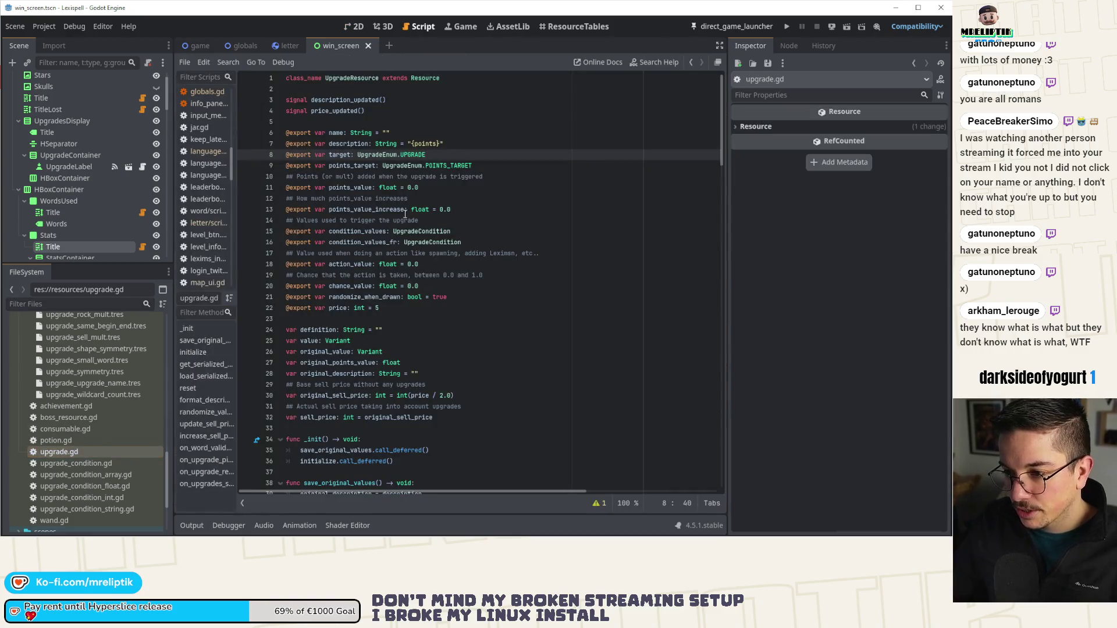
pyautogui.doubleClick(346, 266)
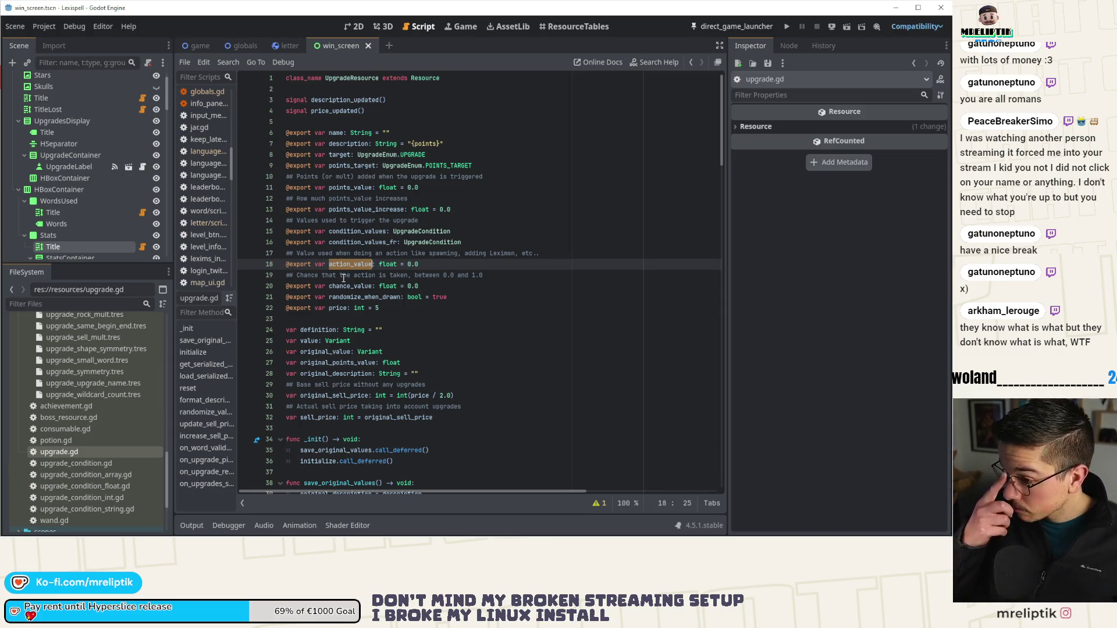
pyautogui.moveTo(683, 528)
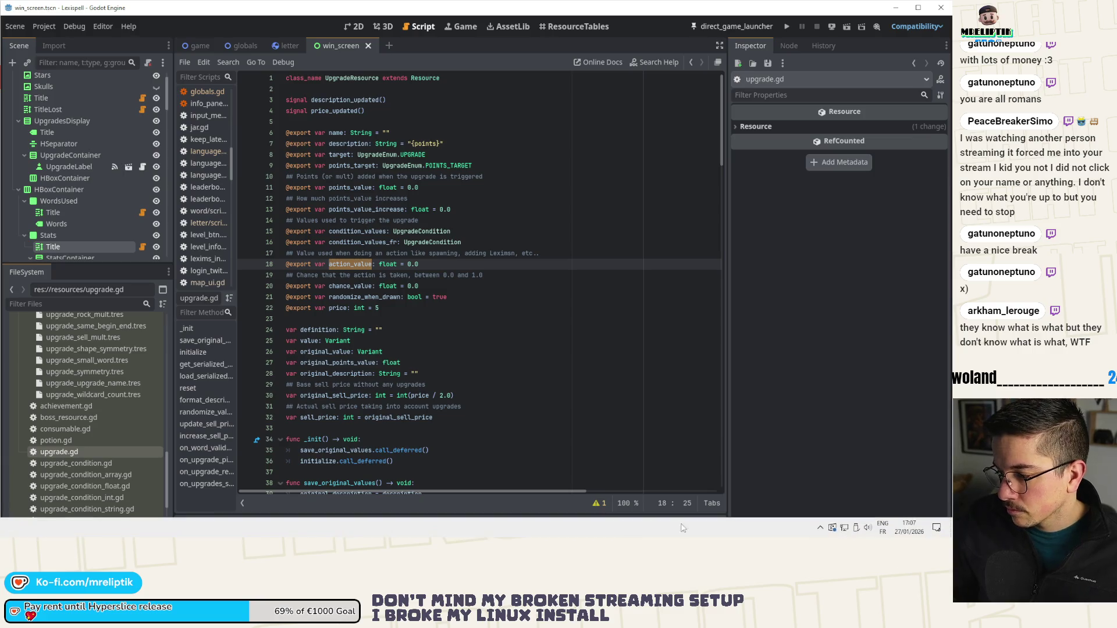
pyautogui.click(820, 528)
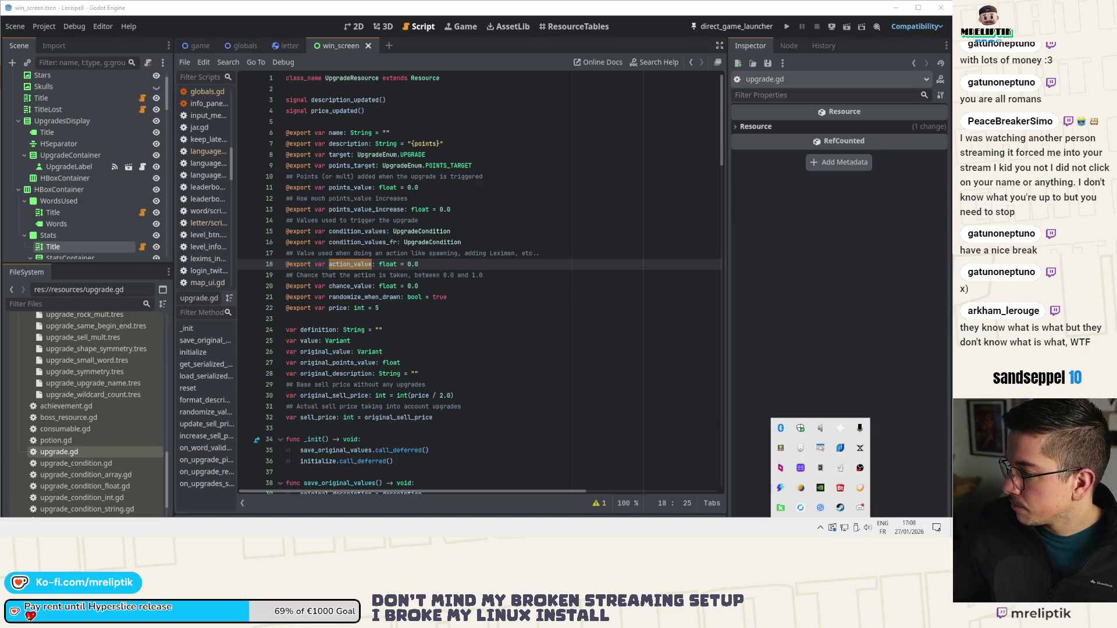
# Widen the left dock and the script list so full names show beside upgrade.gd
pyautogui.press('Escape')
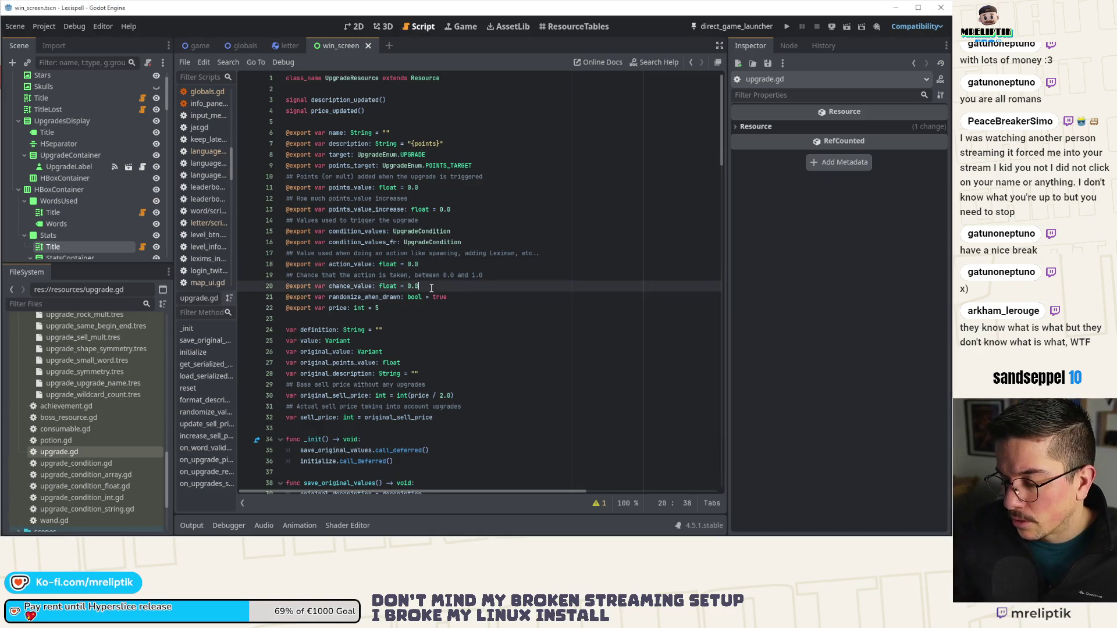
pyautogui.click(464, 287)
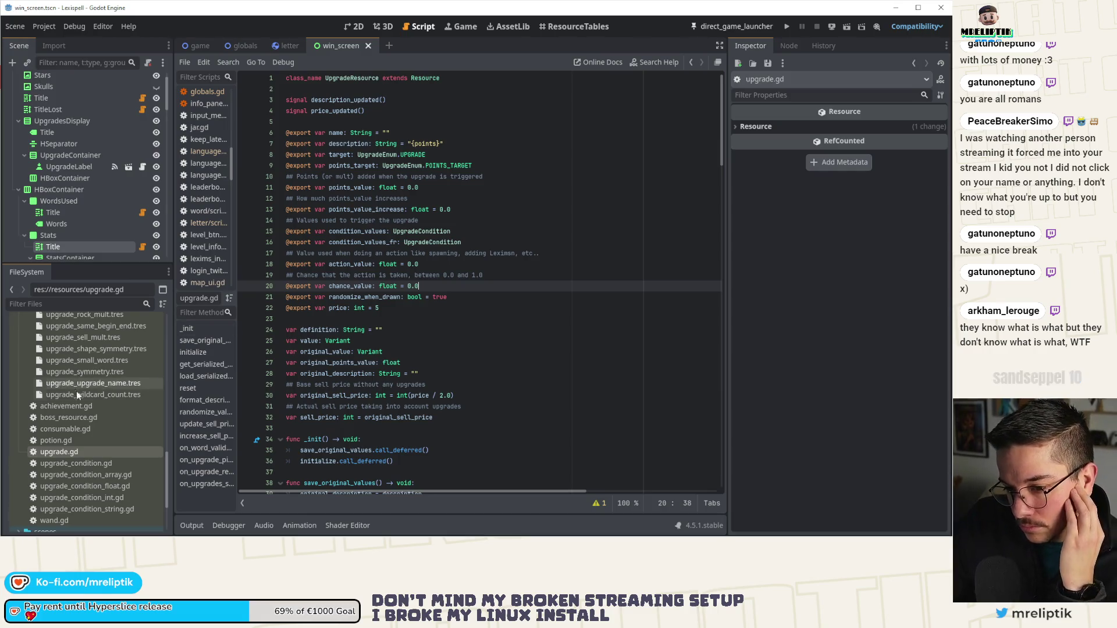
pyautogui.scroll(3, 121, 387)
pyautogui.scroll(2, 121, 385)
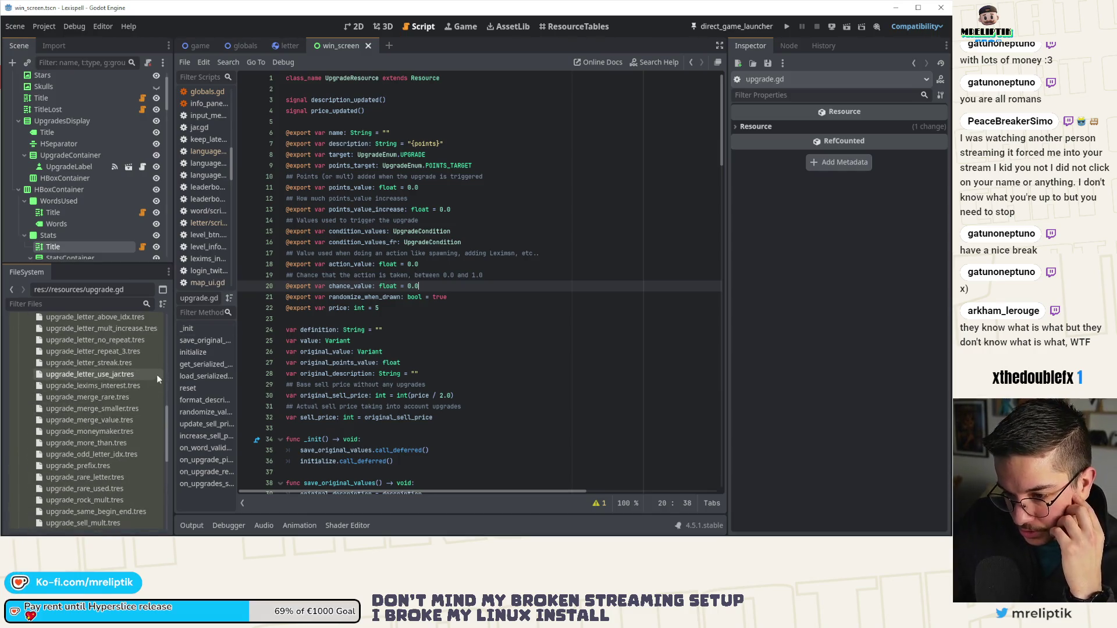
pyautogui.moveTo(171, 358); pyautogui.dragTo(227, 361)
pyautogui.scroll(3, 120, 417)
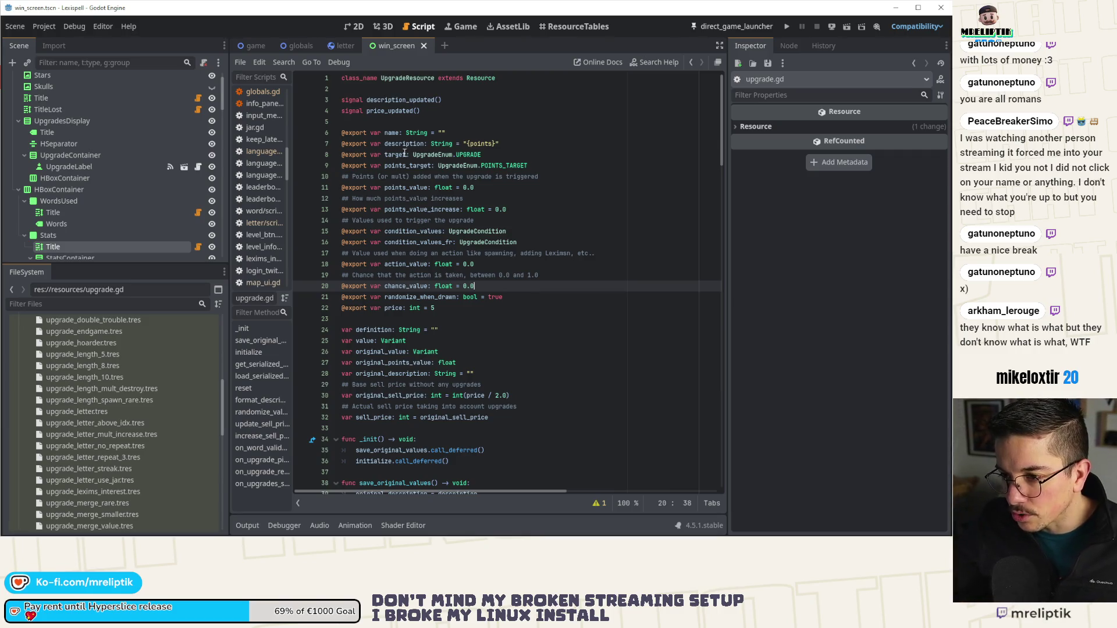
pyautogui.moveTo(293, 185)
pyautogui.mouseDown()
pyautogui.moveTo(361, 186)
pyautogui.moveTo(321, 199)
pyautogui.mouseUp()
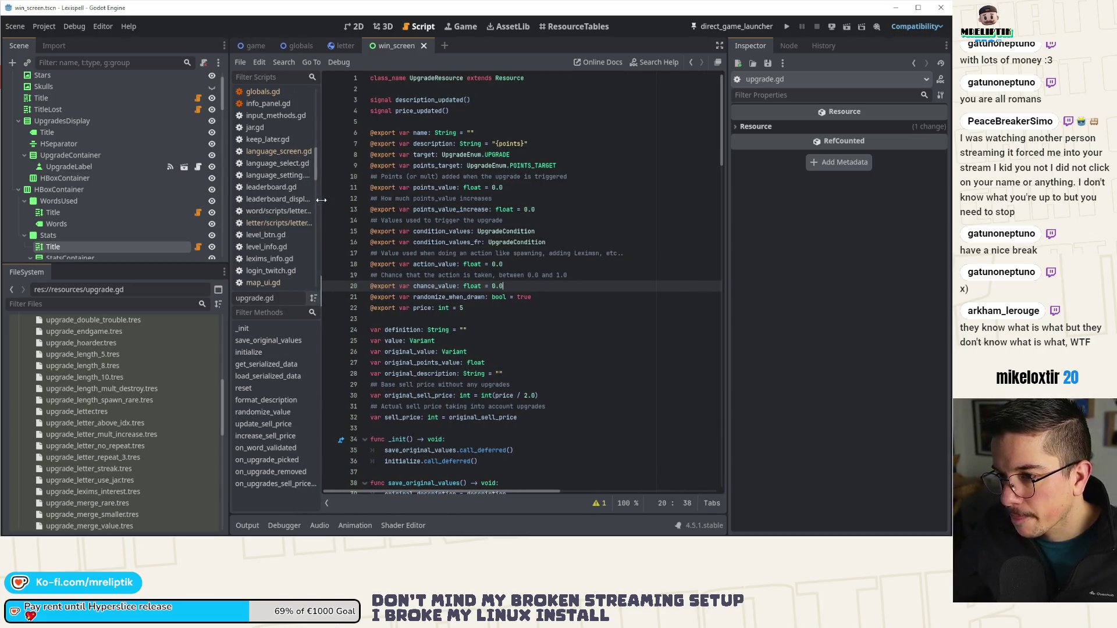
# Open upgrade_length_spawn_rare.tres from the FileSystem dock
pyautogui.moveTo(229, 210); pyautogui.dragTo(182, 210)
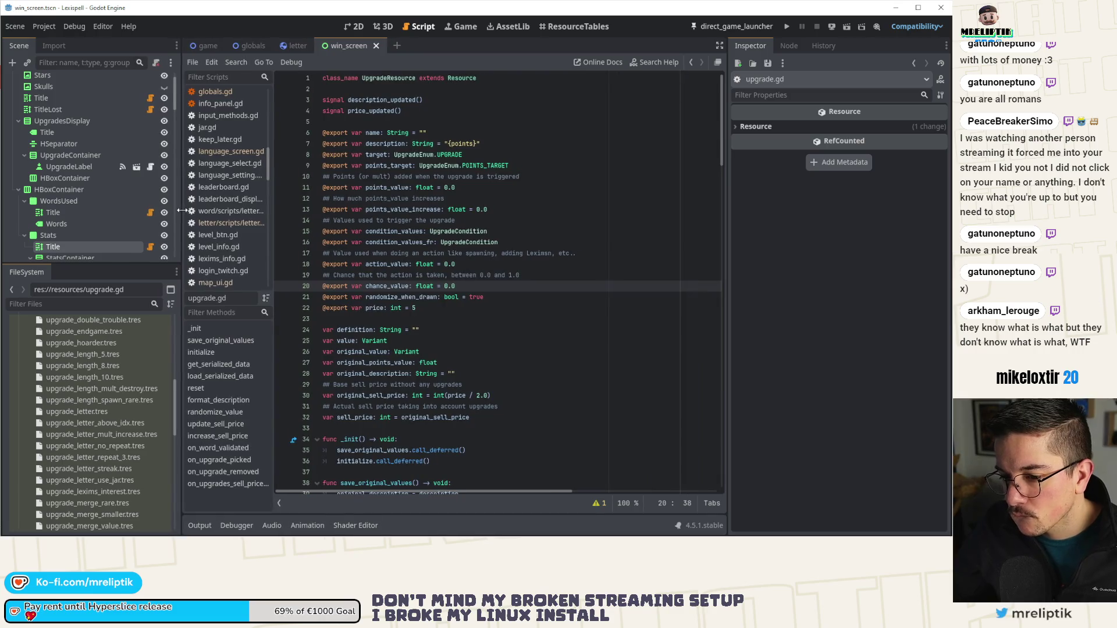
pyautogui.click(107, 423)
pyautogui.scroll(3, 105, 434)
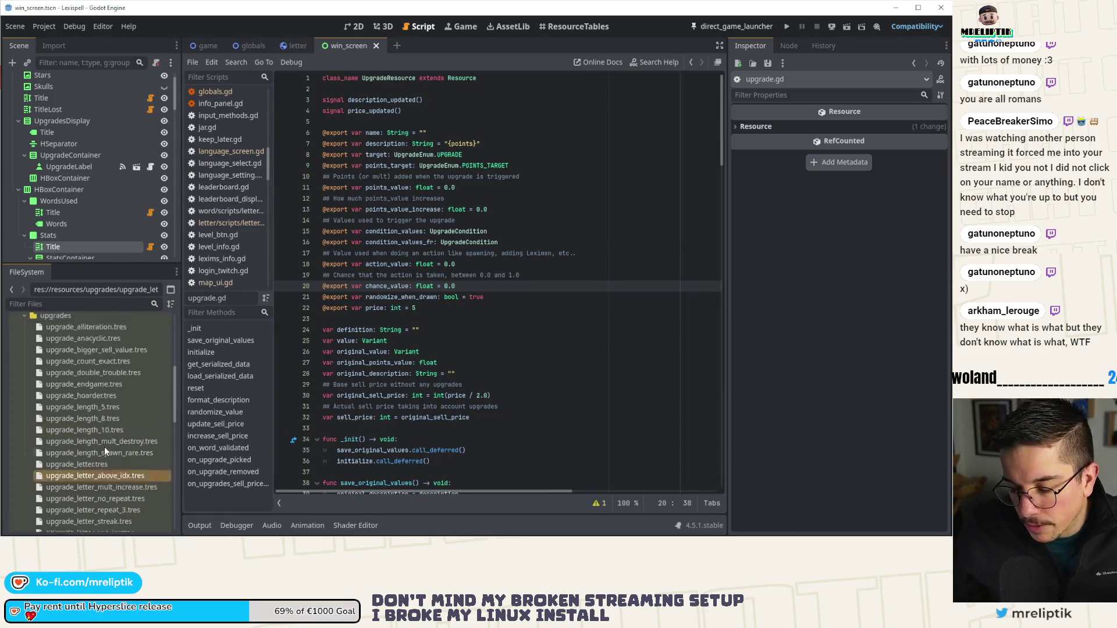
pyautogui.scroll(-2, 117, 385)
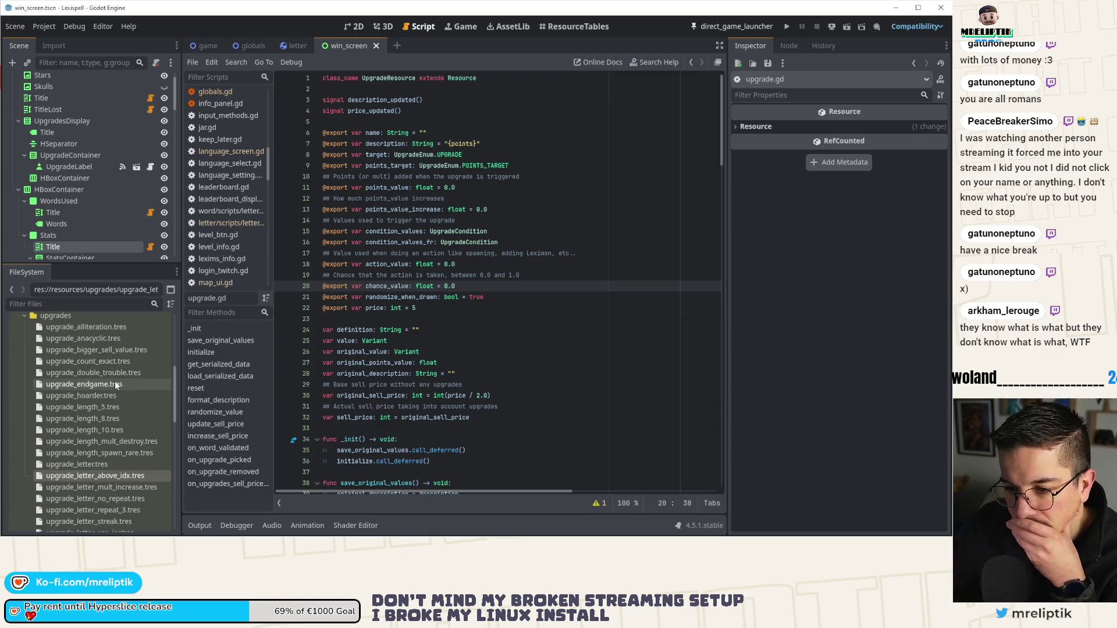
pyautogui.scroll(-2, 114, 382)
pyautogui.scroll(-3, 126, 372)
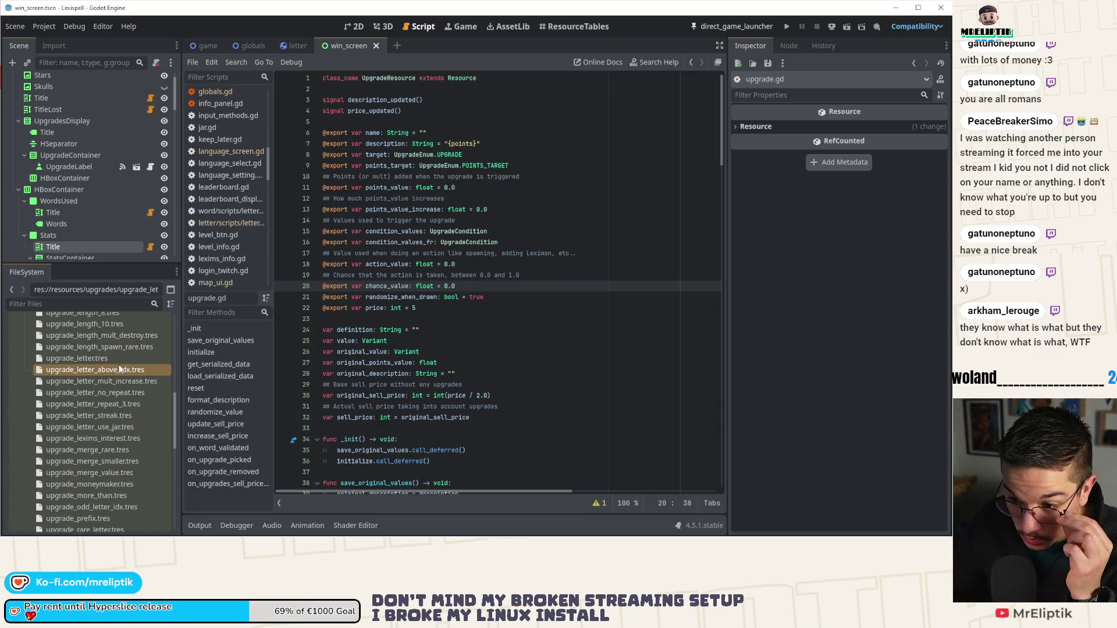
pyautogui.doubleClick(101, 346)
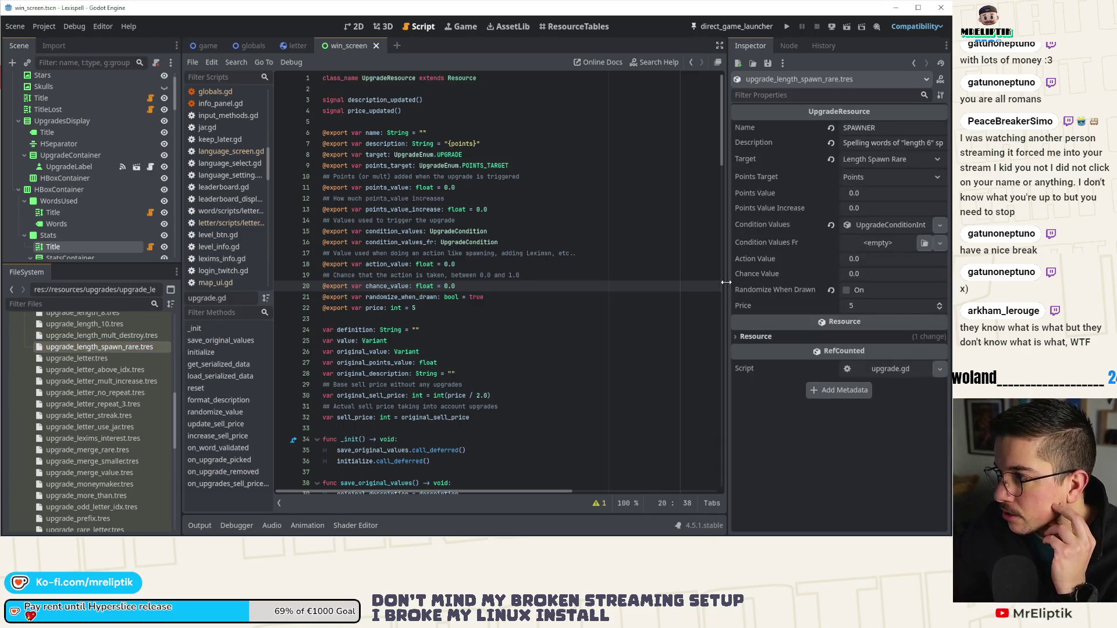
# Widen the Inspector to read its properties and highlight chance_value on line 20
pyautogui.moveTo(728, 184); pyautogui.dragTo(576, 183)
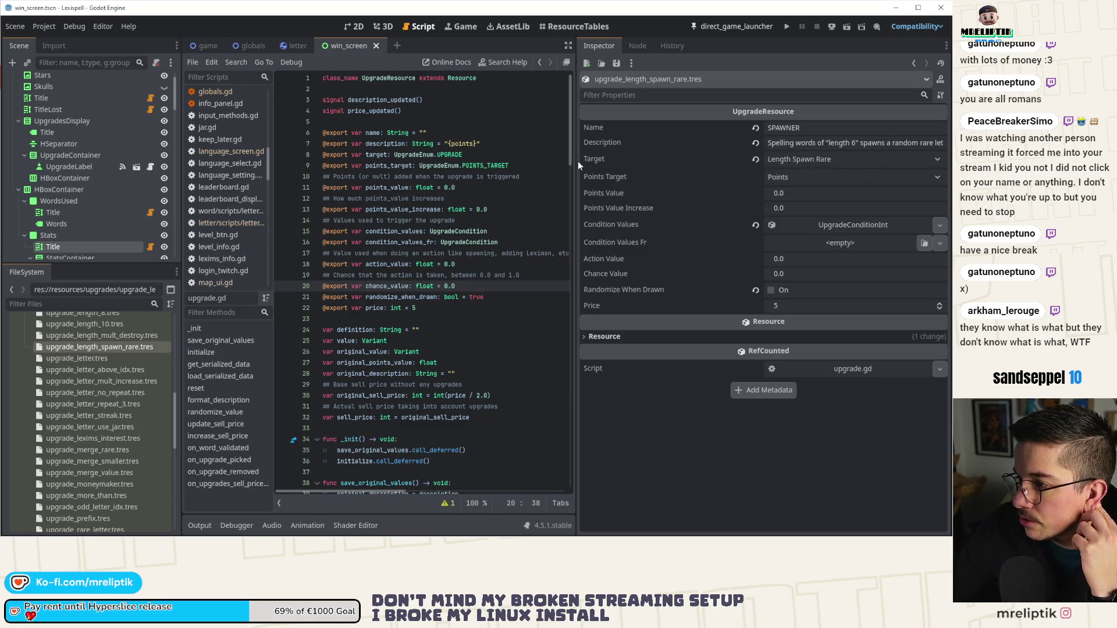
pyautogui.moveTo(575, 161)
pyautogui.mouseDown()
pyautogui.moveTo(328, 191)
pyautogui.moveTo(643, 213)
pyautogui.mouseUp()
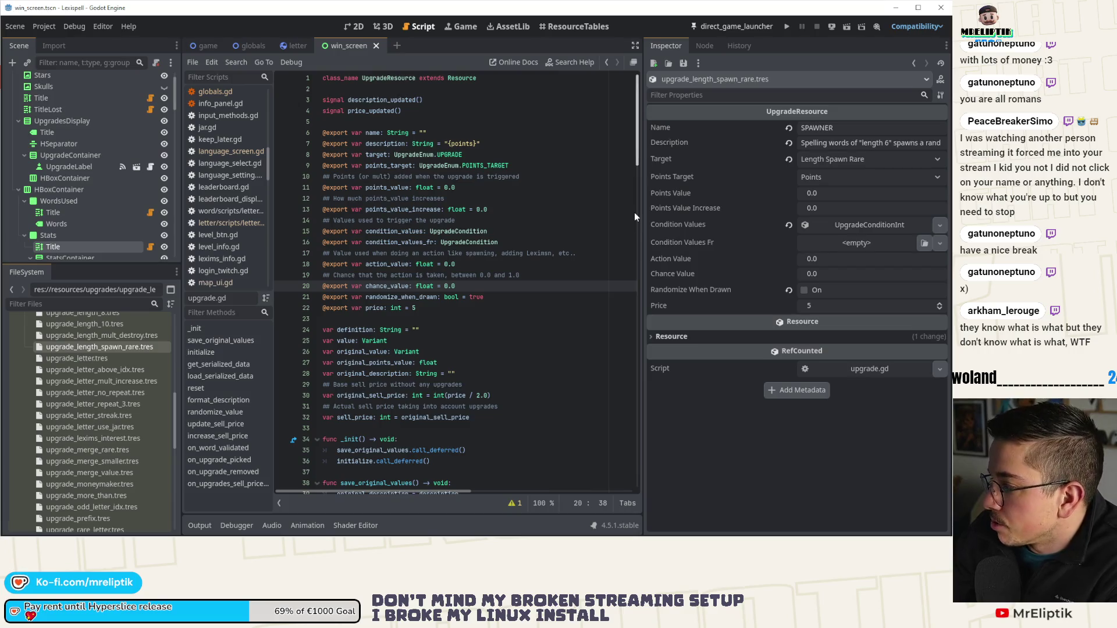
pyautogui.doubleClick(389, 287)
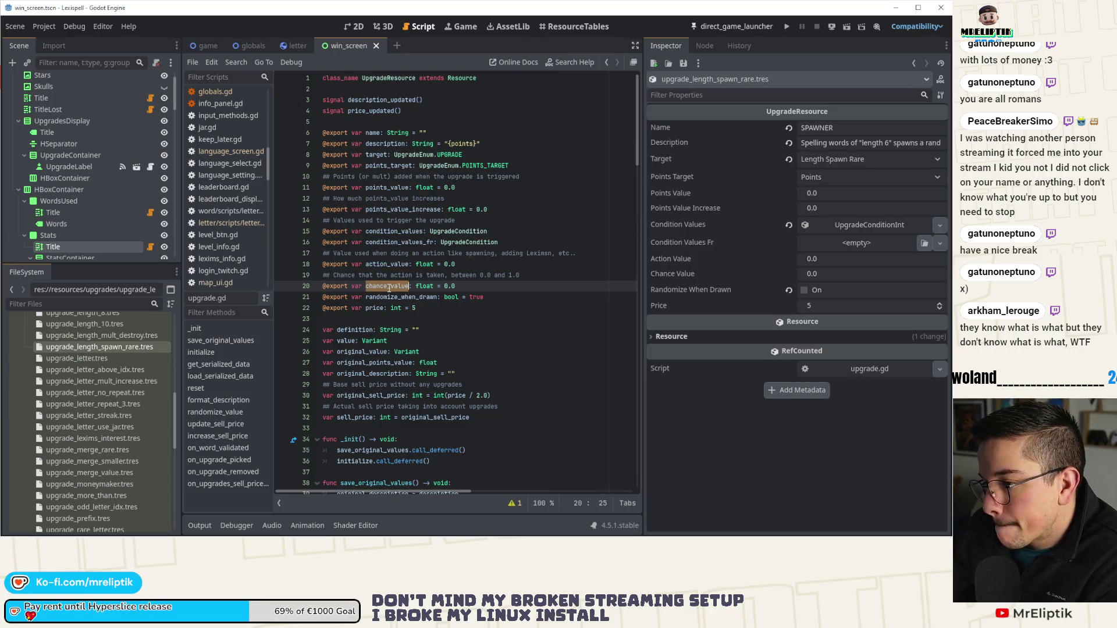
pyautogui.scroll(-10, 78, 448)
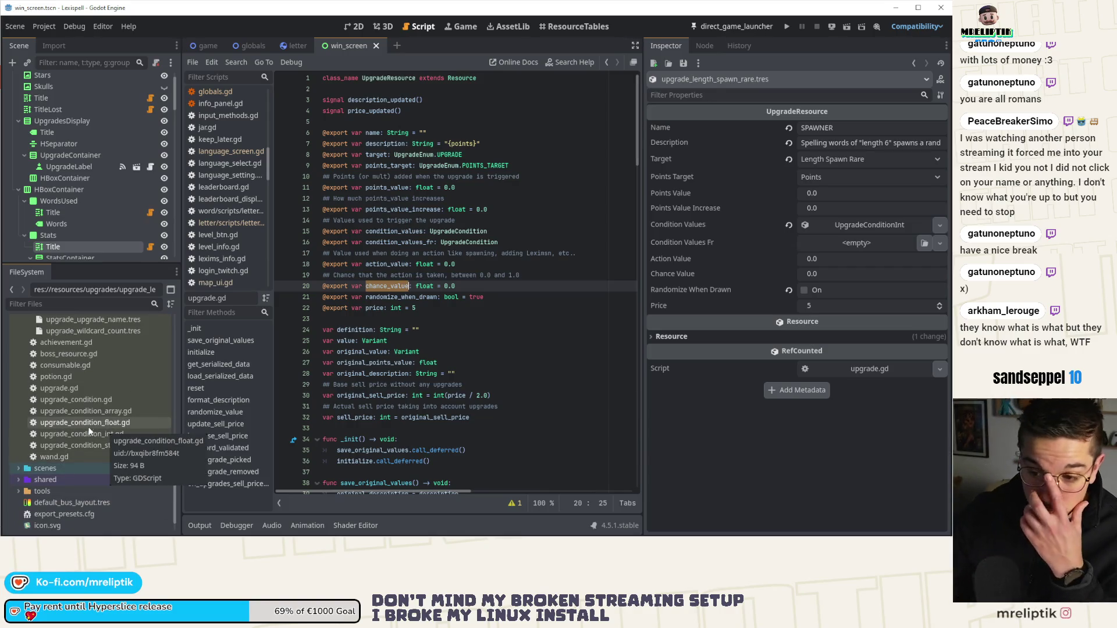
pyautogui.scroll(5, 71, 407)
pyautogui.scroll(5, 81, 401)
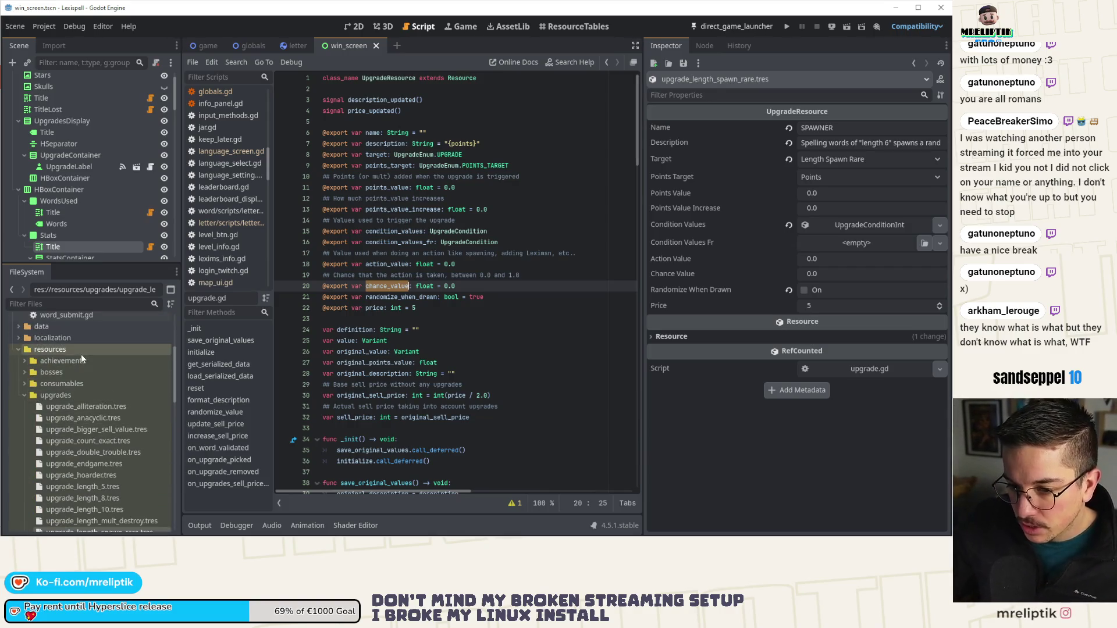
# Begin creating a new resource in the resources folder, then cancel it
pyautogui.rightClick(51, 350)
pyautogui.moveTo(111, 345)
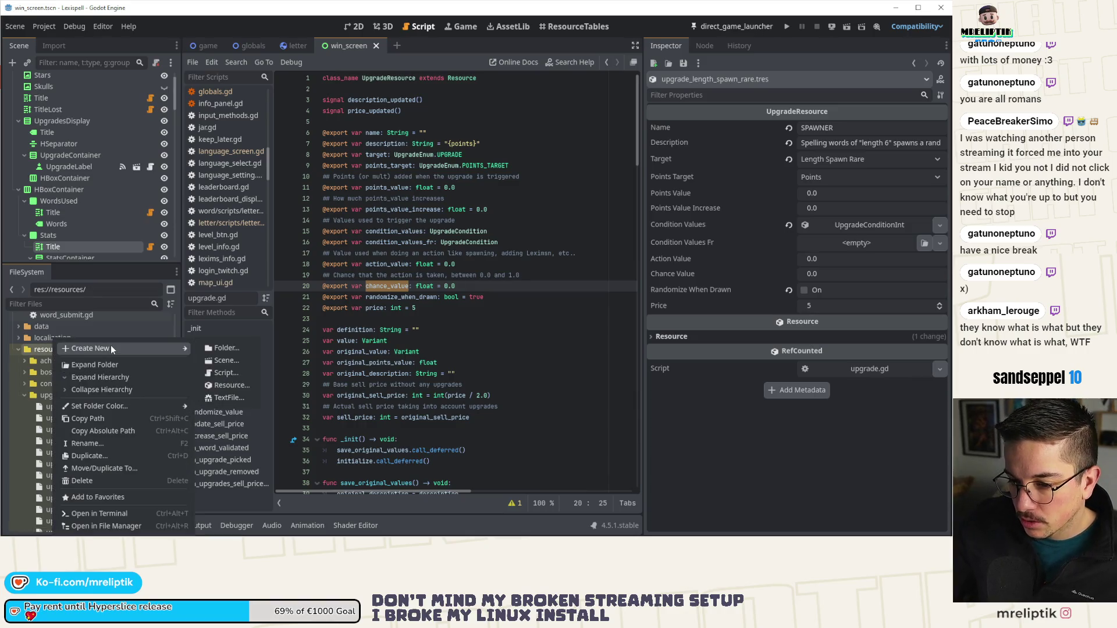
pyautogui.click(212, 388)
pyautogui.click(212, 387)
pyautogui.press('Escape')
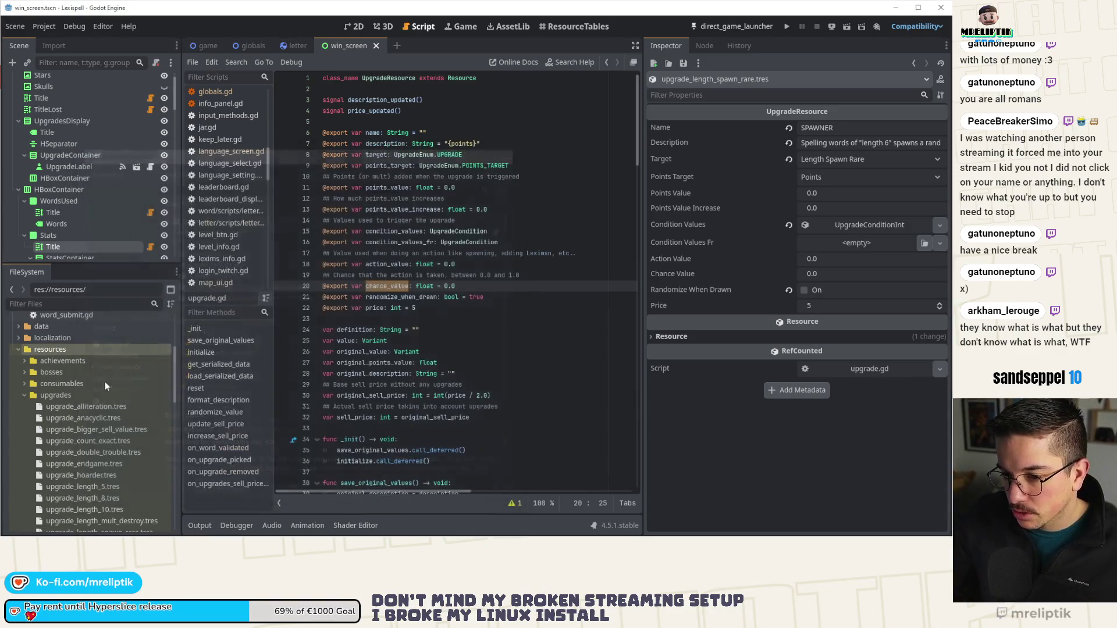
# Create action_type.gd in the resources folder, inheriting from Resource
pyautogui.rightClick(75, 347)
pyautogui.moveTo(133, 349)
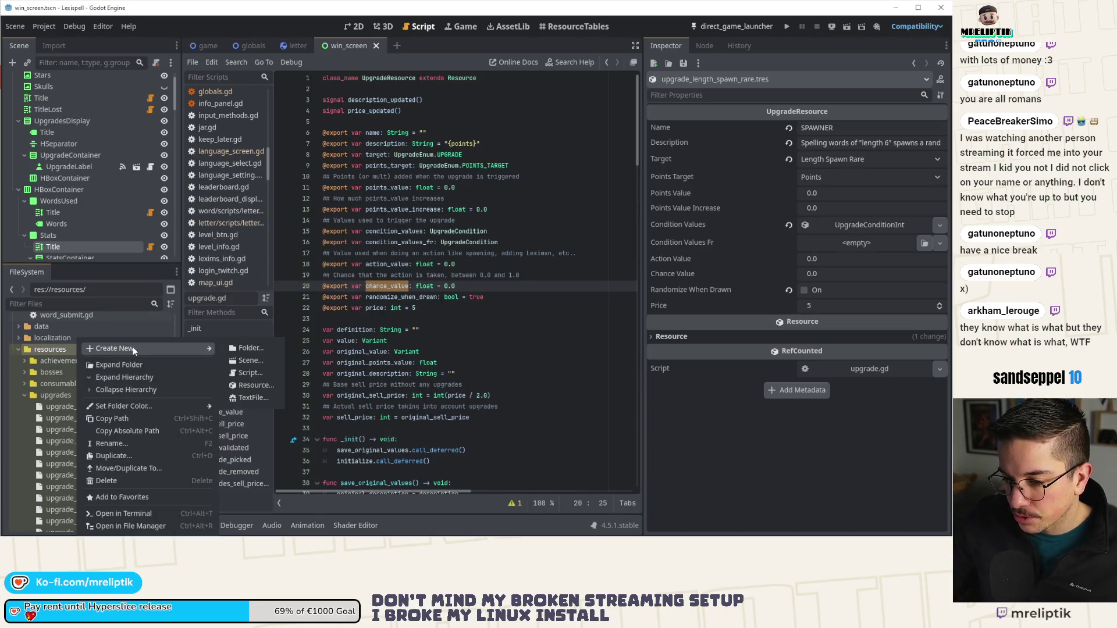
pyautogui.click(250, 373)
pyautogui.click(368, 208)
pyautogui.write('Resource')
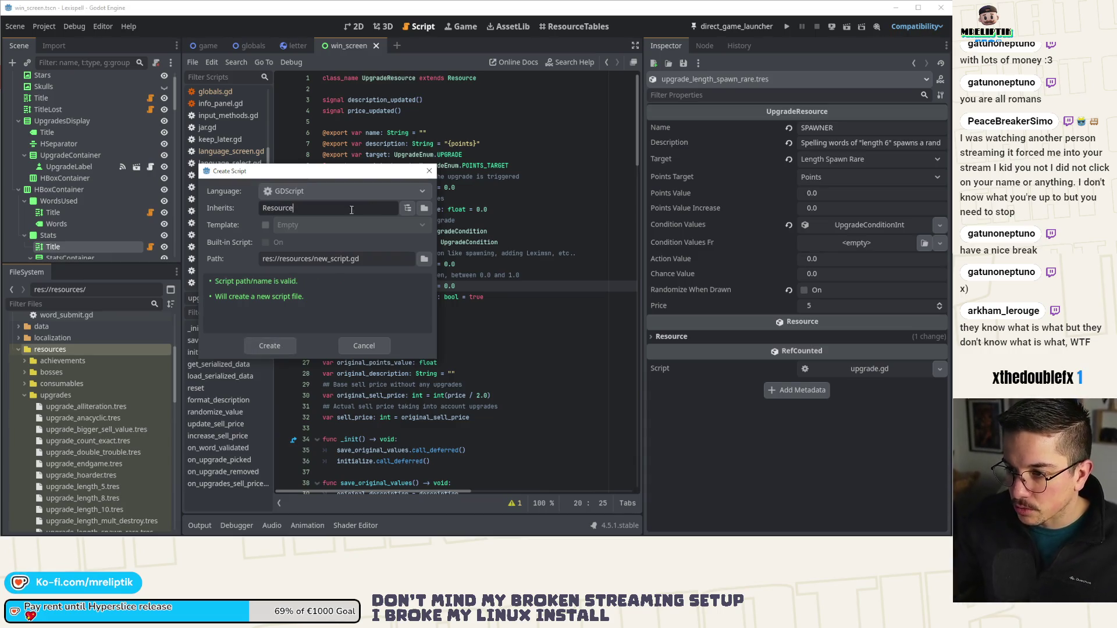
pyautogui.moveTo(349, 258); pyautogui.dragTo(313, 258)
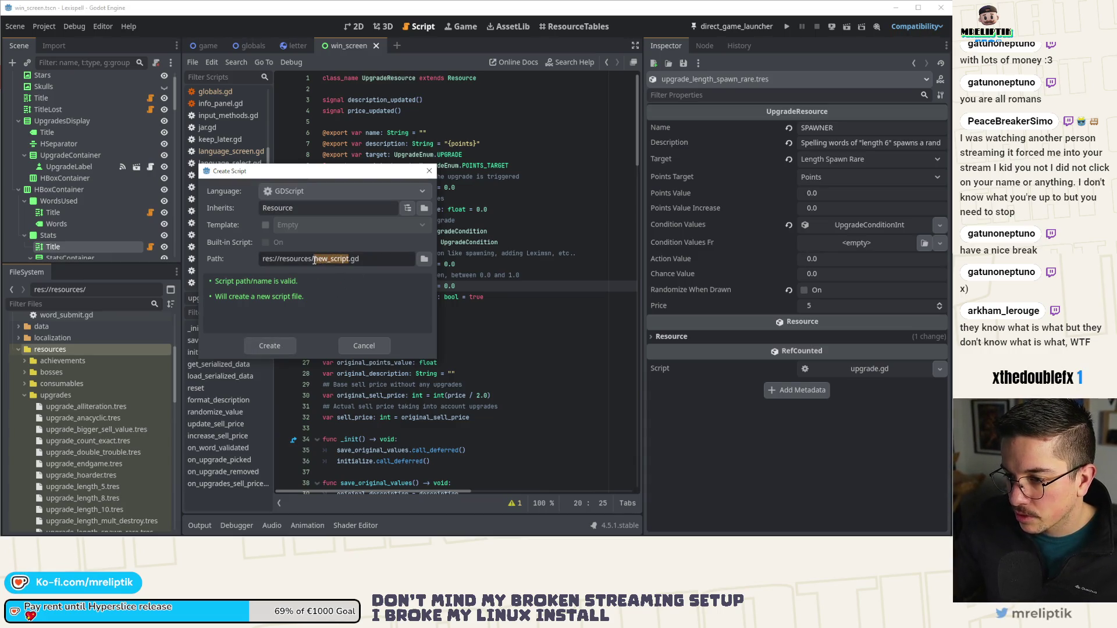
pyautogui.write('acti')
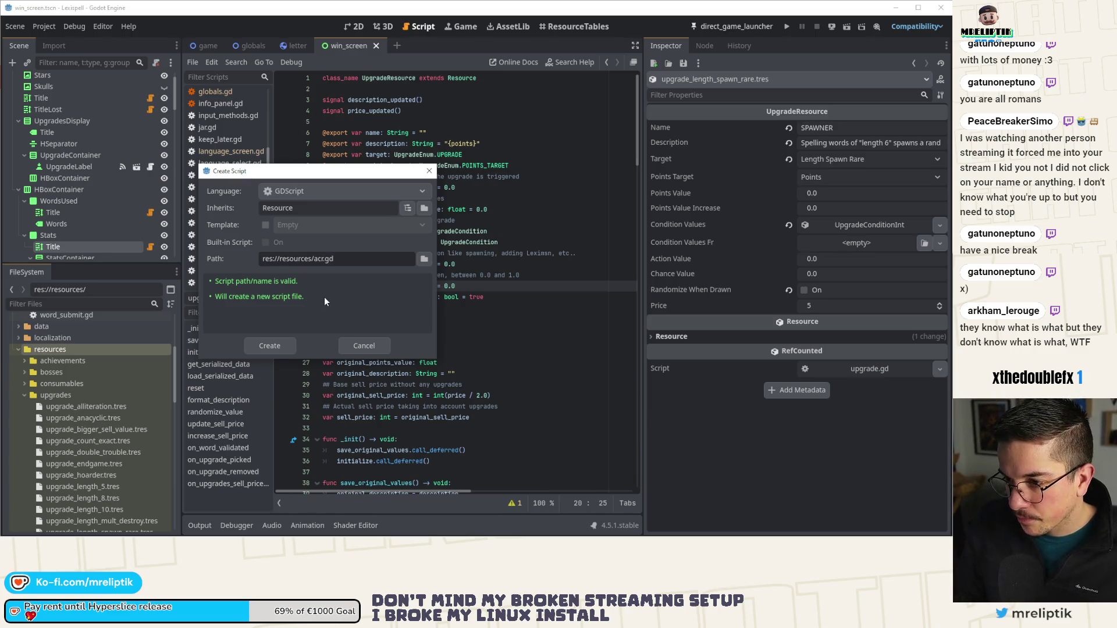
pyautogui.write('on_type')
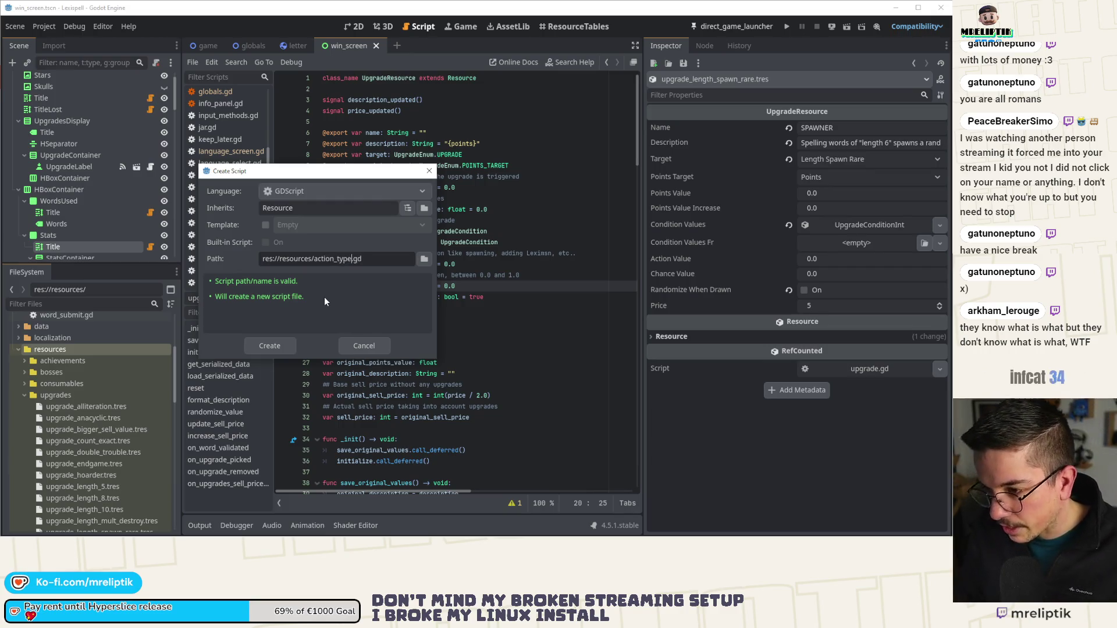
pyautogui.press('Escape')
pyautogui.scroll(-10, 125, 476)
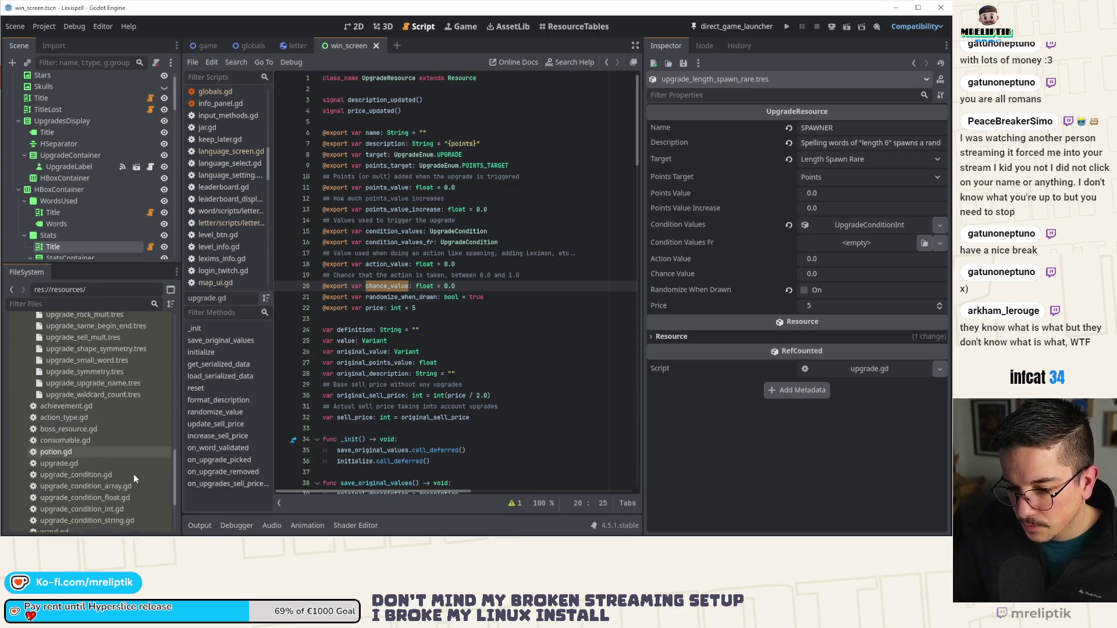
# Add 'class_name ActionType' to action_type.gd, comparing against achievement.gd, upgrade_condition.gd and consumable.gd
pyautogui.doubleClick(71, 369)
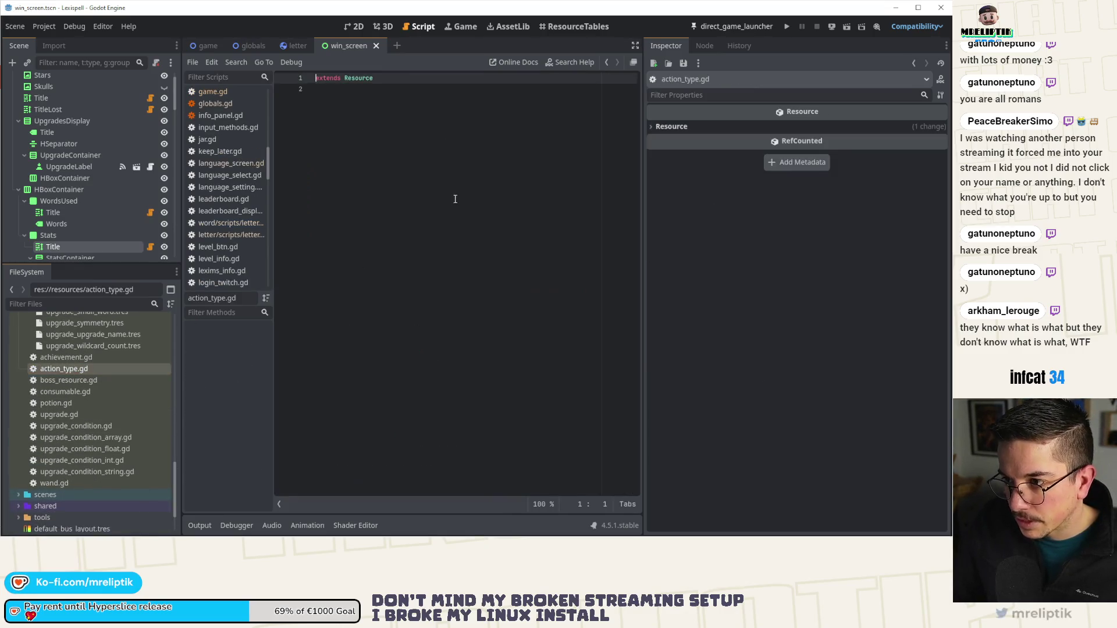
pyautogui.write('class_name A')
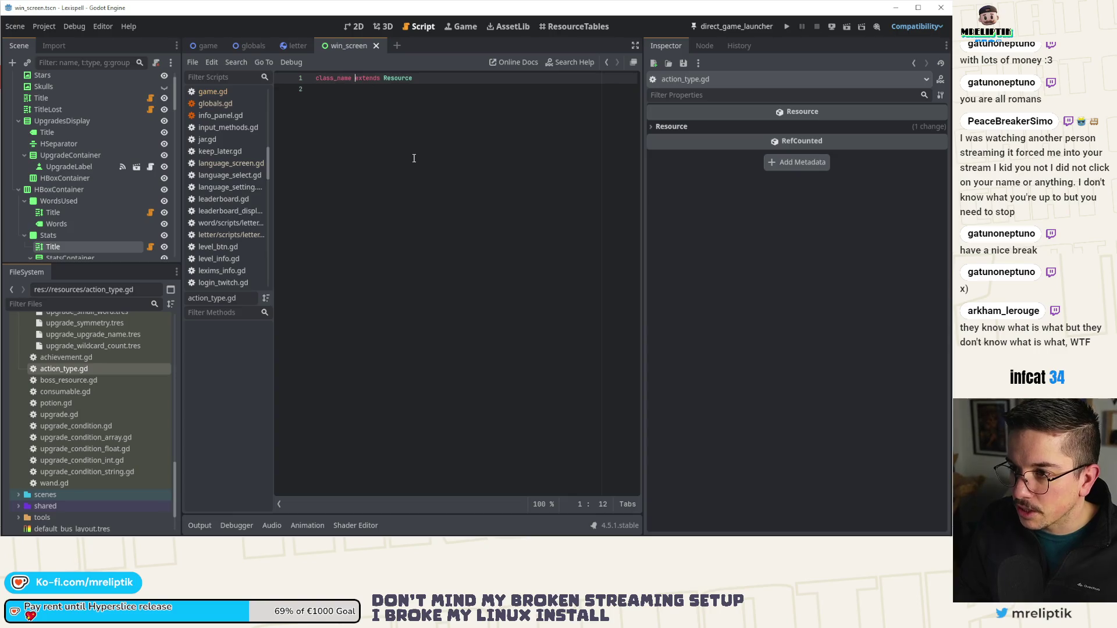
pyautogui.write('ctionTy')
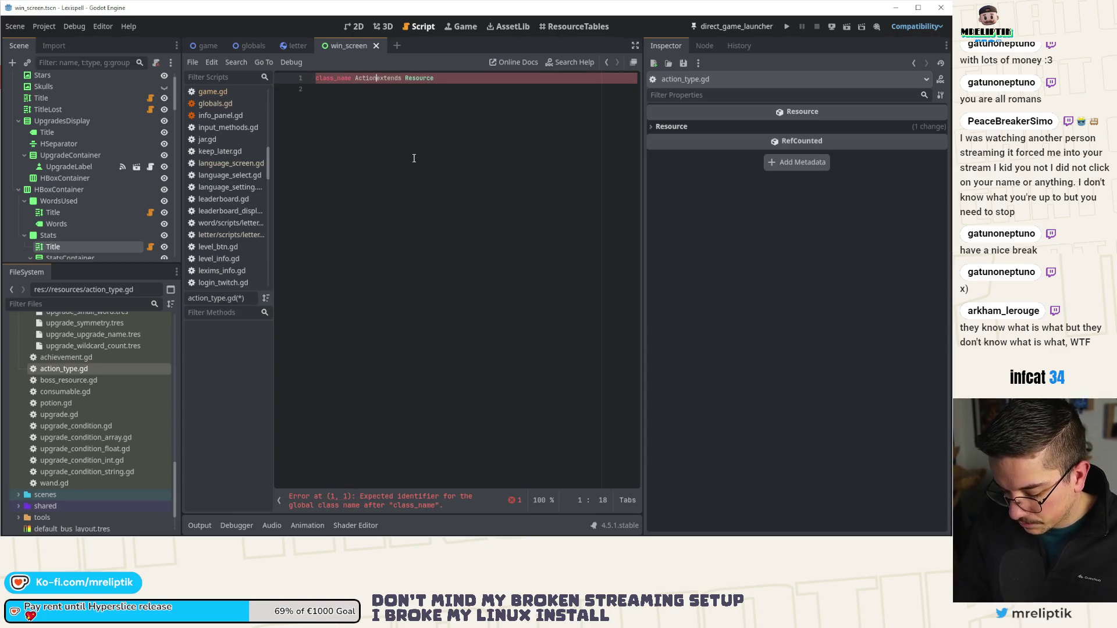
pyautogui.write('pe')
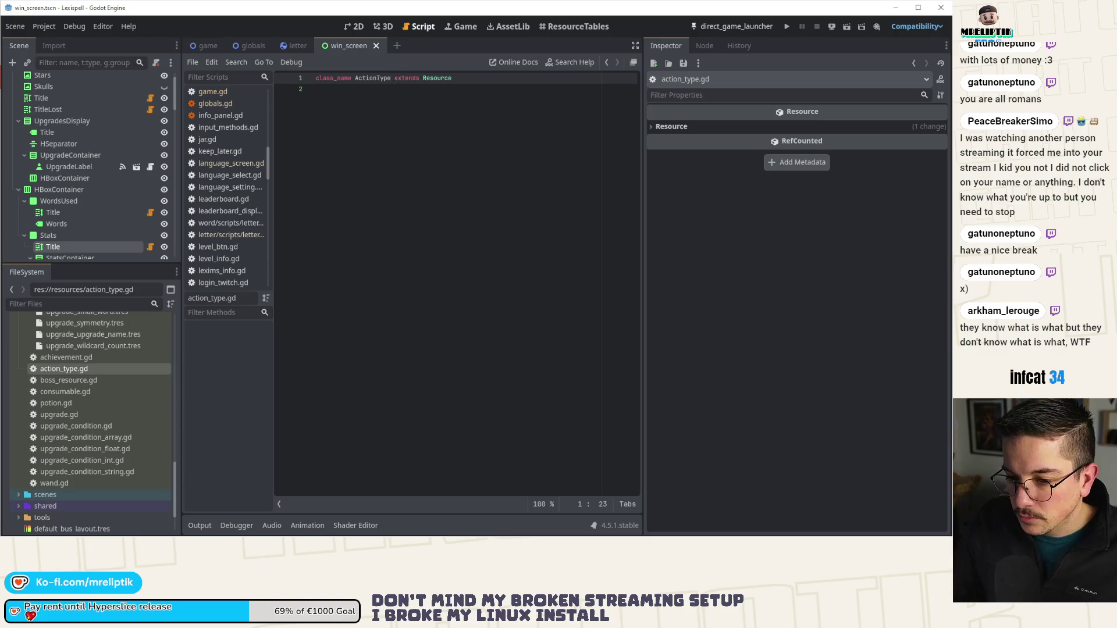
pyautogui.doubleClick(67, 358)
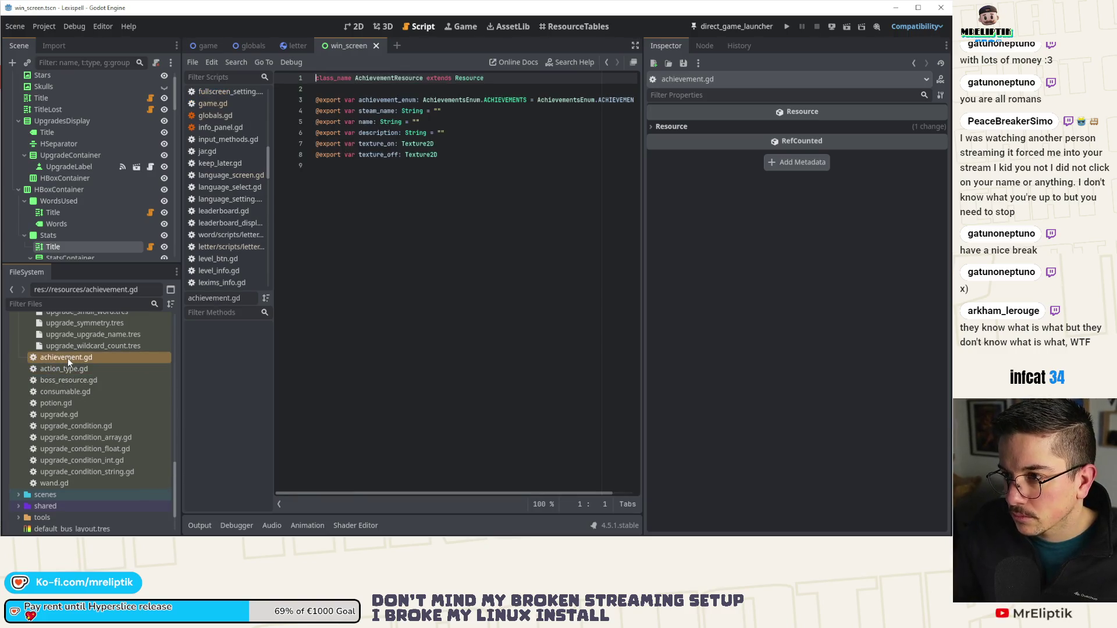
pyautogui.doubleClick(65, 369)
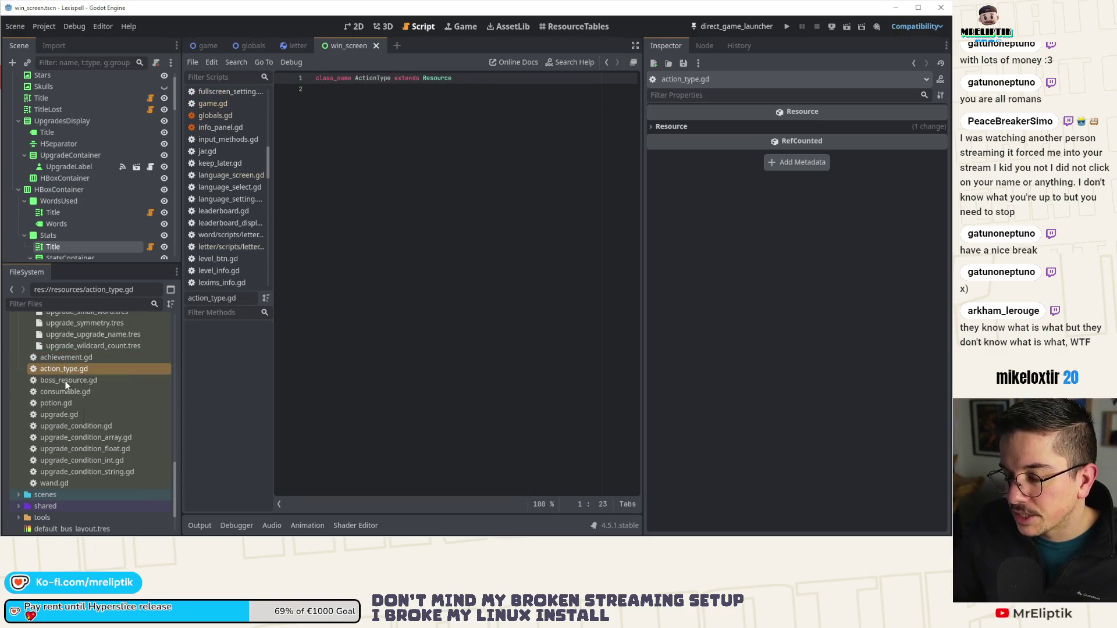
pyautogui.doubleClick(65, 426)
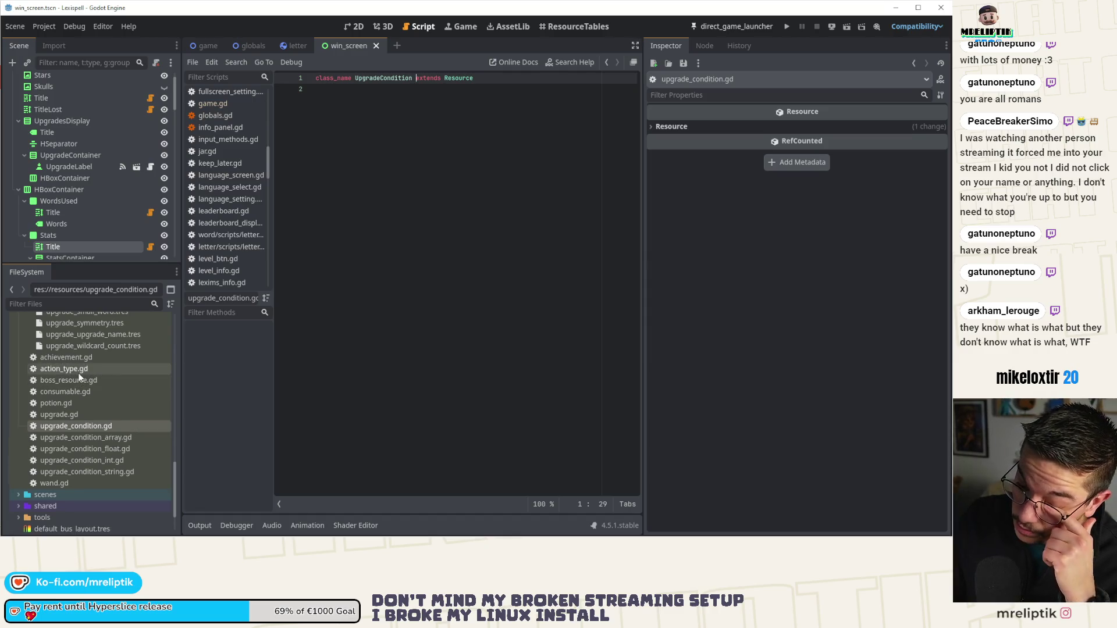
pyautogui.doubleClick(58, 392)
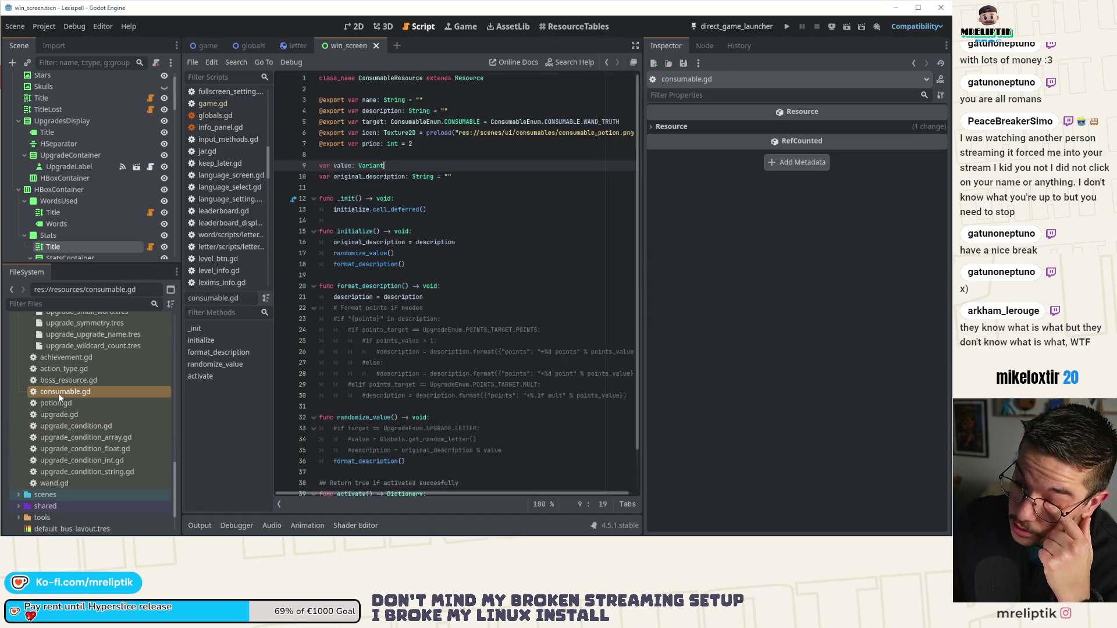
pyautogui.doubleClick(71, 358)
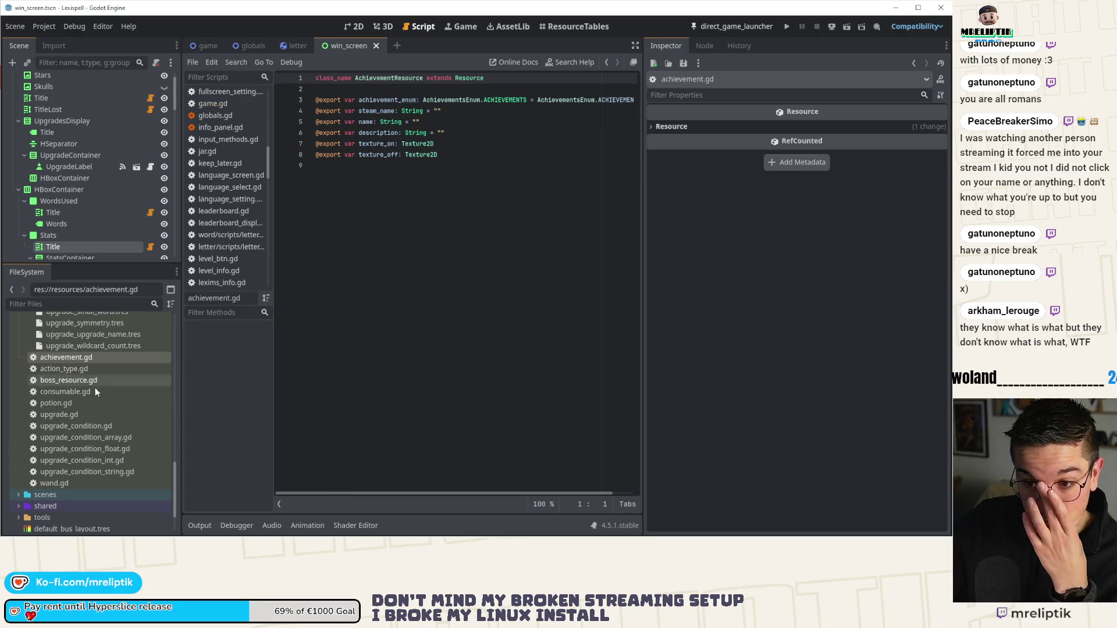
pyautogui.doubleClick(69, 369)
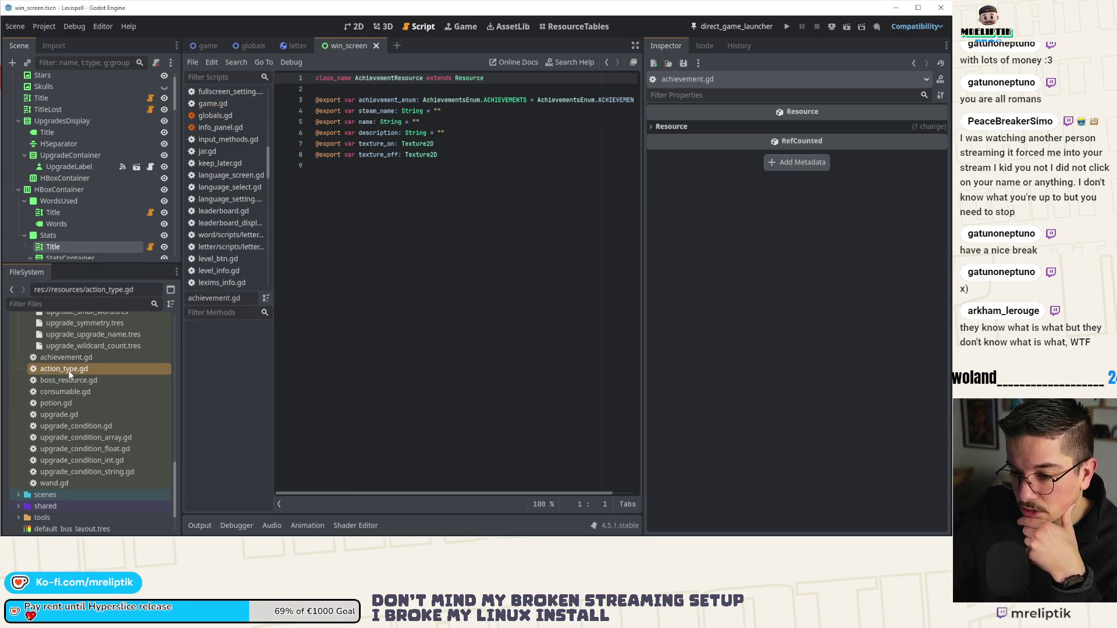
# Create a new script action_type_lexims.gd next to action_type.gd and open it
pyautogui.rightClick(68, 370)
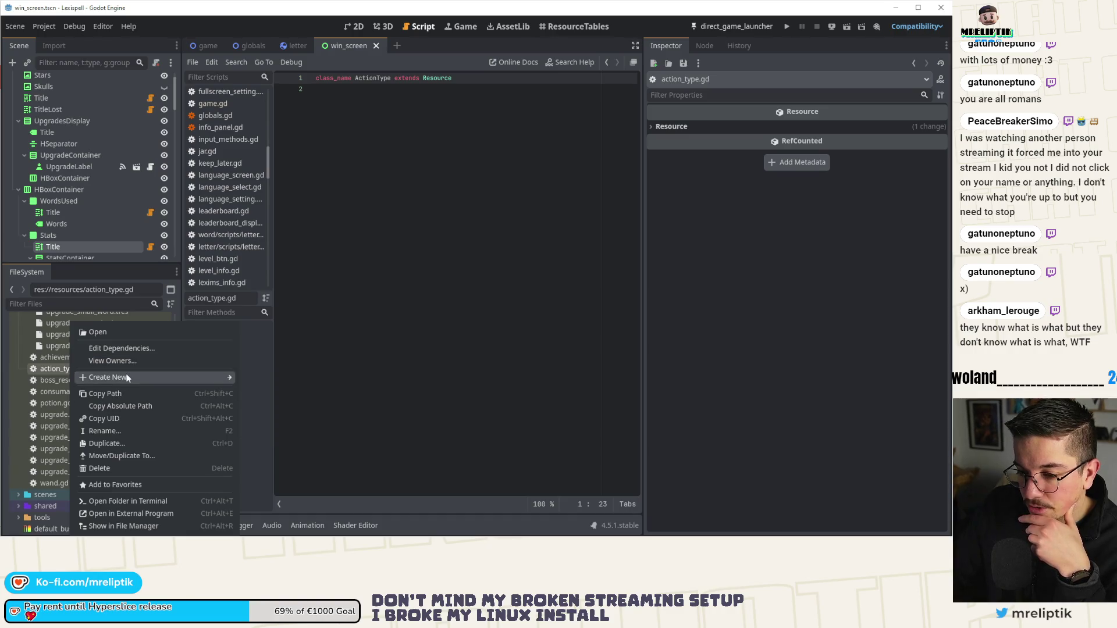
pyautogui.moveTo(128, 378)
pyautogui.click(276, 401)
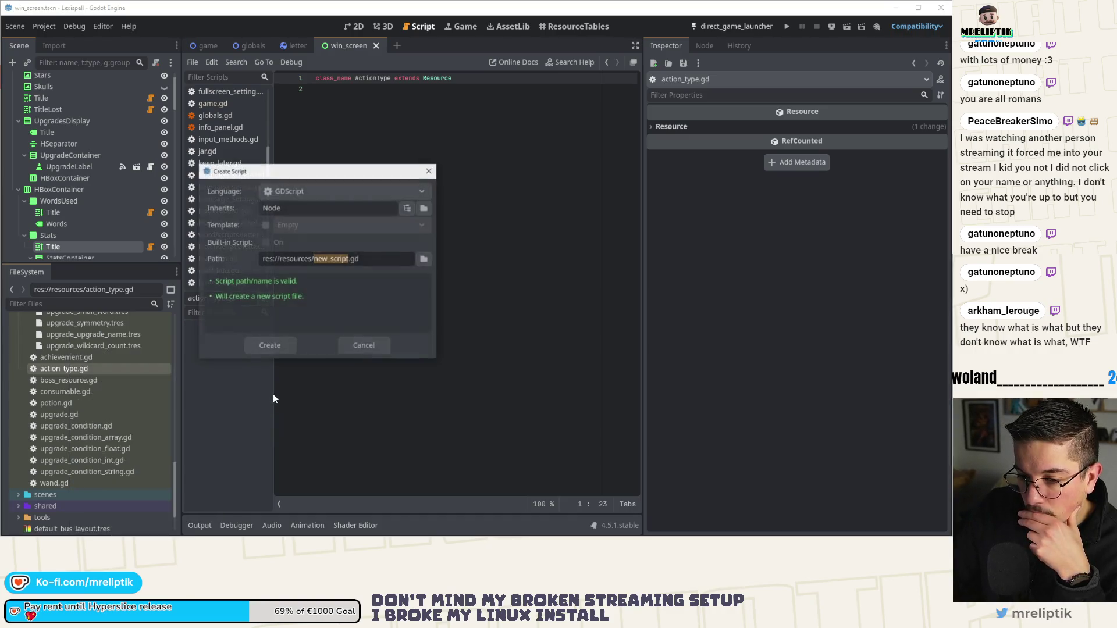
pyautogui.write('action_type')
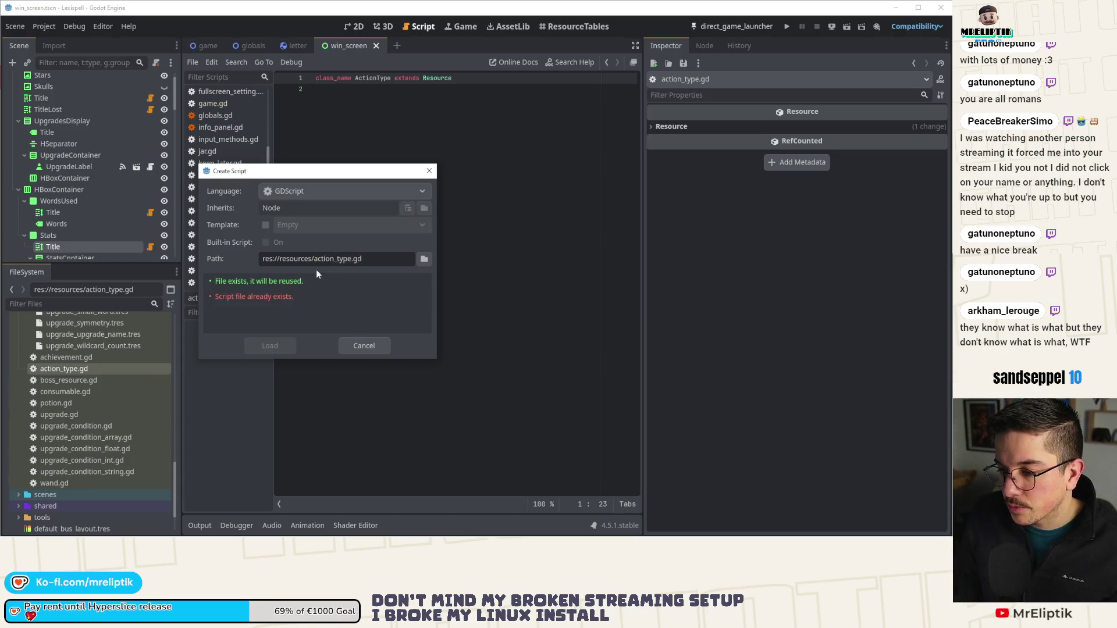
pyautogui.write('_lexims')
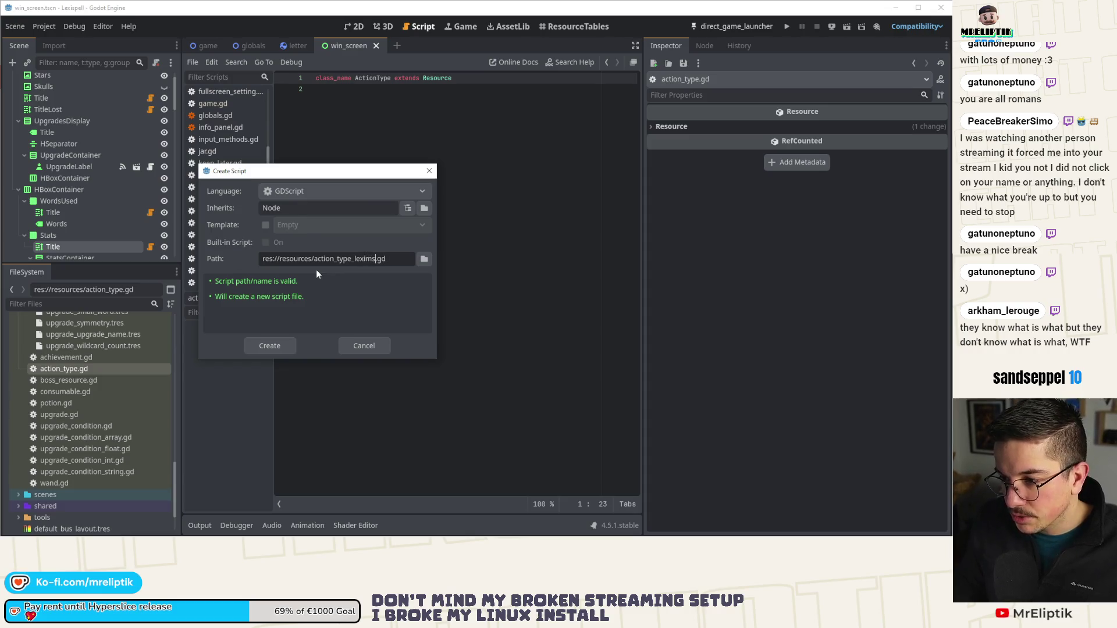
pyautogui.press('Return')
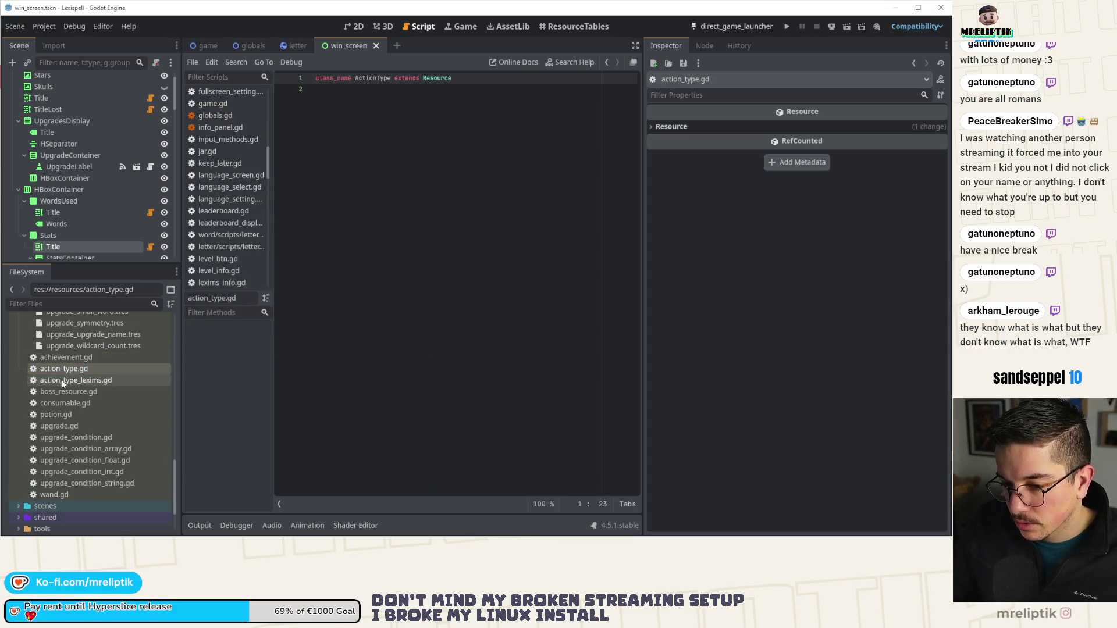
pyautogui.doubleClick(61, 379)
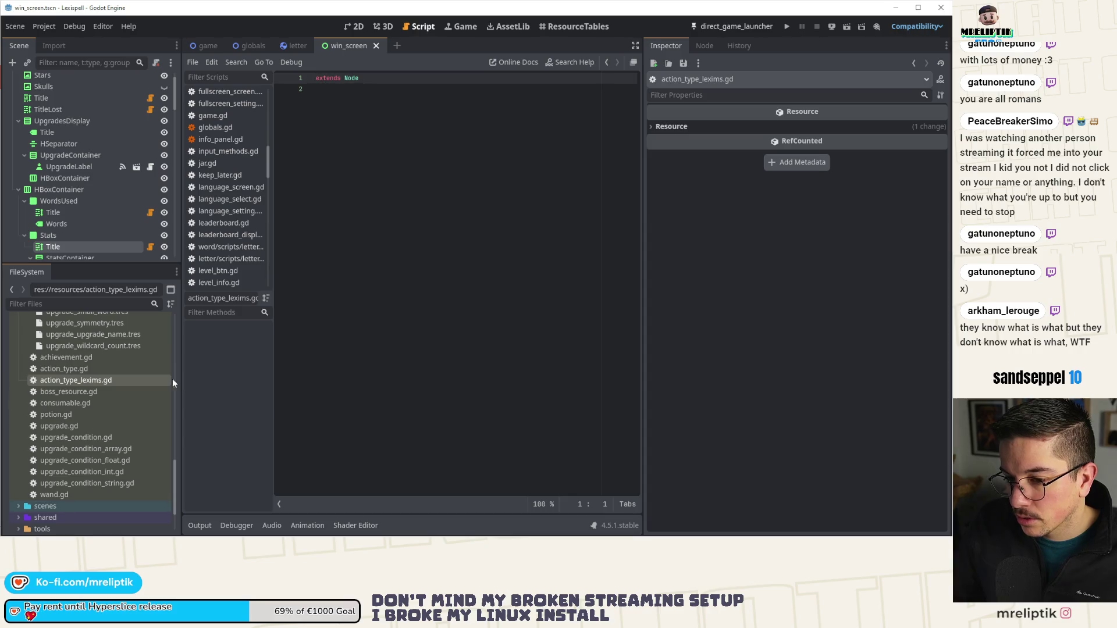
# Declare 'class_name ActionTypeLexims' extending ActionType on line 1 and save
pyautogui.click(82, 368)
pyautogui.doubleClick(81, 368)
pyautogui.click(391, 77)
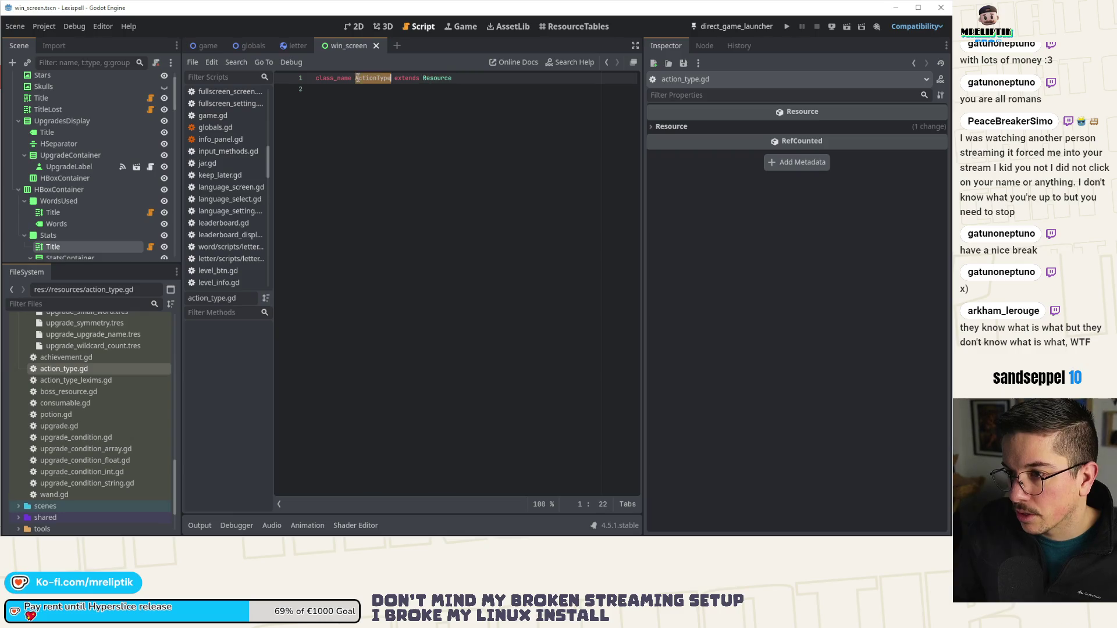
pyautogui.doubleClick(95, 380)
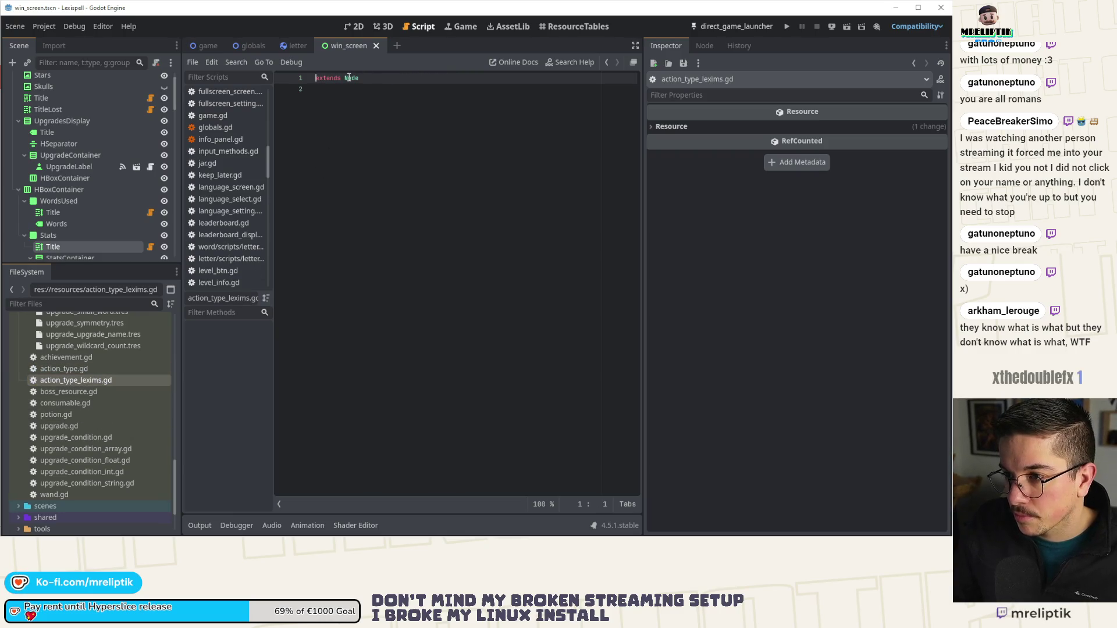
pyautogui.click(319, 81)
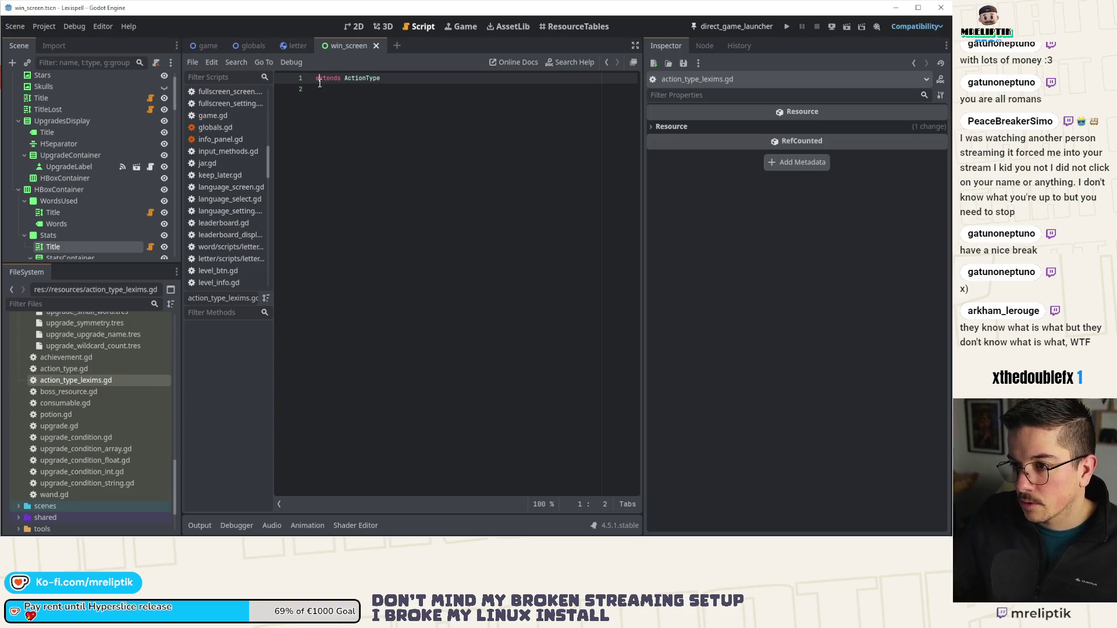
pyautogui.press('Home')
pyautogui.write('class_name A')
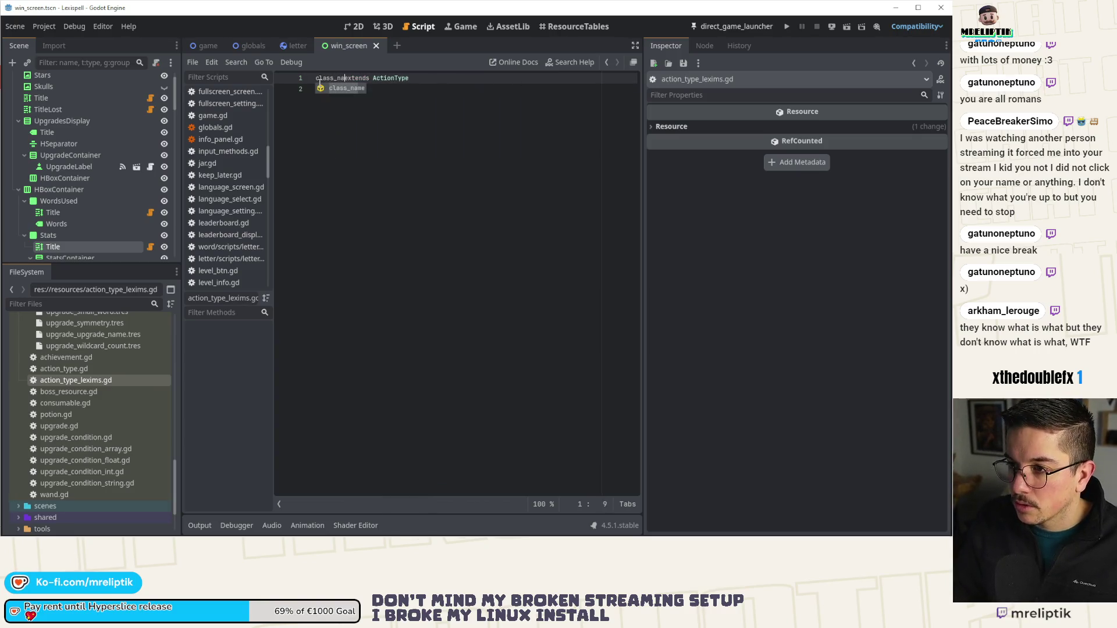
pyautogui.write('ctionTypeLexi')
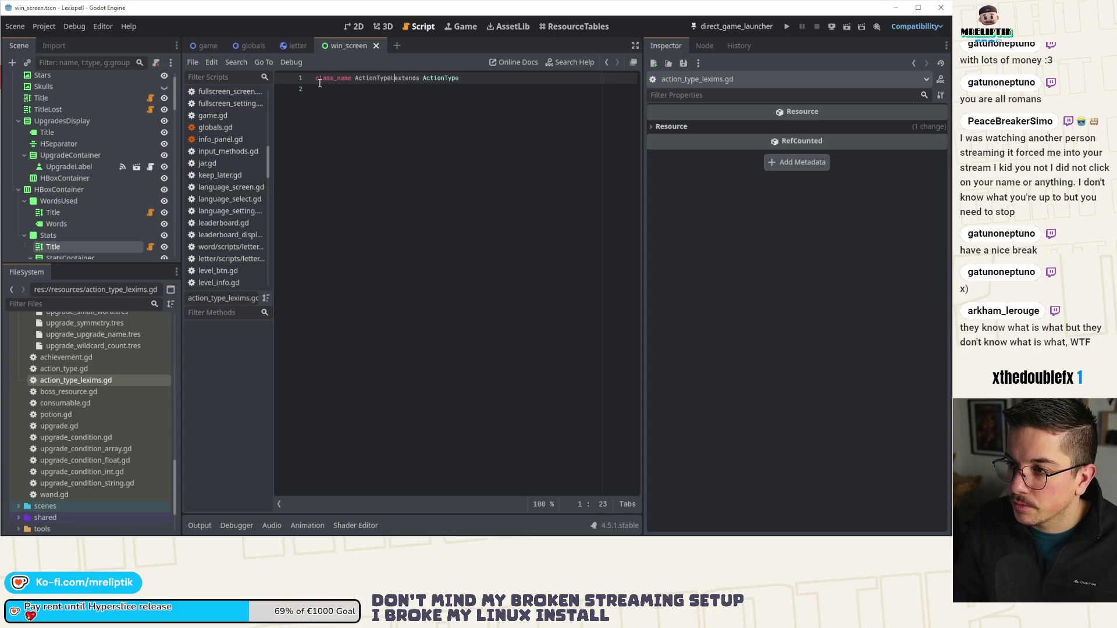
pyautogui.write('ms')
pyautogui.hotkey('ctrl', 's')
# Collapse the upgrades folder in the FileSystem dock
pyautogui.click(83, 379)
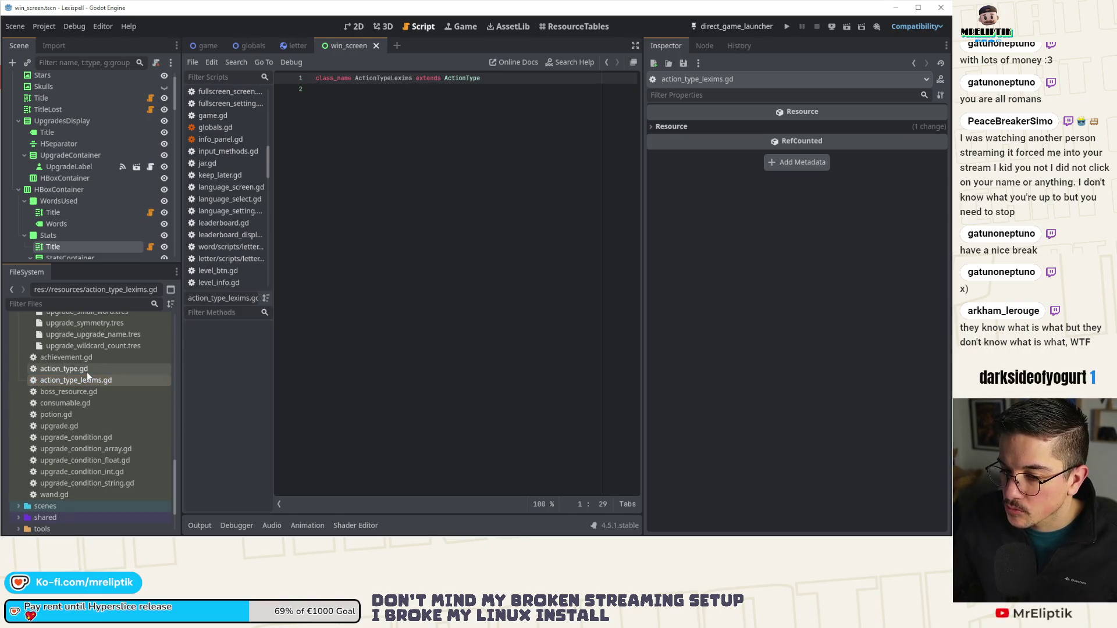
pyautogui.scroll(3, 92, 375)
pyautogui.scroll(10, 92, 375)
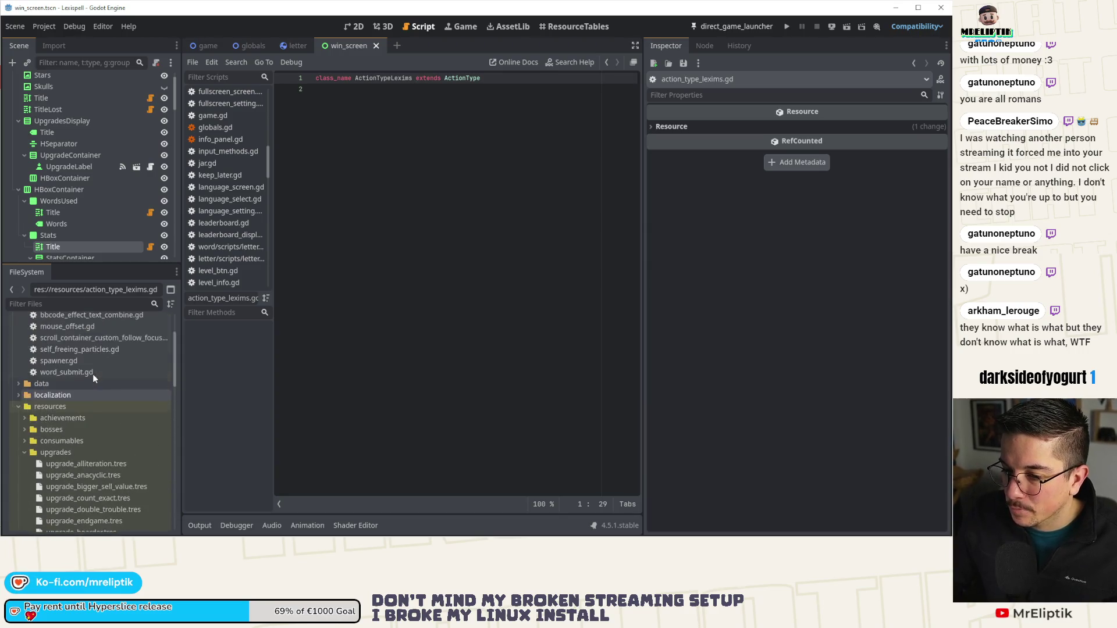
pyautogui.click(23, 372)
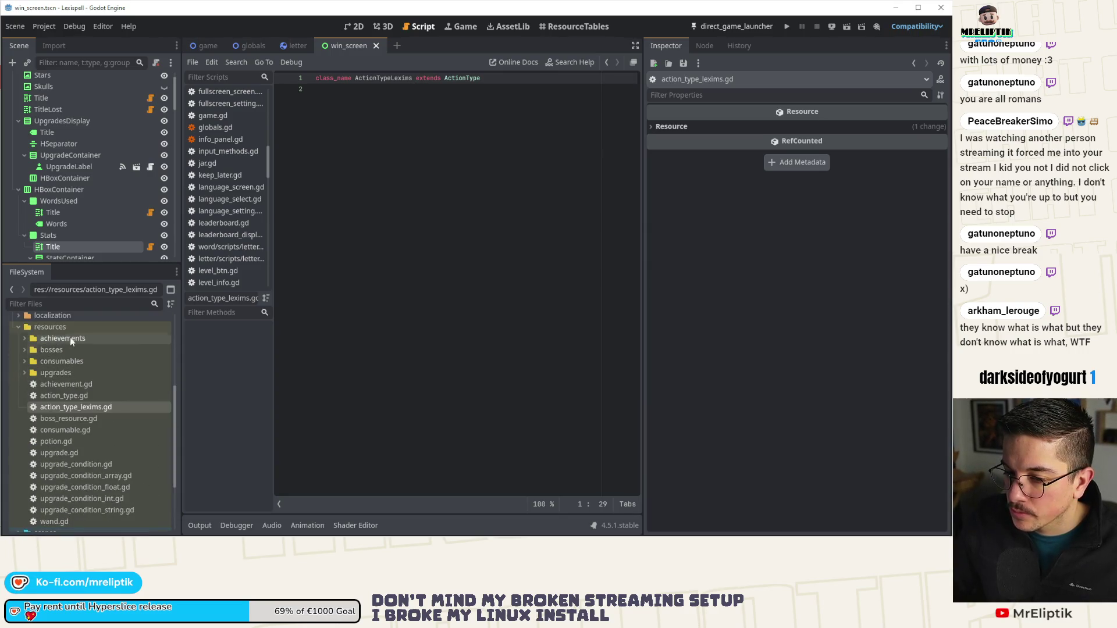
pyautogui.rightClick(74, 326)
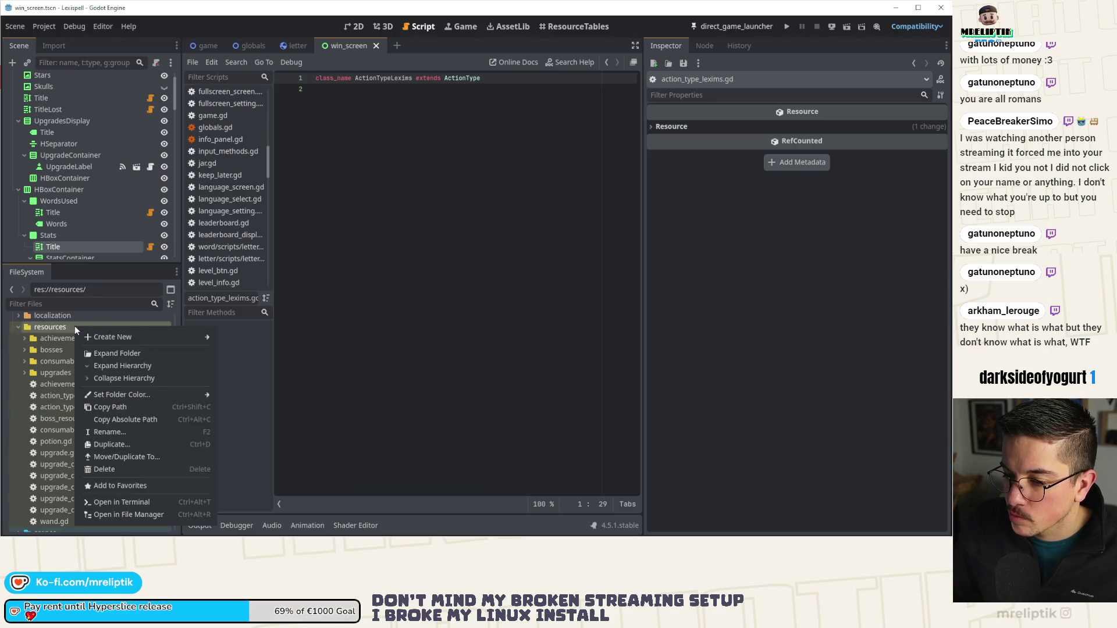
# Create the script res://resources/action_type_letters.gd inheriting from ActionType
pyautogui.moveTo(179, 333)
pyautogui.click(268, 361)
pyautogui.click(267, 360)
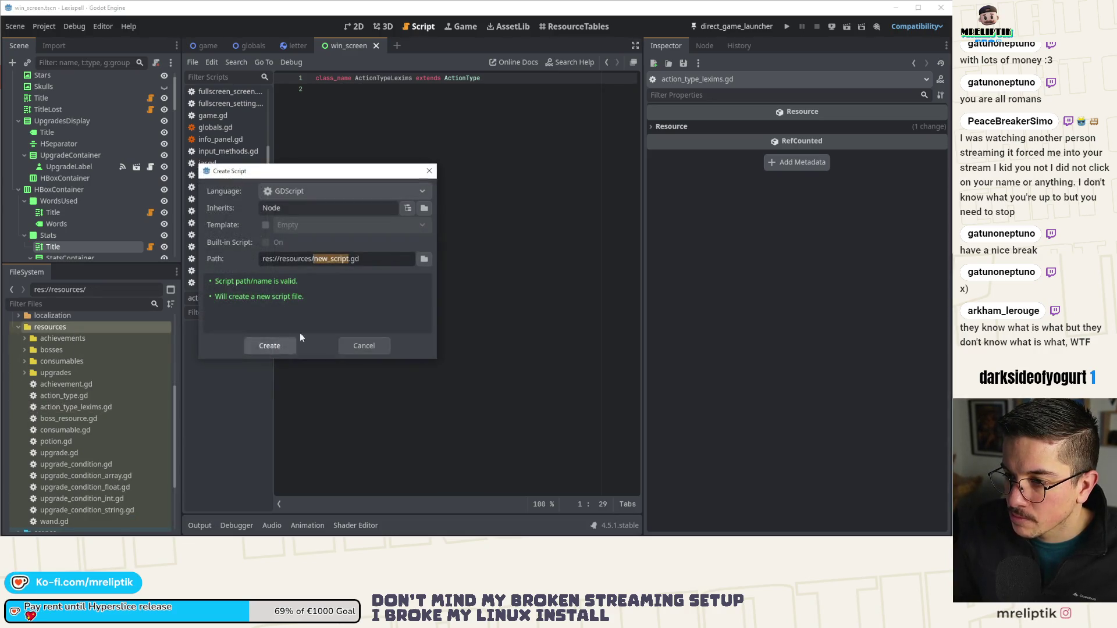
pyautogui.click(318, 206)
pyautogui.write('ActionType')
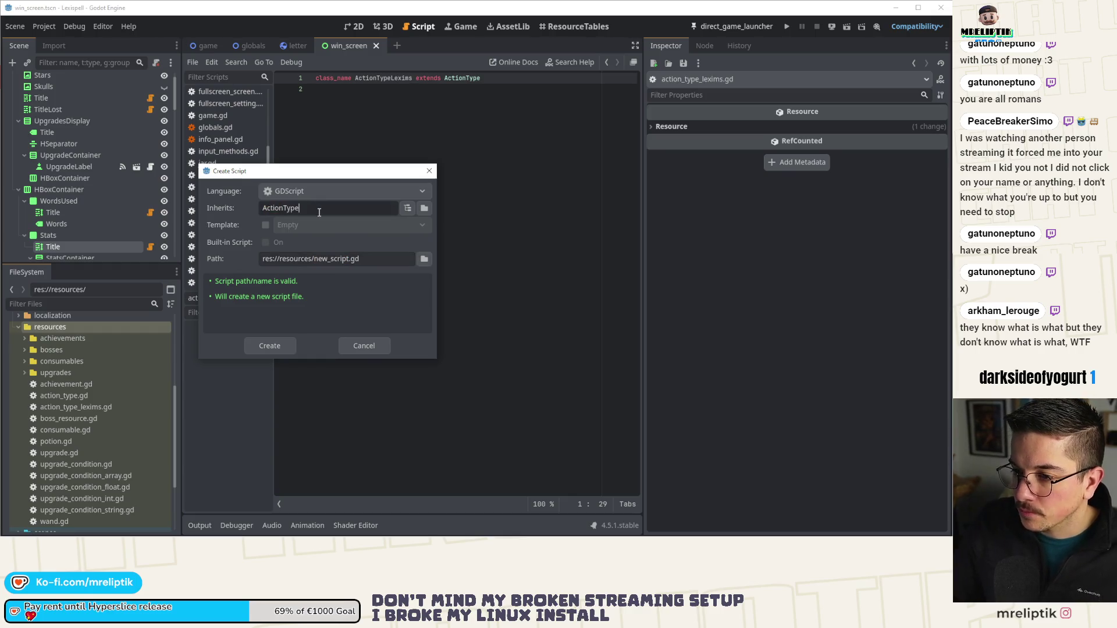
pyautogui.doubleClick(350, 258)
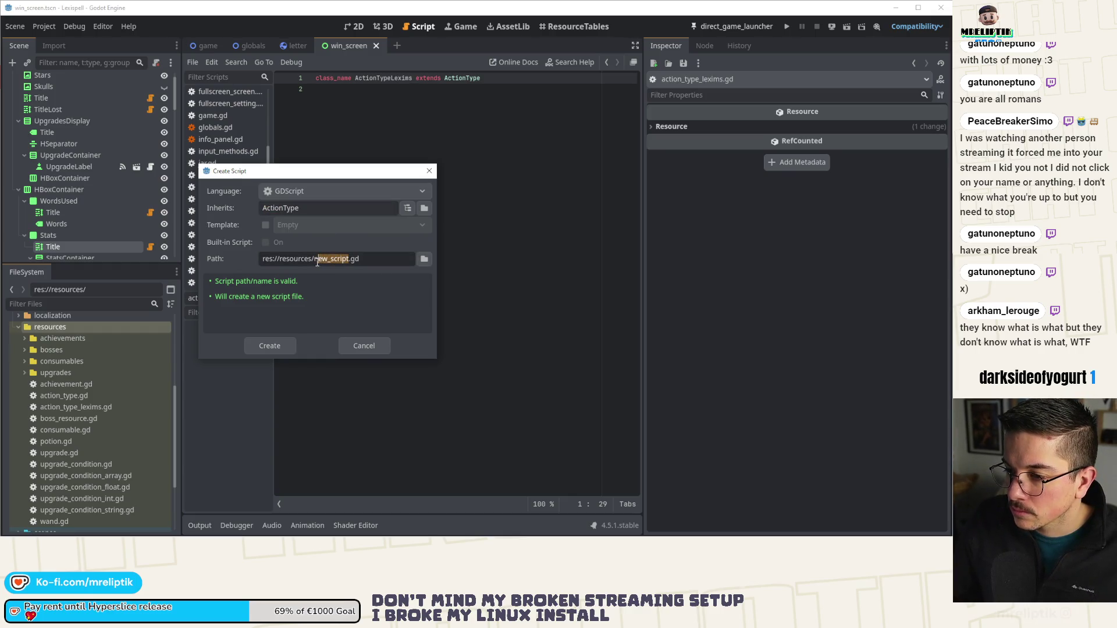
pyautogui.write('action_type_')
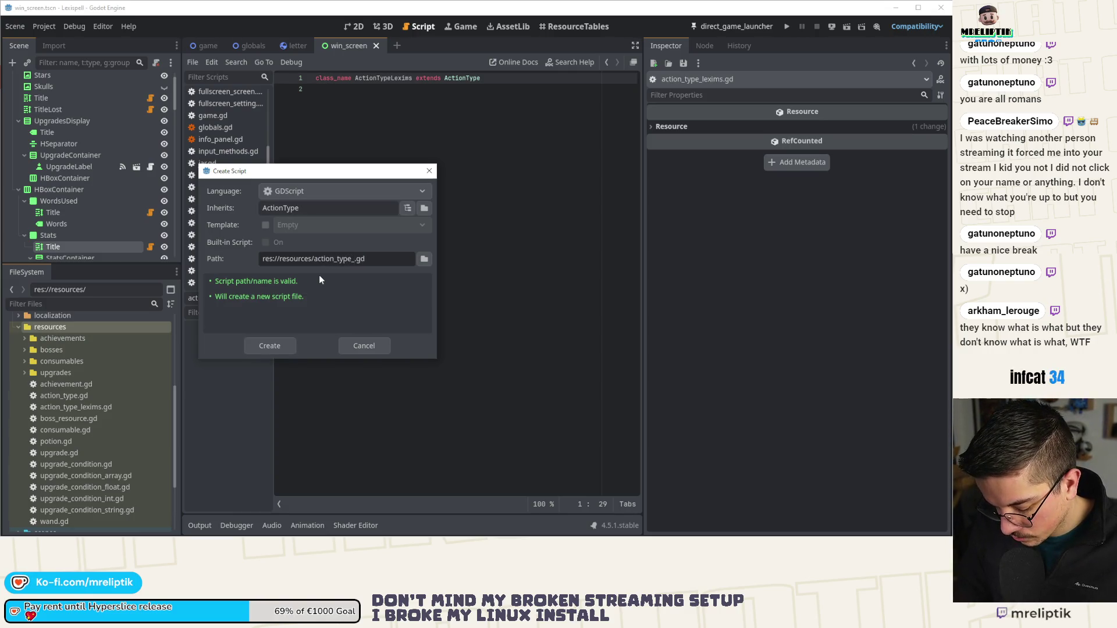
pyautogui.write('letters')
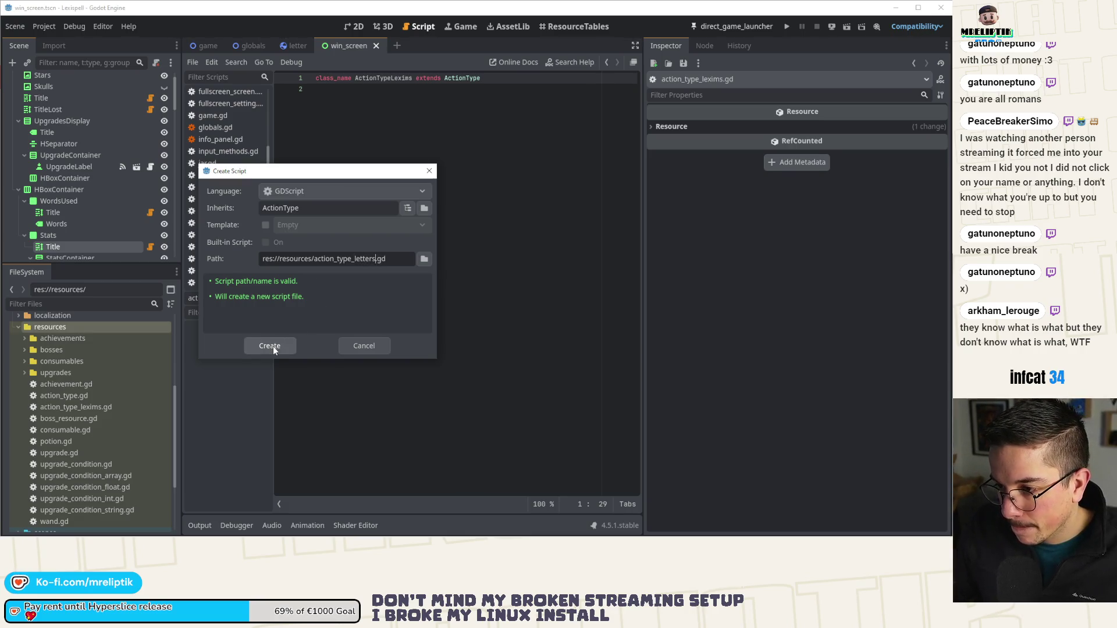
pyautogui.press('BackSpace')
pyautogui.write('s')
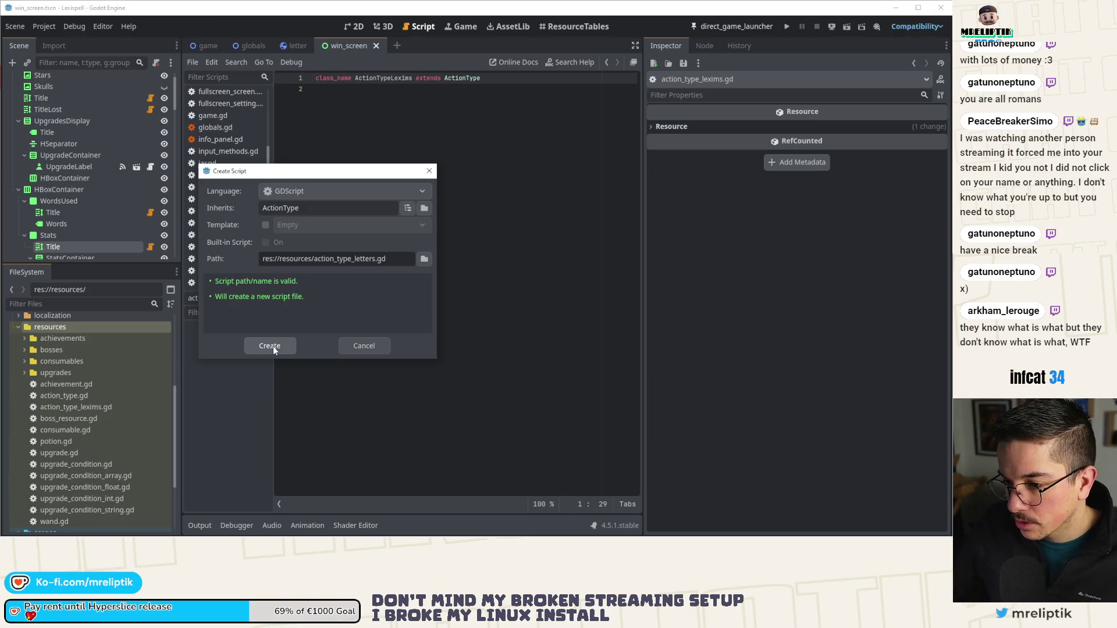
pyautogui.click(274, 347)
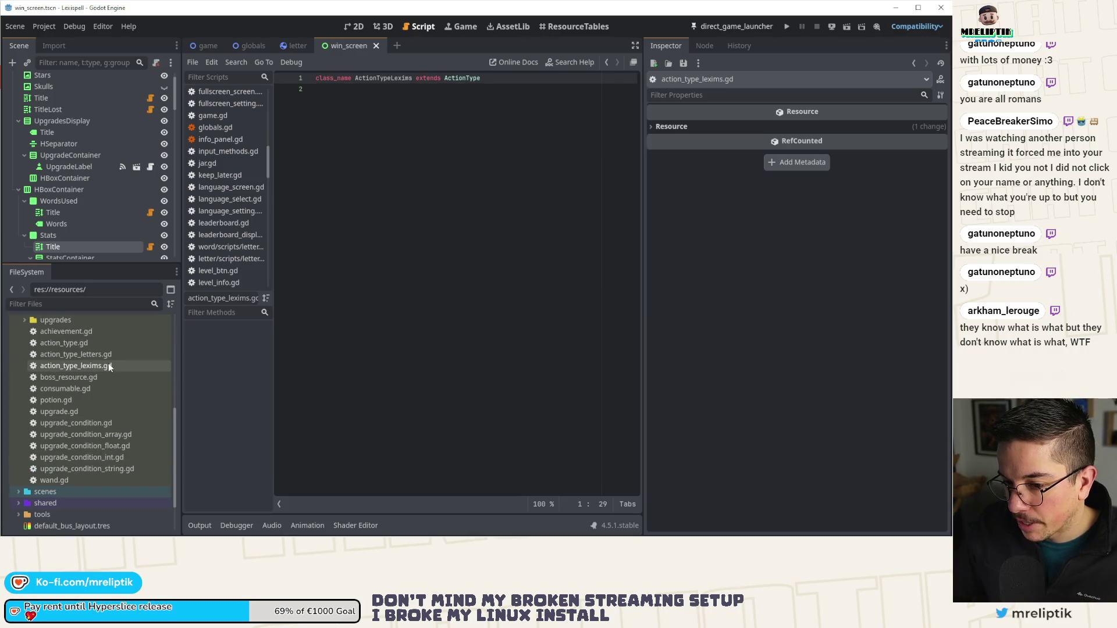
# Declare class_name ActionTypeLetters at the top of action_type_letters.gd
pyautogui.doubleClick(98, 354)
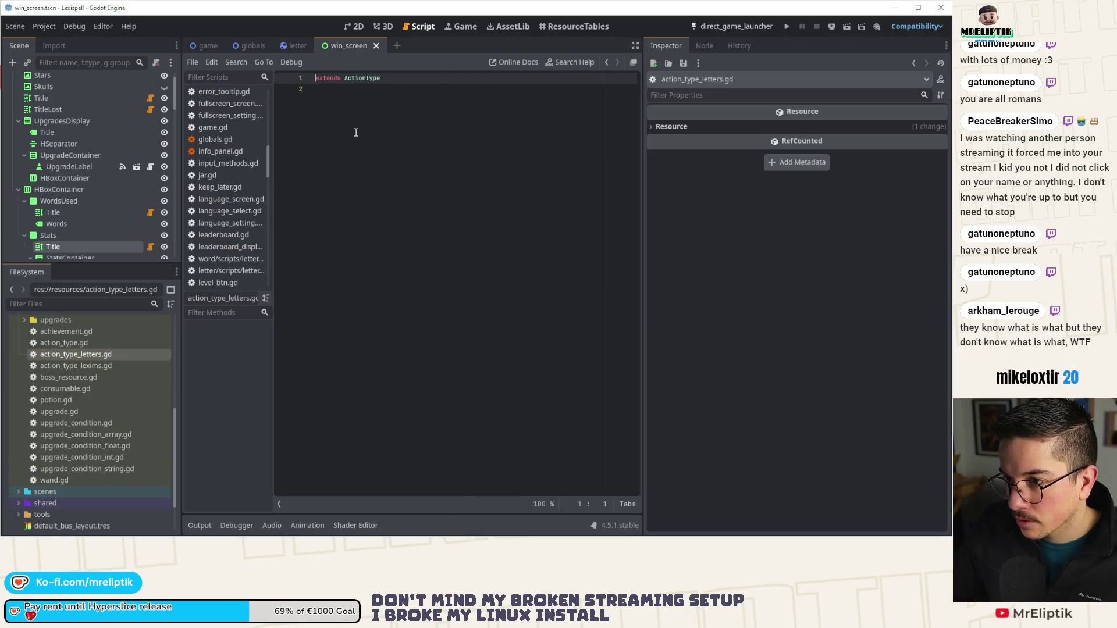
pyautogui.write('class_name')
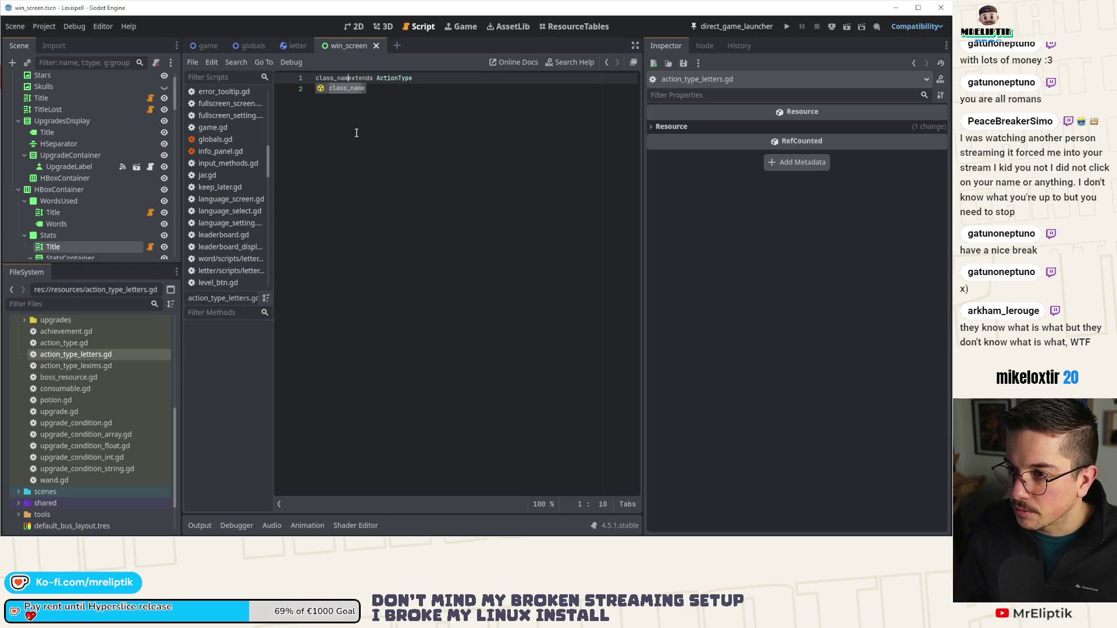
pyautogui.press('Delete')
pyautogui.write('ActionType')
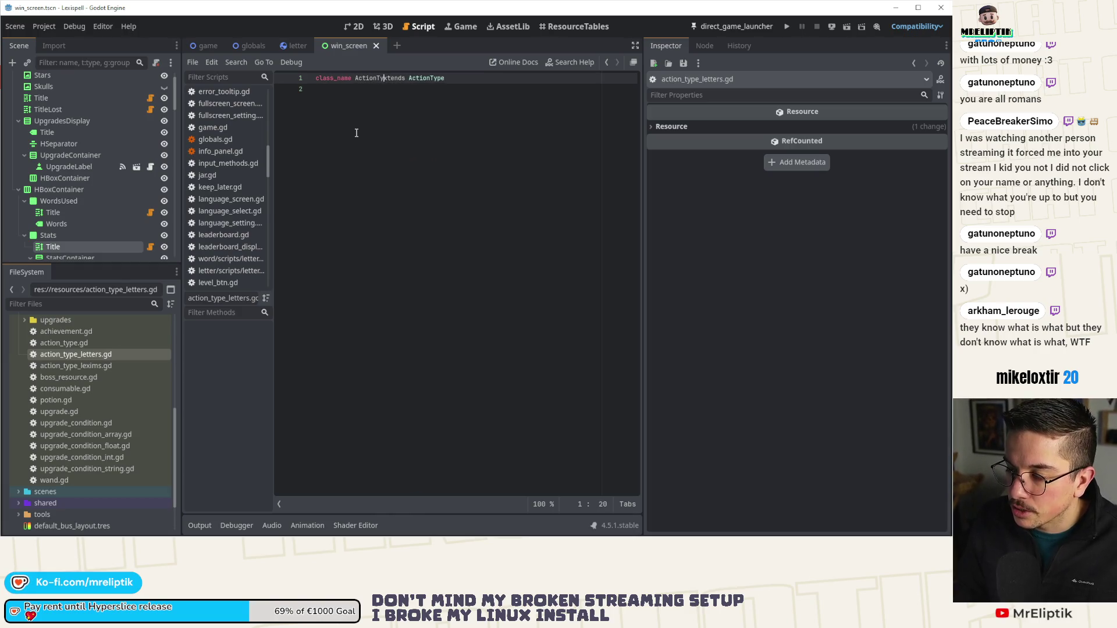
pyautogui.write('Letters e')
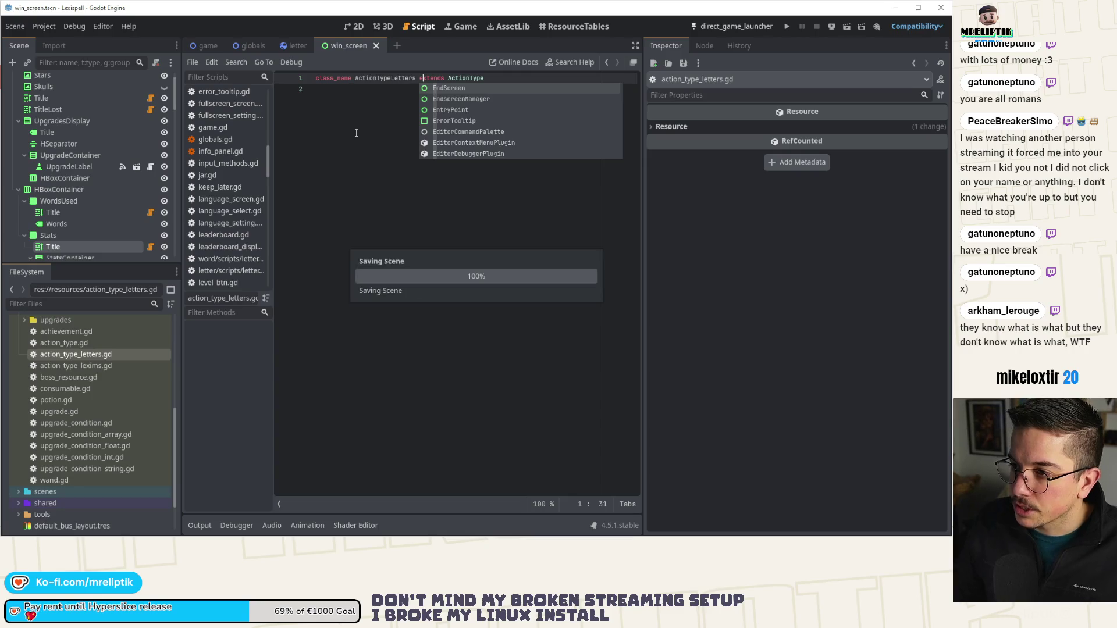
pyautogui.press('Escape')
pyautogui.press('Down')
pyautogui.press('Return')
pyautogui.write('var')
pyautogui.press('BackSpace')
pyautogui.write('export v')
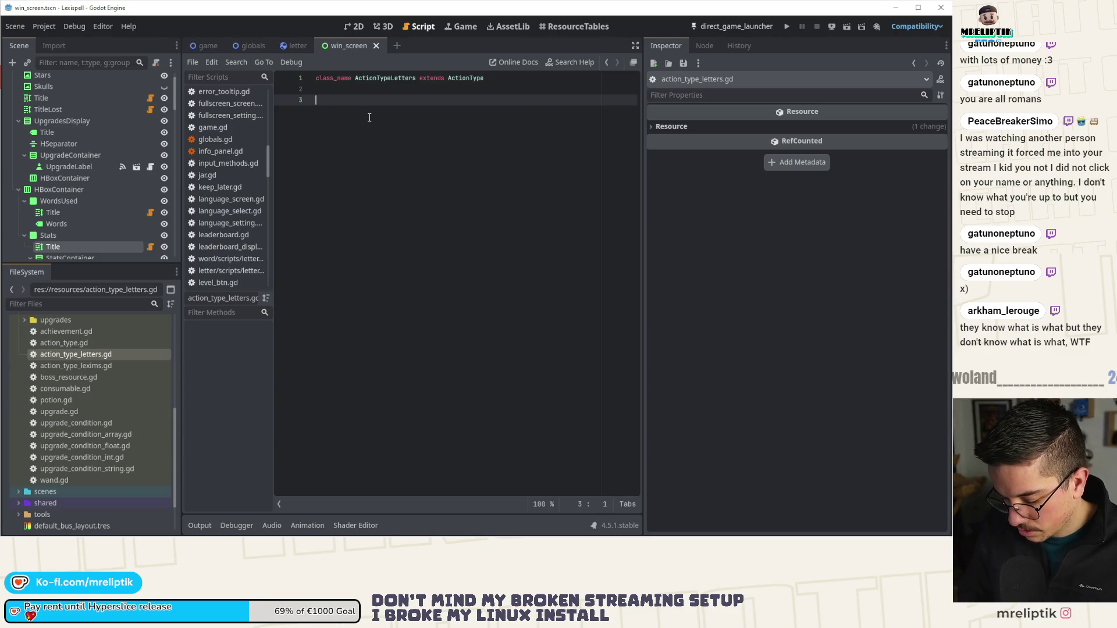
pyautogui.write('export var letter')
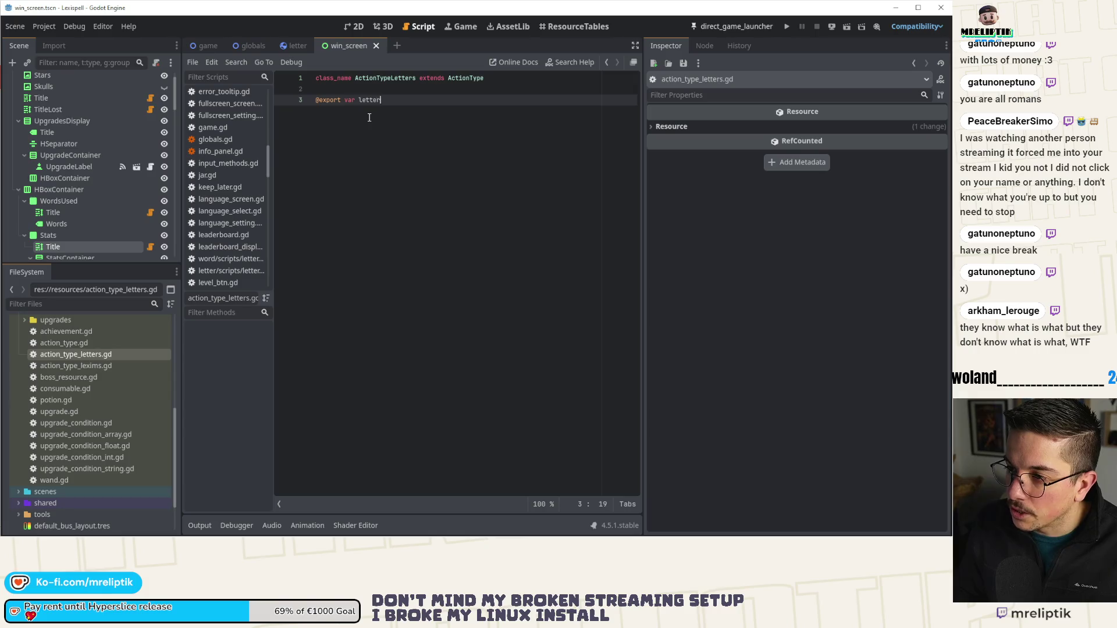
pyautogui.write('rray')
pyautogui.write(' [')
pyautogui.hotkey('ctrl', 's')
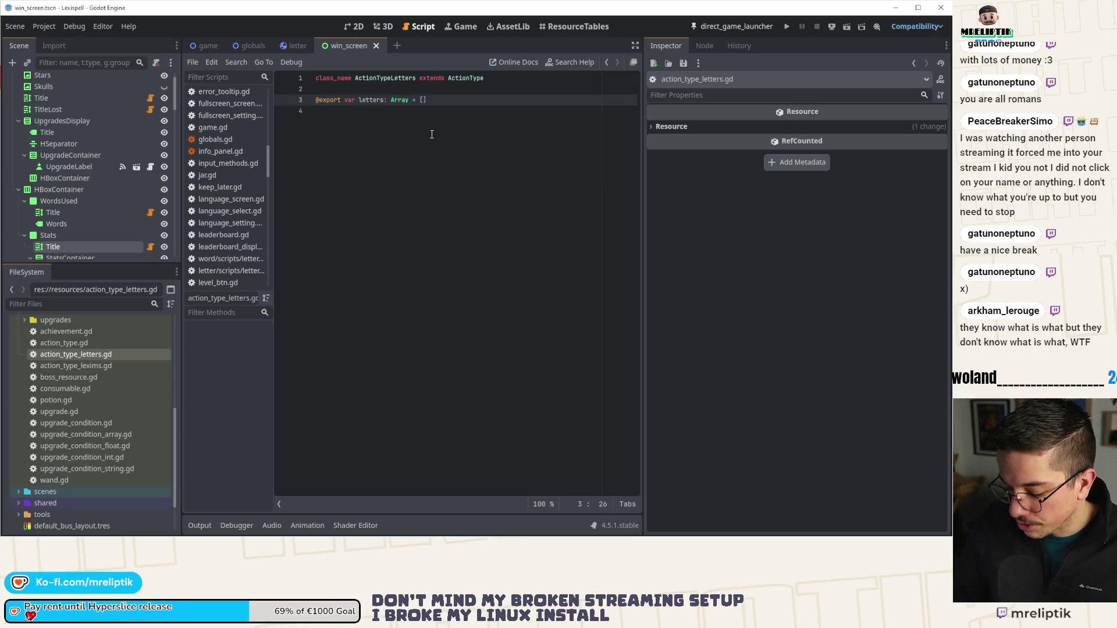
pyautogui.press('Down')
pyautogui.press('BackSpace')
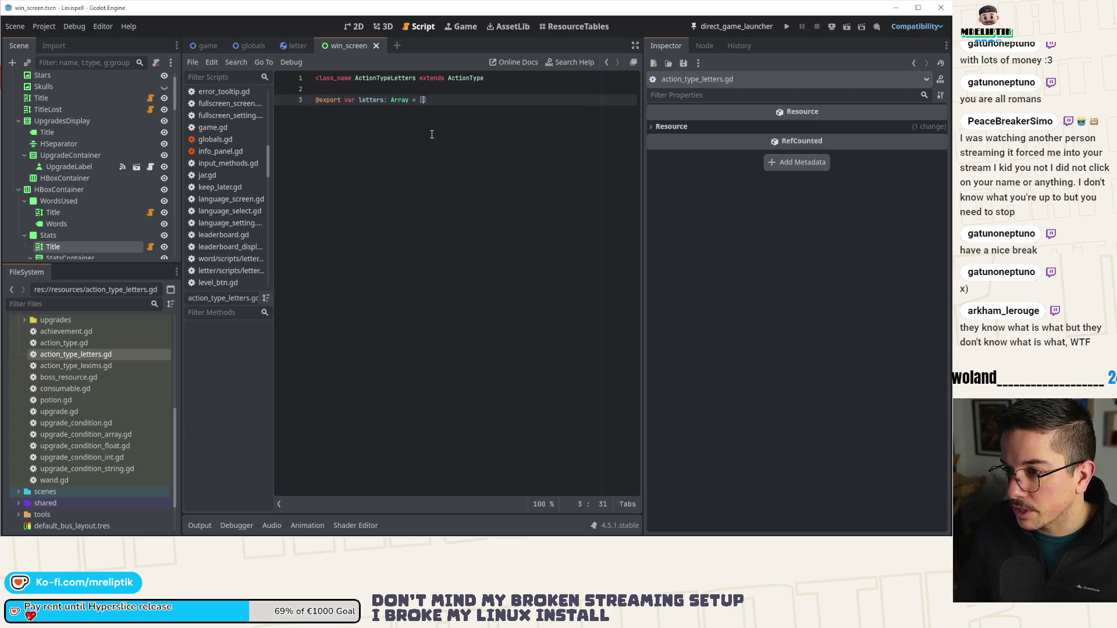
pyautogui.write('[String')
pyautogui.hotkey('ctrl', 's')
pyautogui.doubleClick(100, 364)
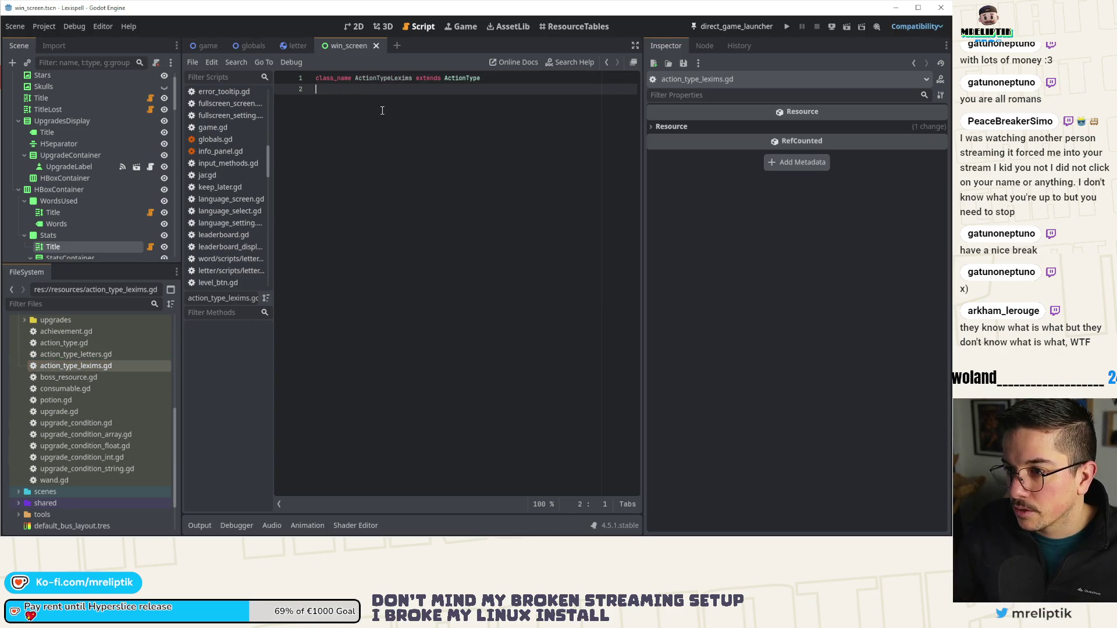
pyautogui.press('Return')
pyautogui.write('@export var')
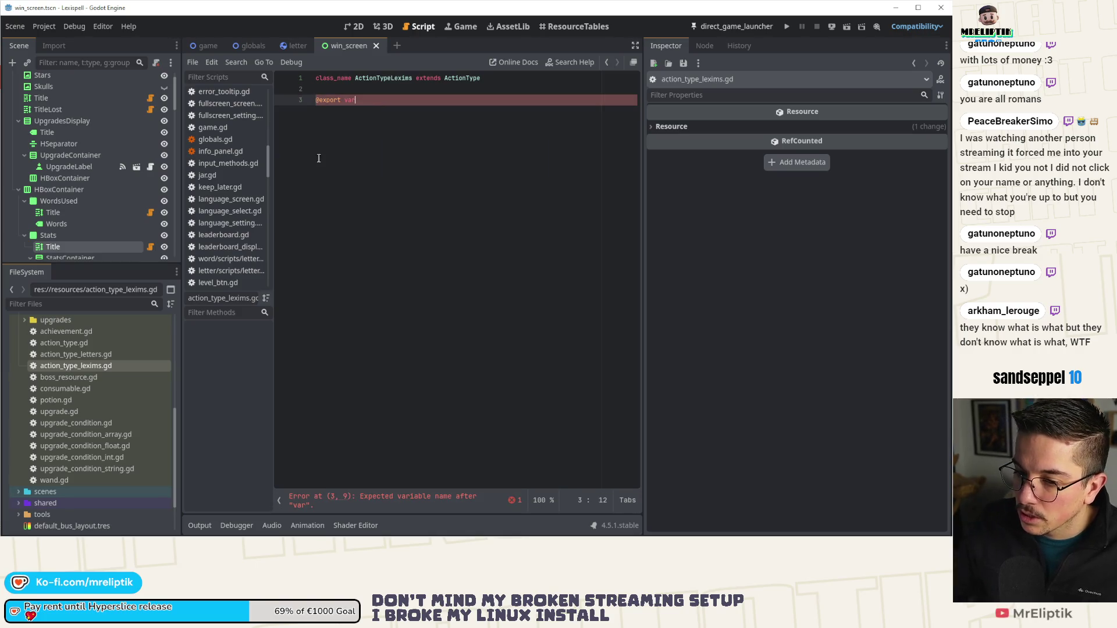
pyautogui.doubleClick(81, 354)
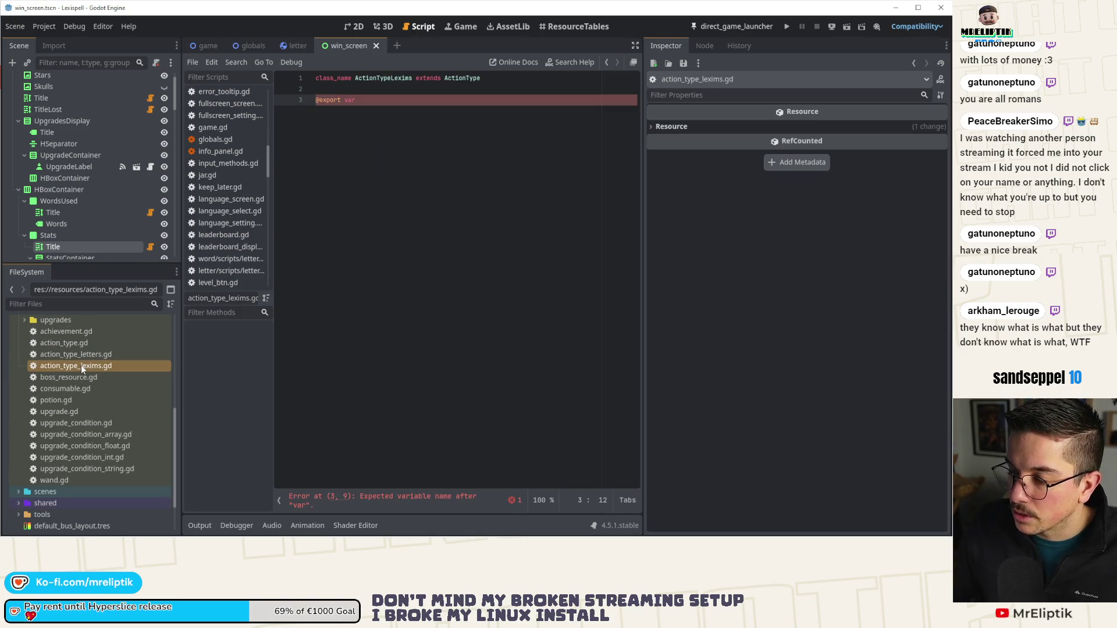
pyautogui.click(86, 356)
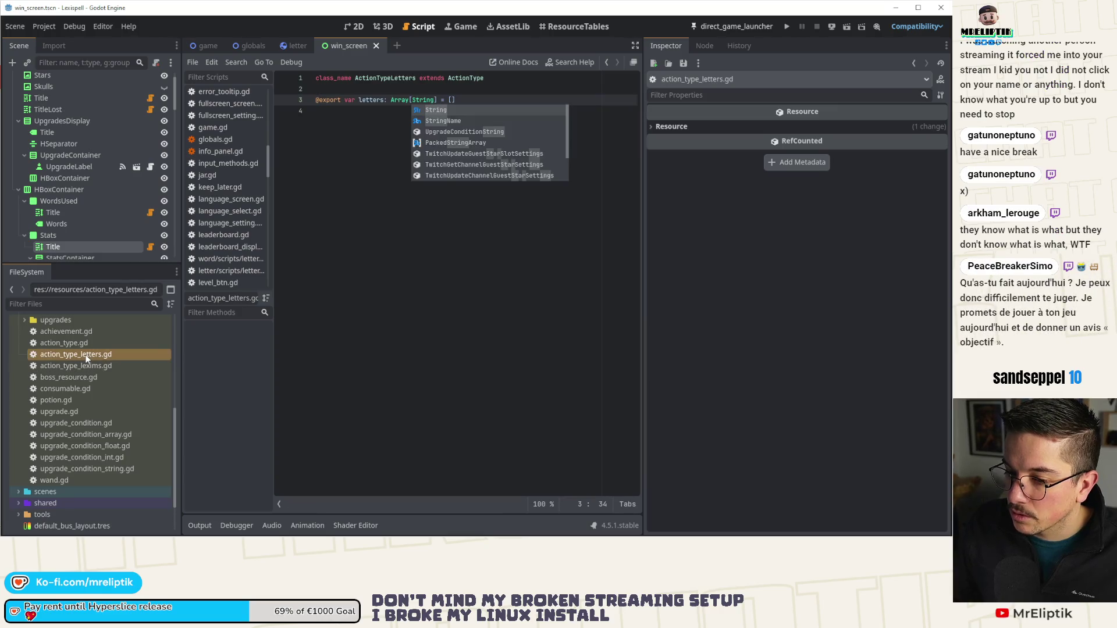
# Rename the letters property to value, save, and open upgrade_condition_array.gd
pyautogui.doubleClick(369, 100)
pyautogui.write('value')
pyautogui.hotkey('ctrl', 's')
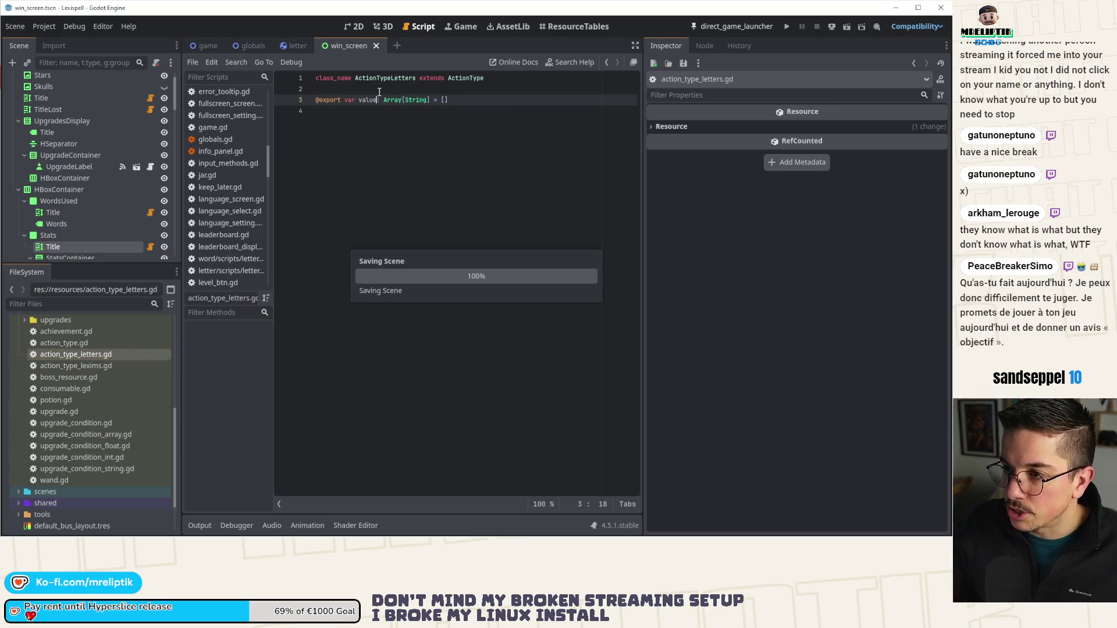
pyautogui.click(116, 355)
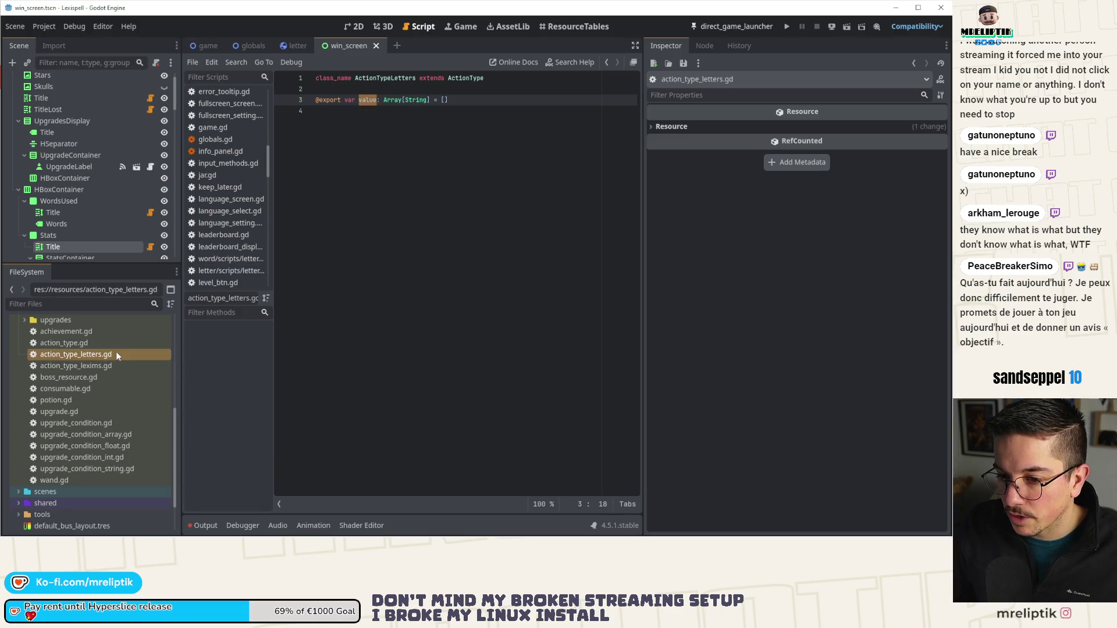
pyautogui.click(97, 424)
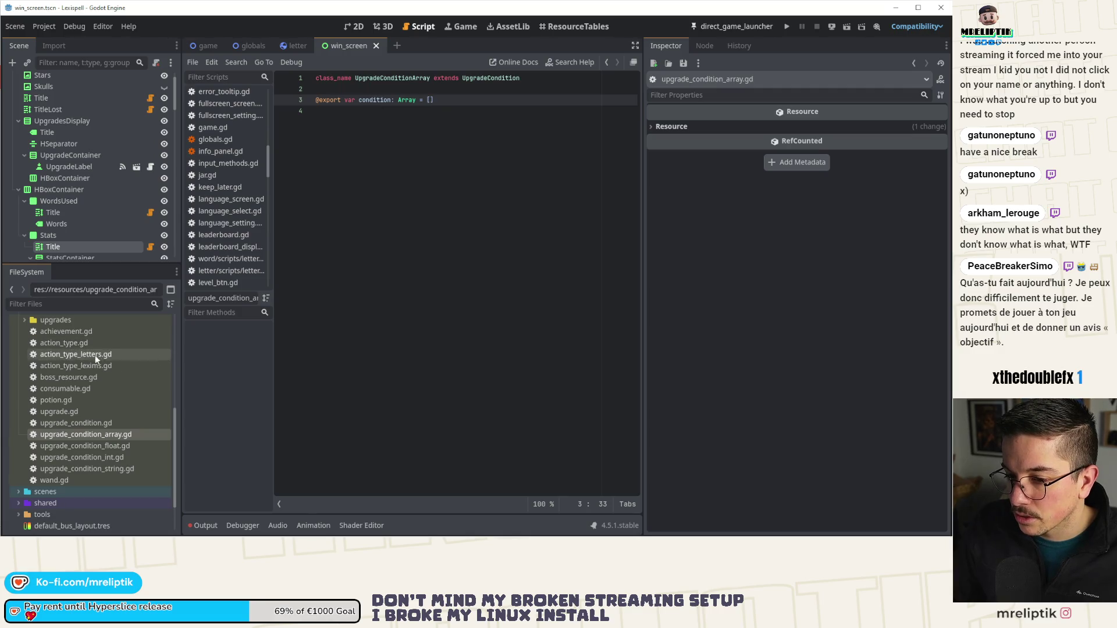
# Rename the exported array in action_type_letters.gd from value to type
pyautogui.doubleClick(67, 355)
pyautogui.doubleClick(370, 101)
pyautogui.write('type')
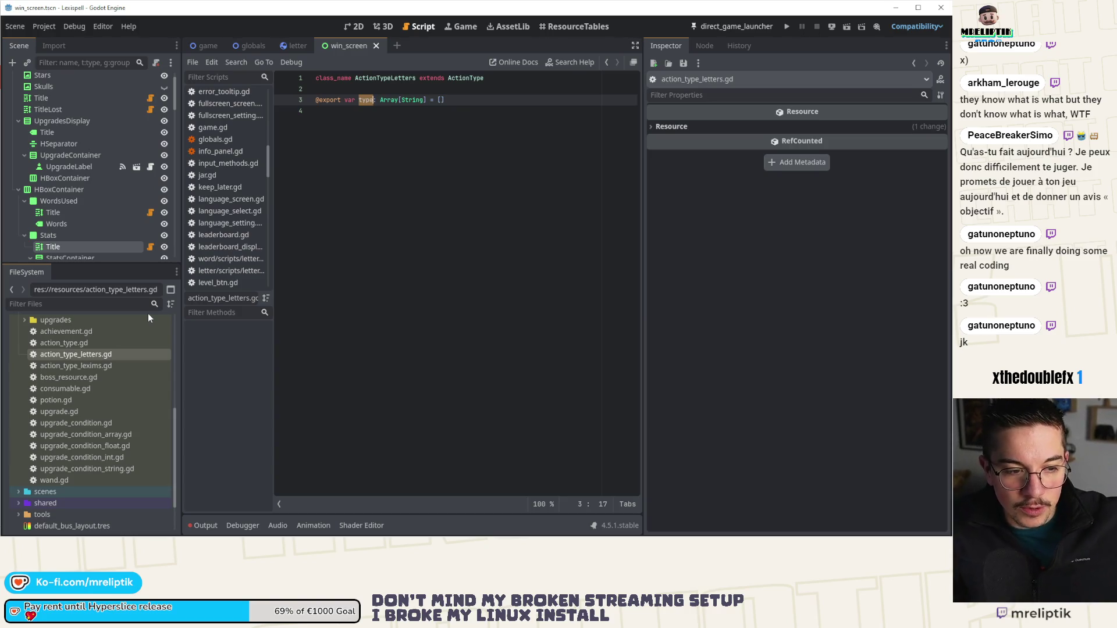
# Resume the unfinished export line in action_type_lexims.gd
pyautogui.click(465, 172)
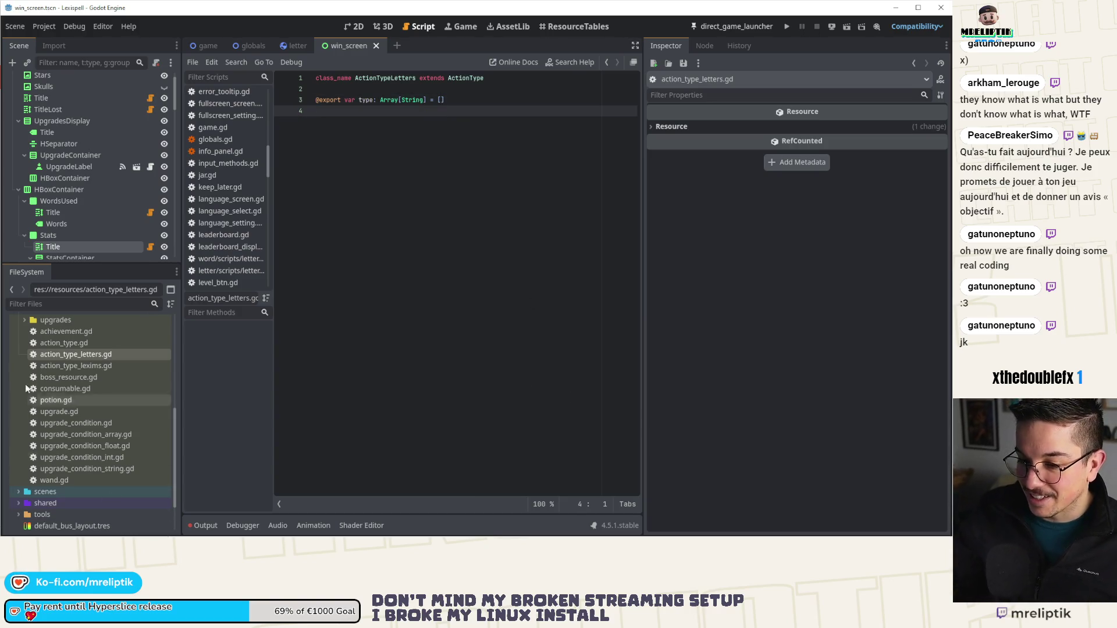
pyautogui.doubleClick(73, 365)
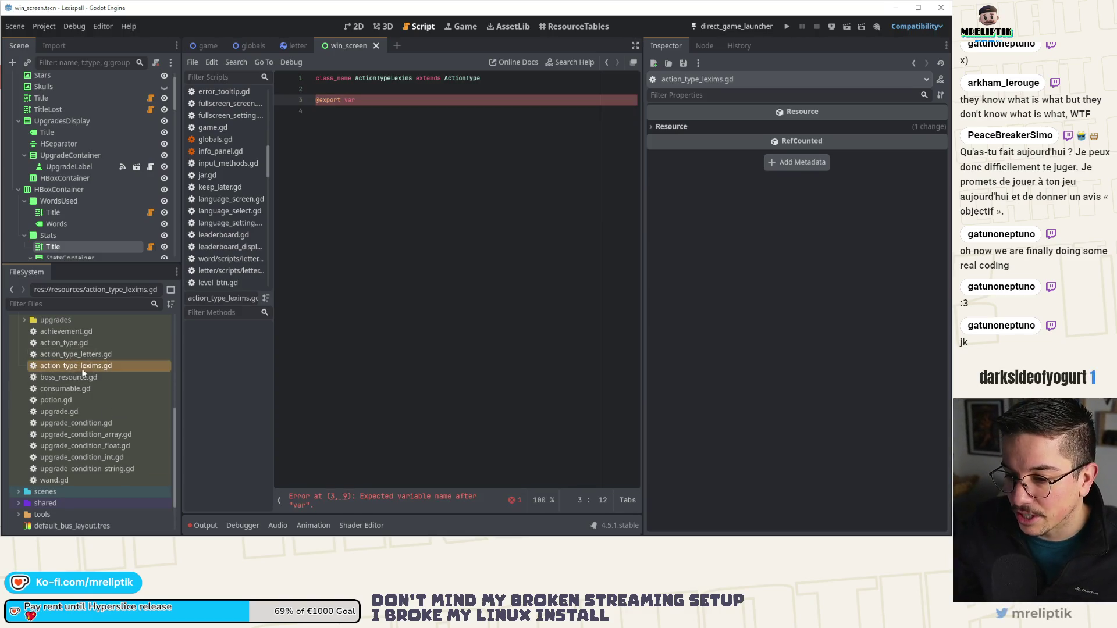
pyautogui.doubleClick(76, 354)
pyautogui.doubleClick(83, 365)
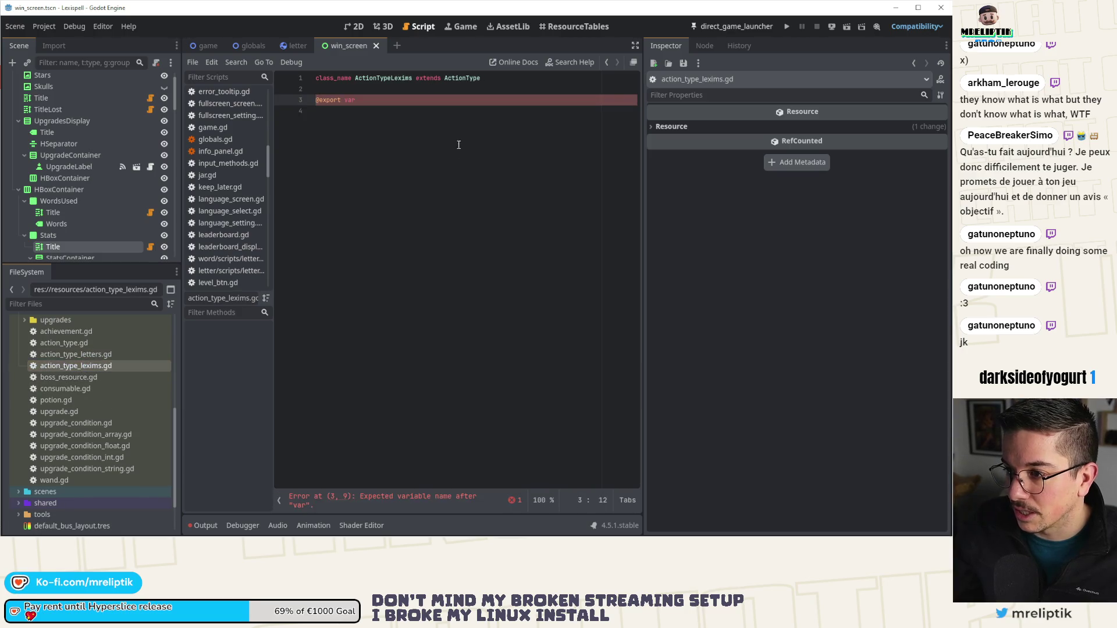
pyautogui.click(395, 93)
pyautogui.click(382, 99)
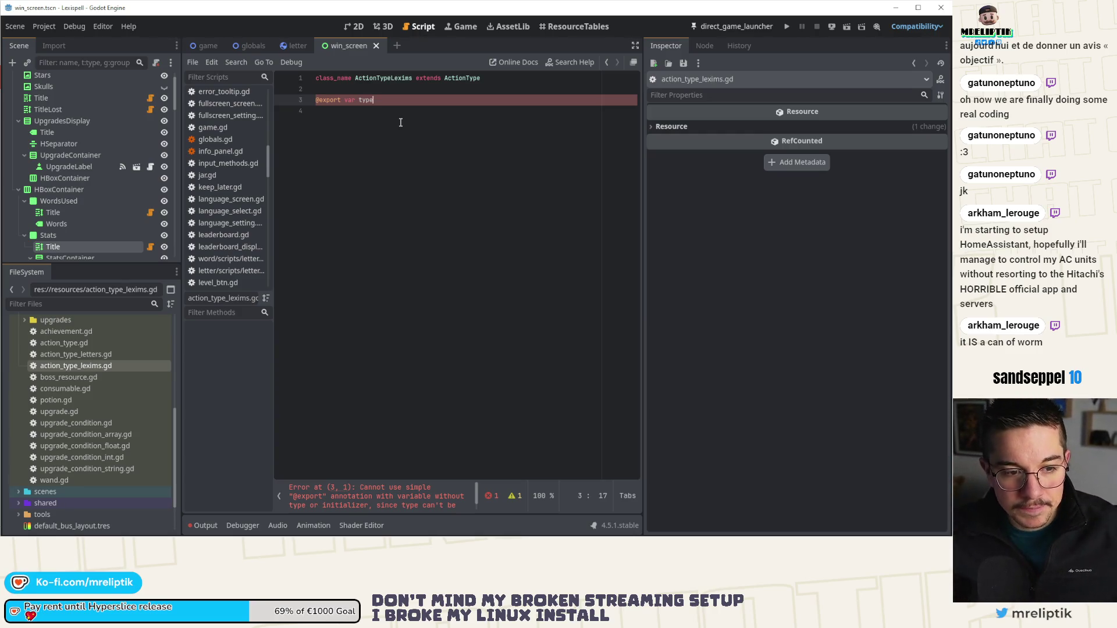
pyautogui.click(462, 234)
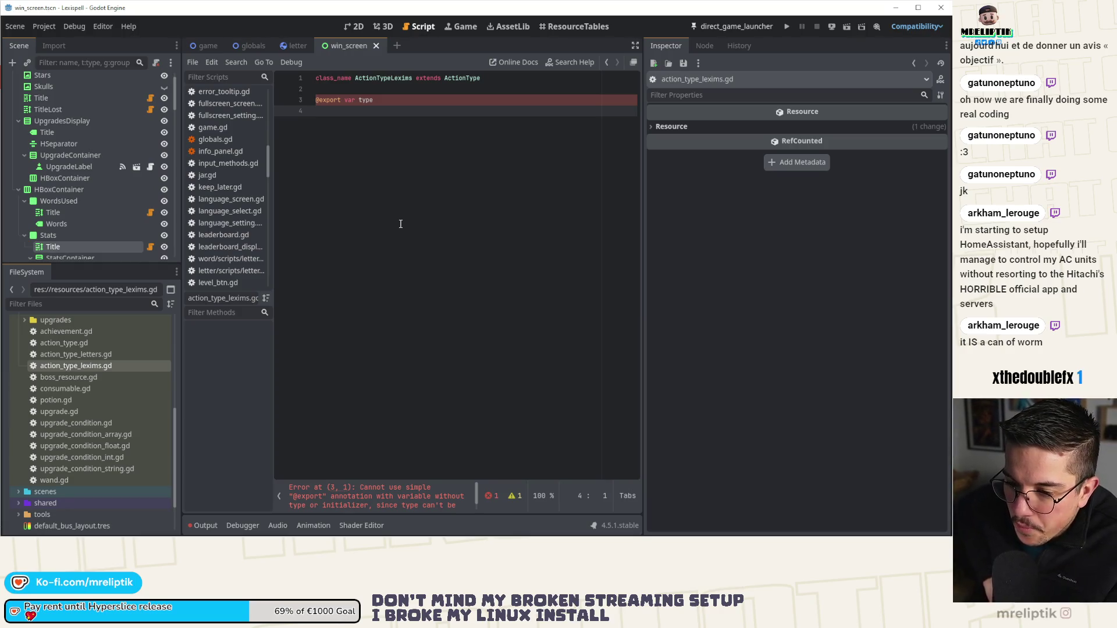
# Rename the Letters array property from type back to value and save
pyautogui.doubleClick(76, 354)
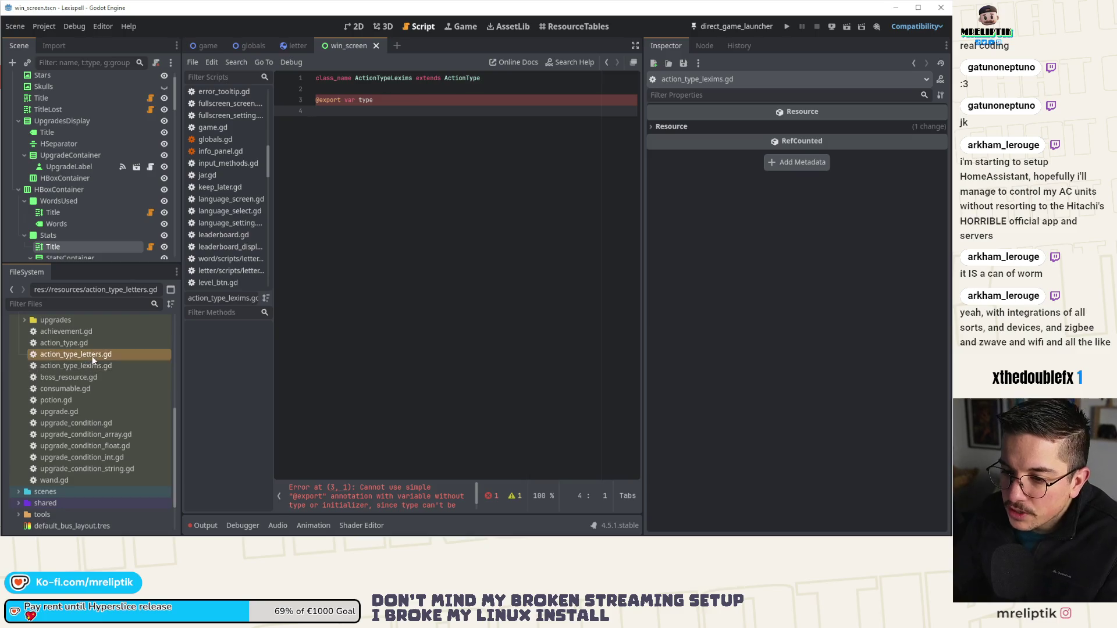
pyautogui.doubleClick(366, 100)
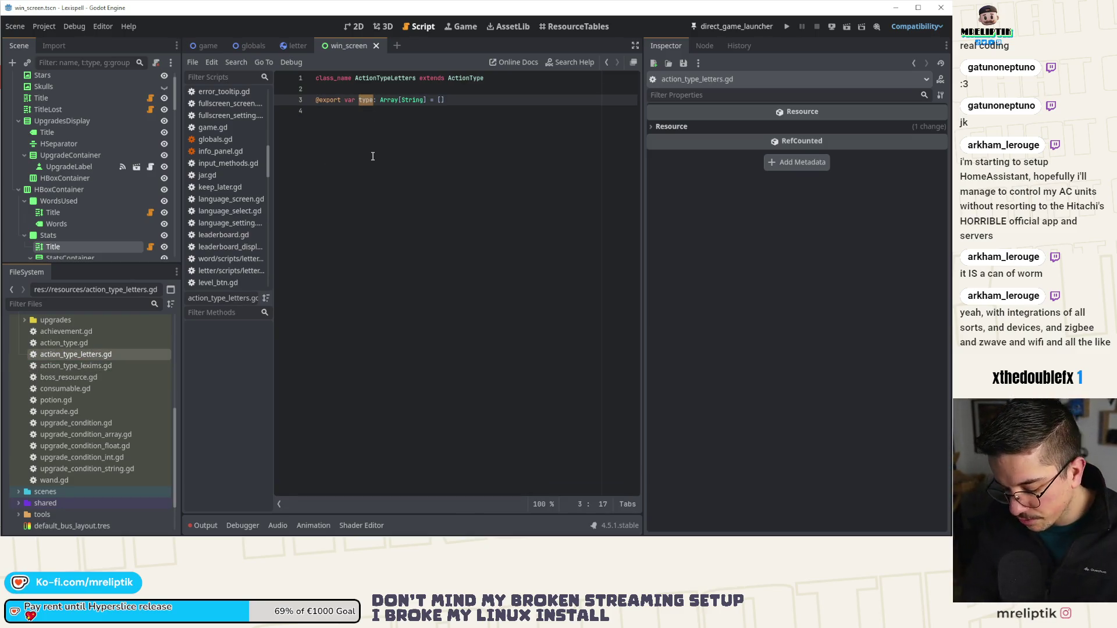
pyautogui.write('value')
pyautogui.hotkey('ctrl', 's')
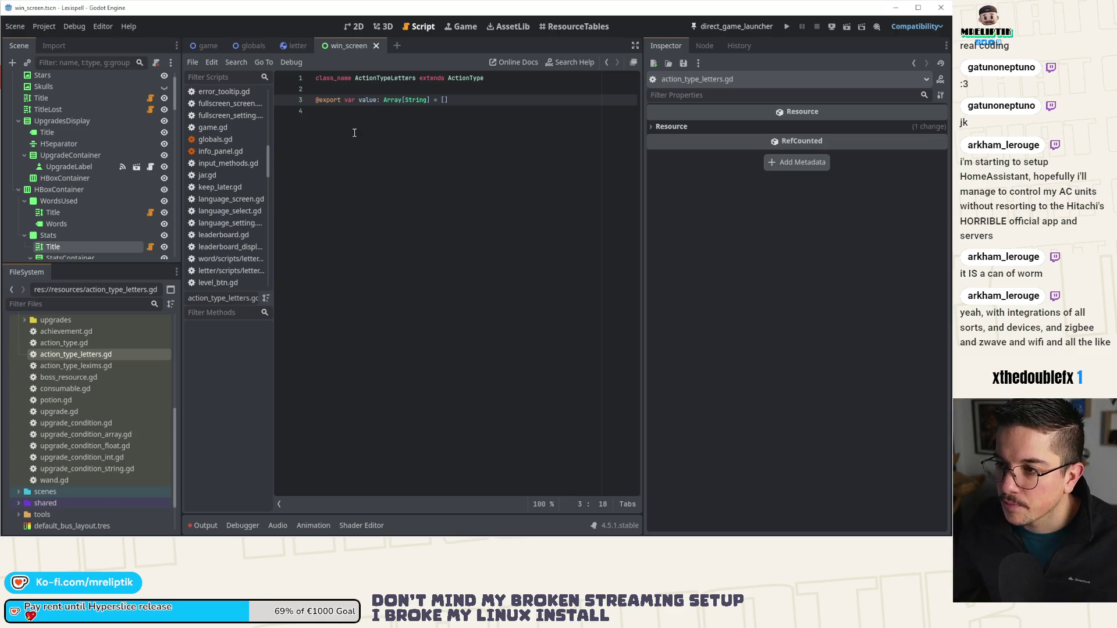
pyautogui.doubleClick(370, 100)
pyautogui.doubleClick(76, 366)
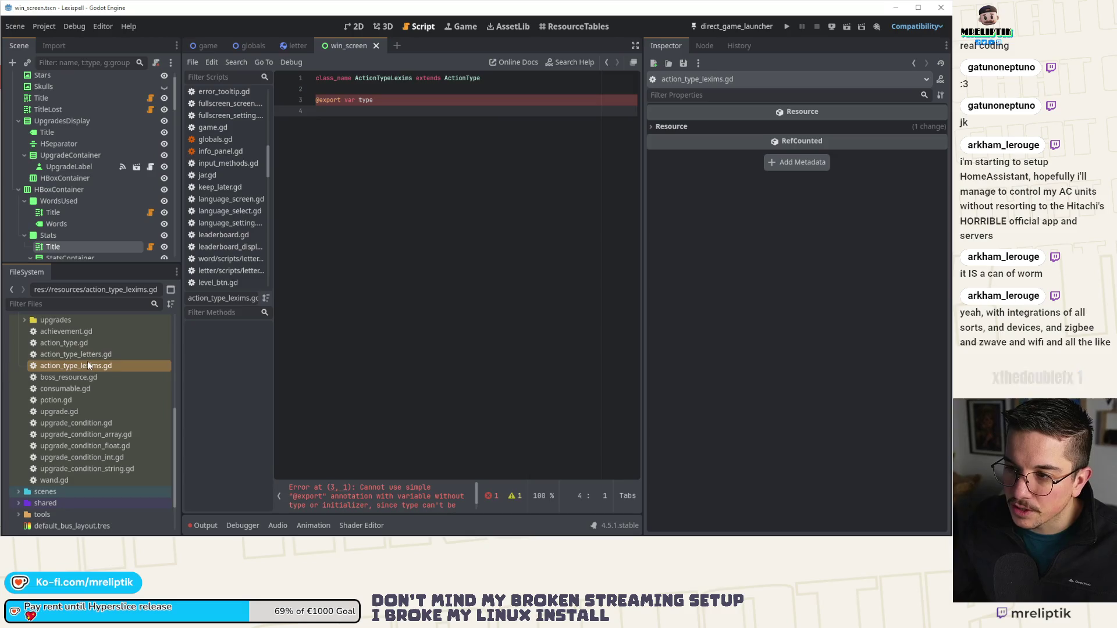
pyautogui.doubleClick(371, 100)
pyautogui.write('value:')
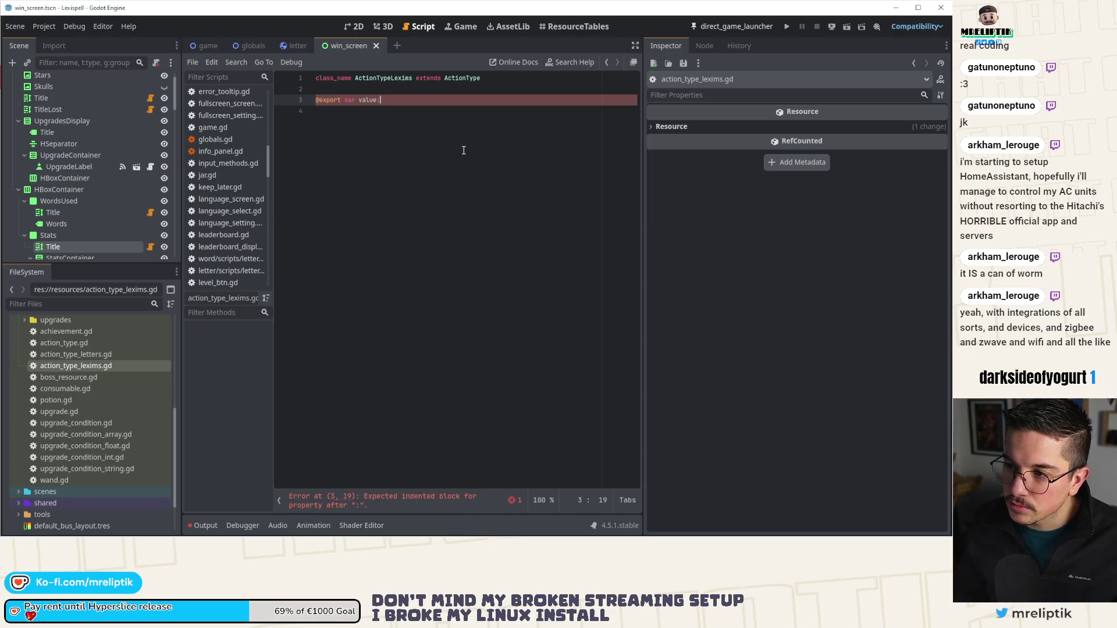
pyautogui.write('flop')
pyautogui.press('BackSpace')
pyautogui.write('t')
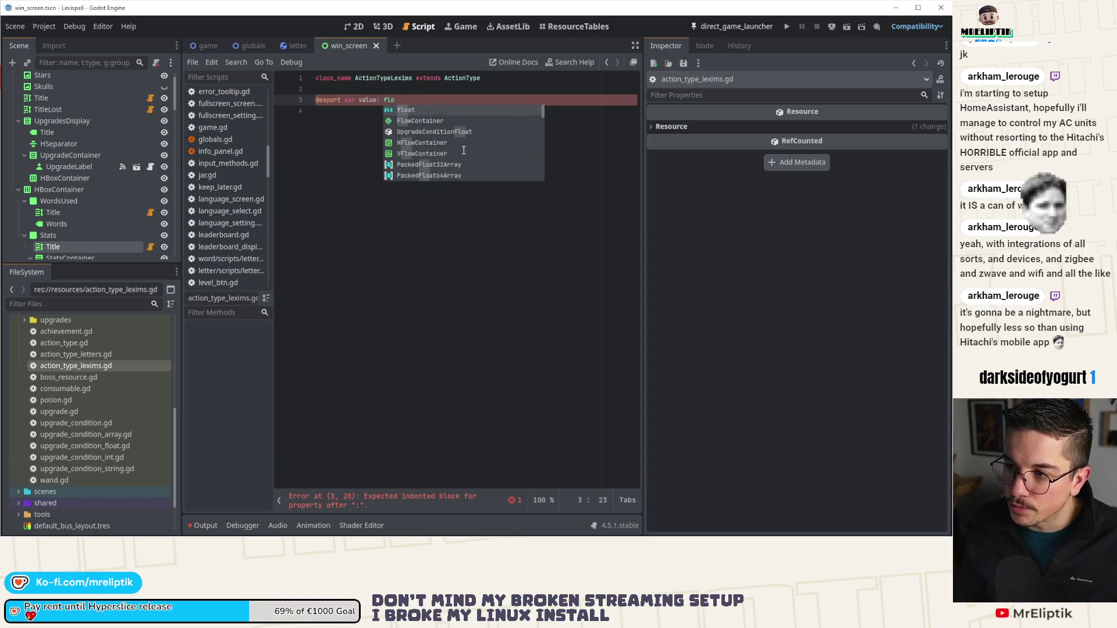
pyautogui.press('Return')
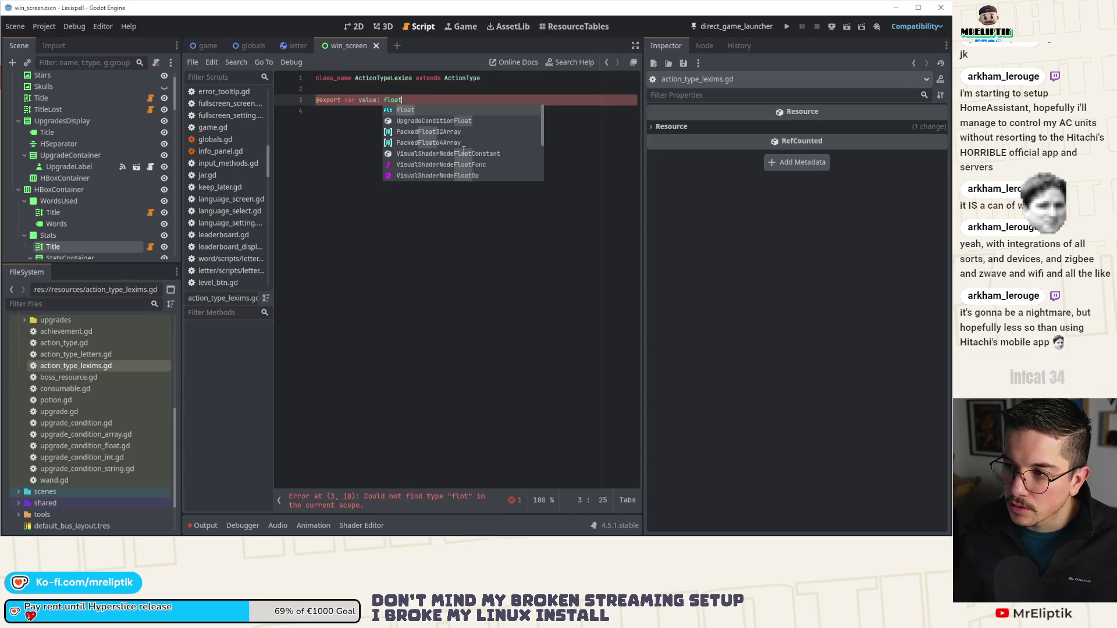
pyautogui.write('= "')
pyautogui.hotkey('ctrl', 's')
pyautogui.press('BackSpace')
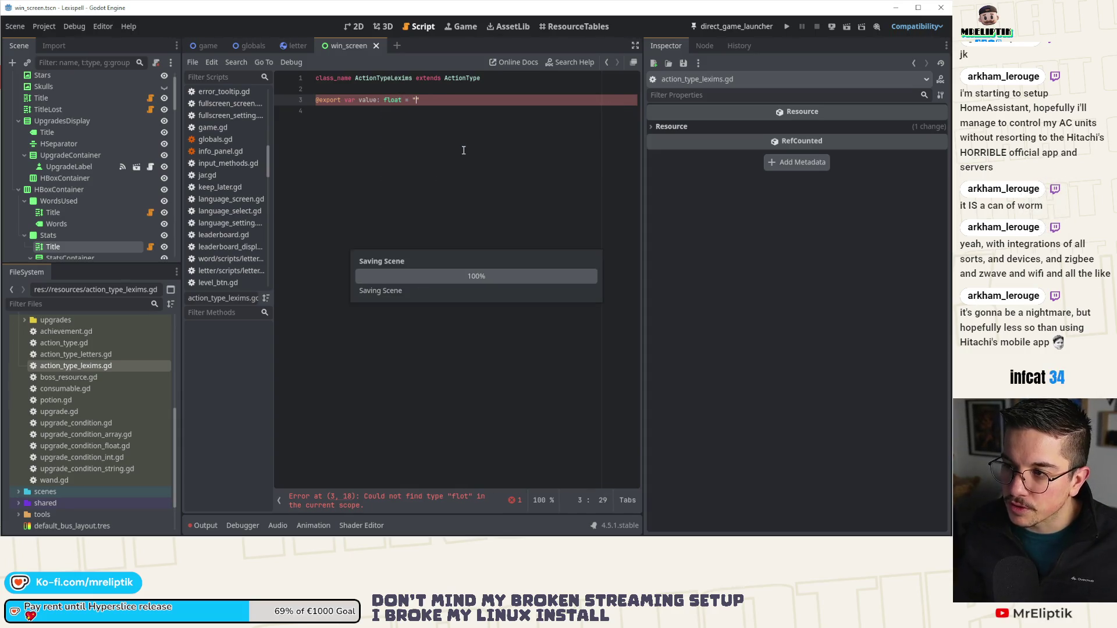
pyautogui.write('0.0')
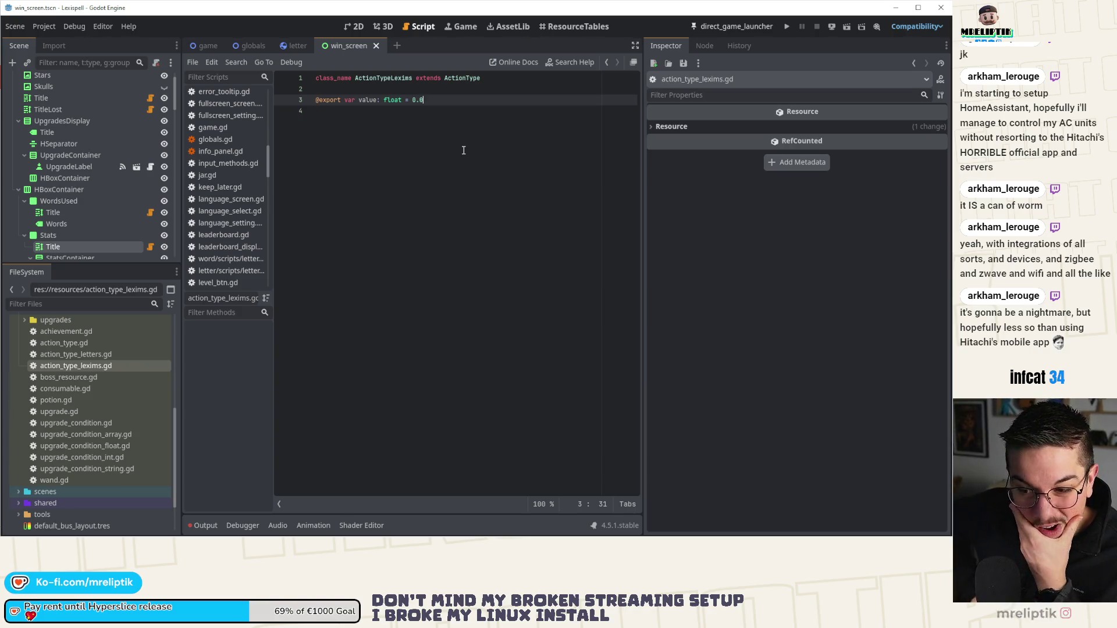
# Reopen action_type_letters.gd, then switch to upgrade.gd
pyautogui.click(82, 355)
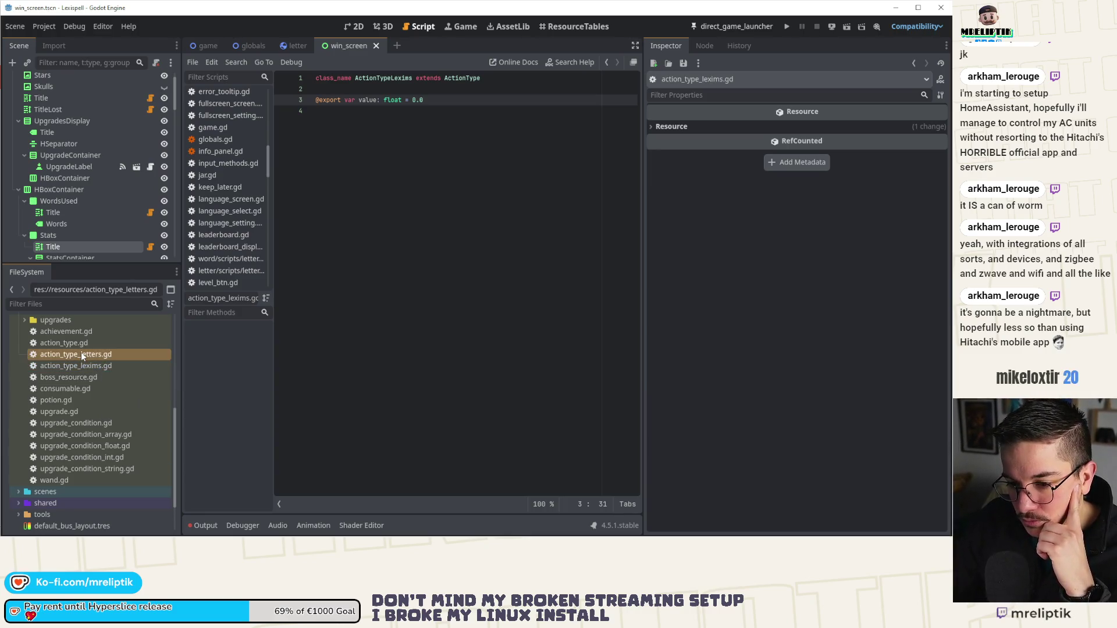
pyautogui.doubleClick(82, 355)
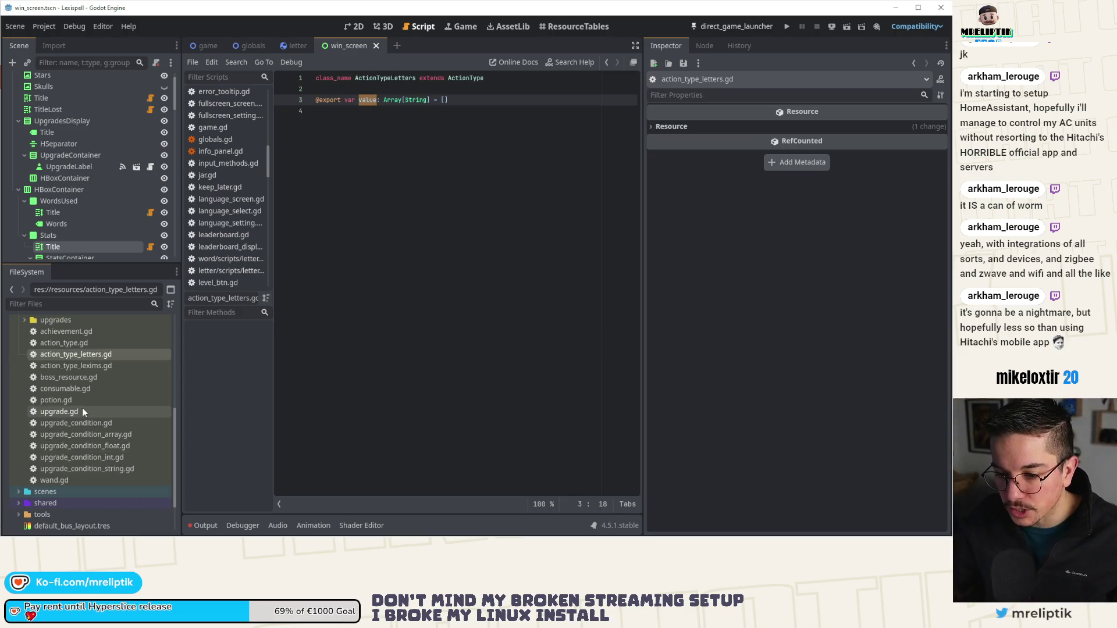
pyautogui.doubleClick(67, 413)
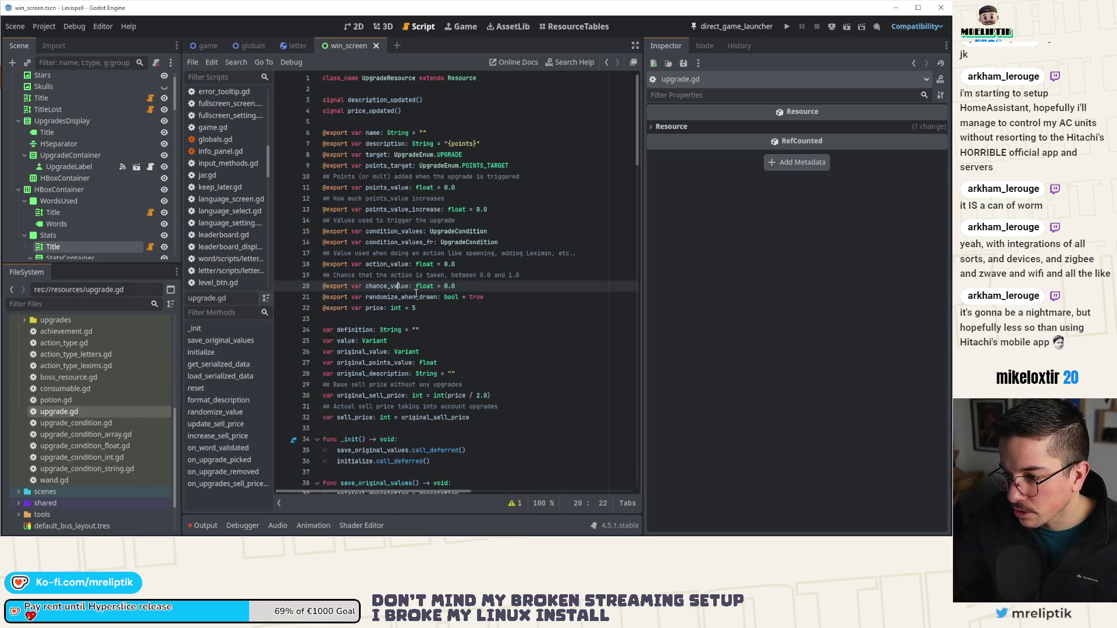
pyautogui.click(481, 266)
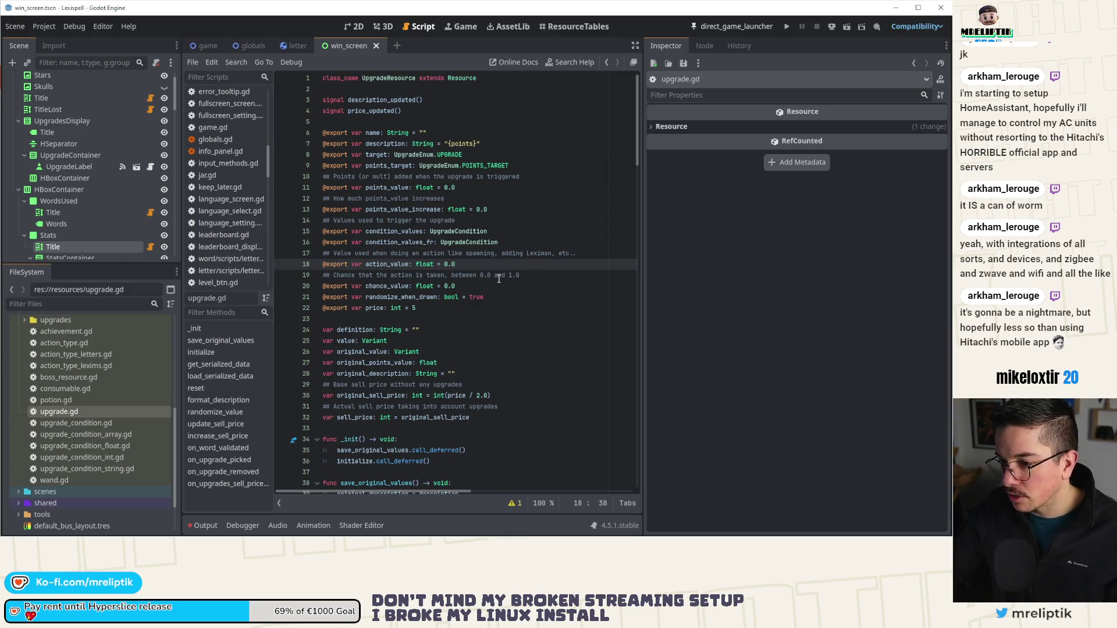
pyautogui.press('Return')
pyautogui.write('#')
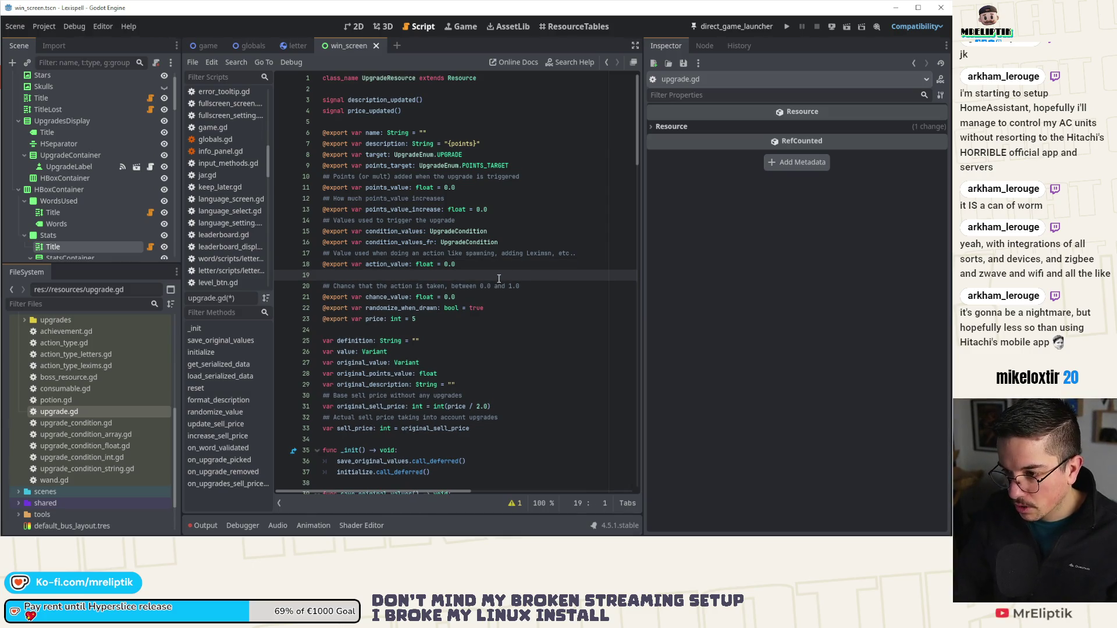
pyautogui.write('export var action_type')
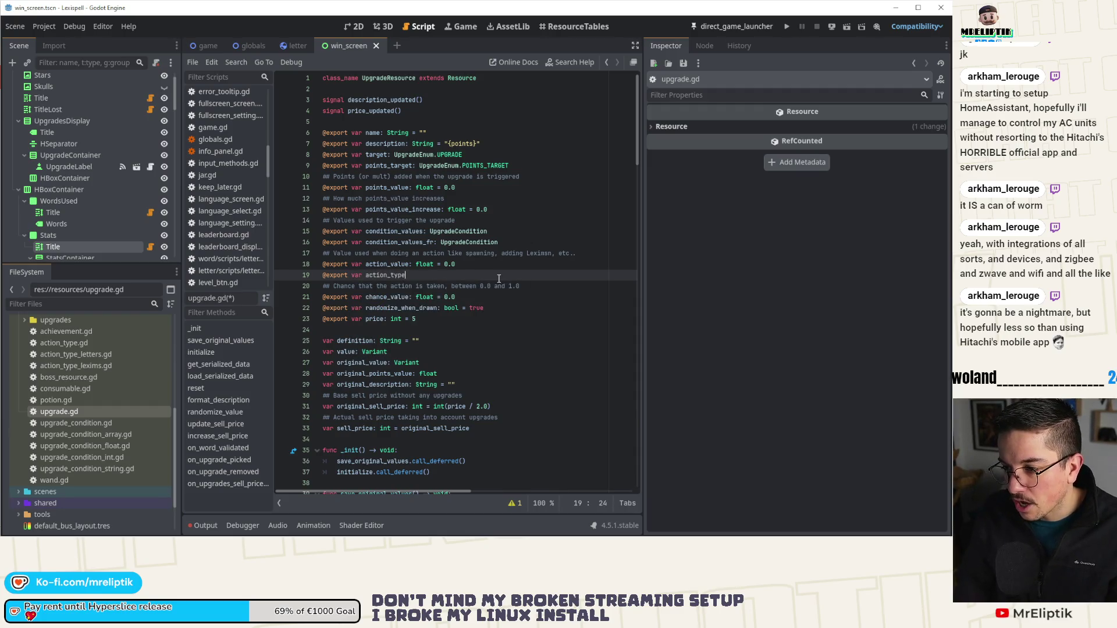
pyautogui.write(' U')
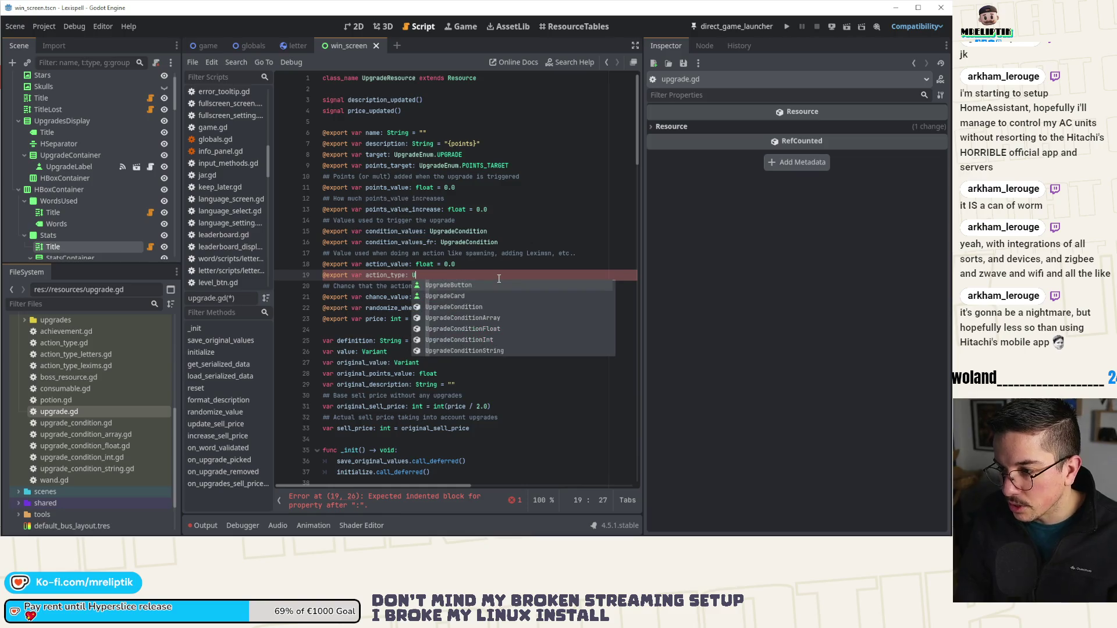
pyautogui.press('BackSpace')
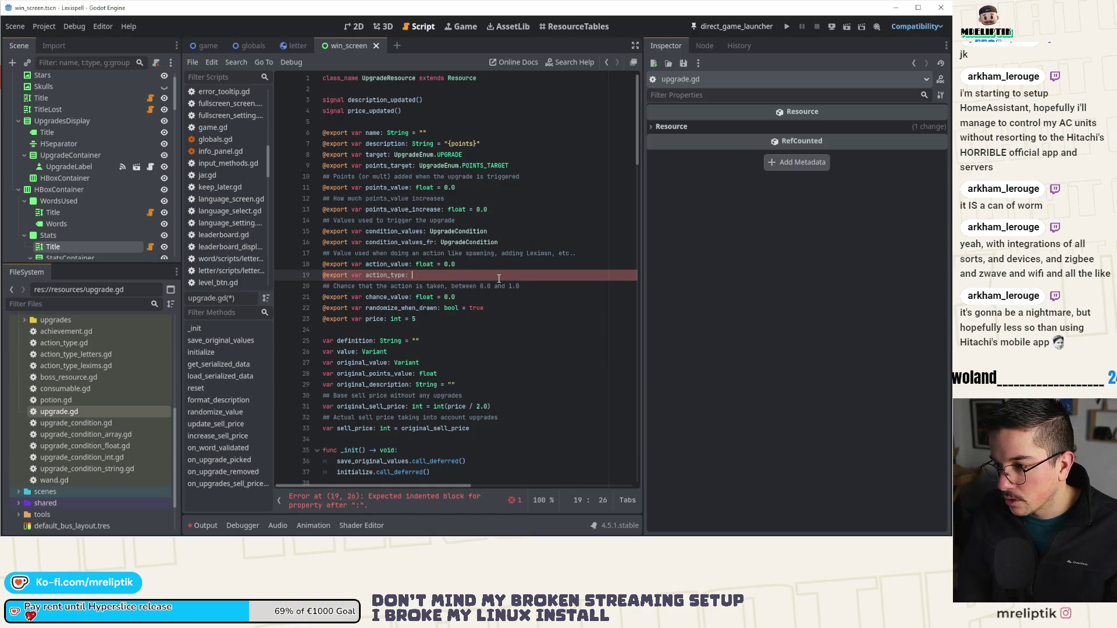
pyautogui.write('Act')
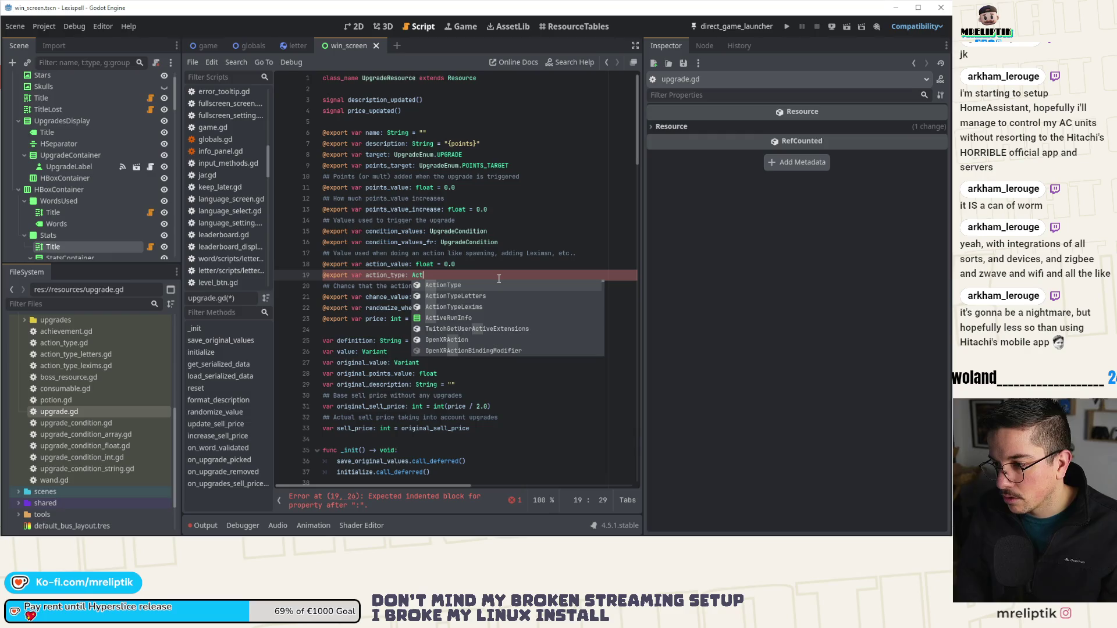
pyautogui.press('Return')
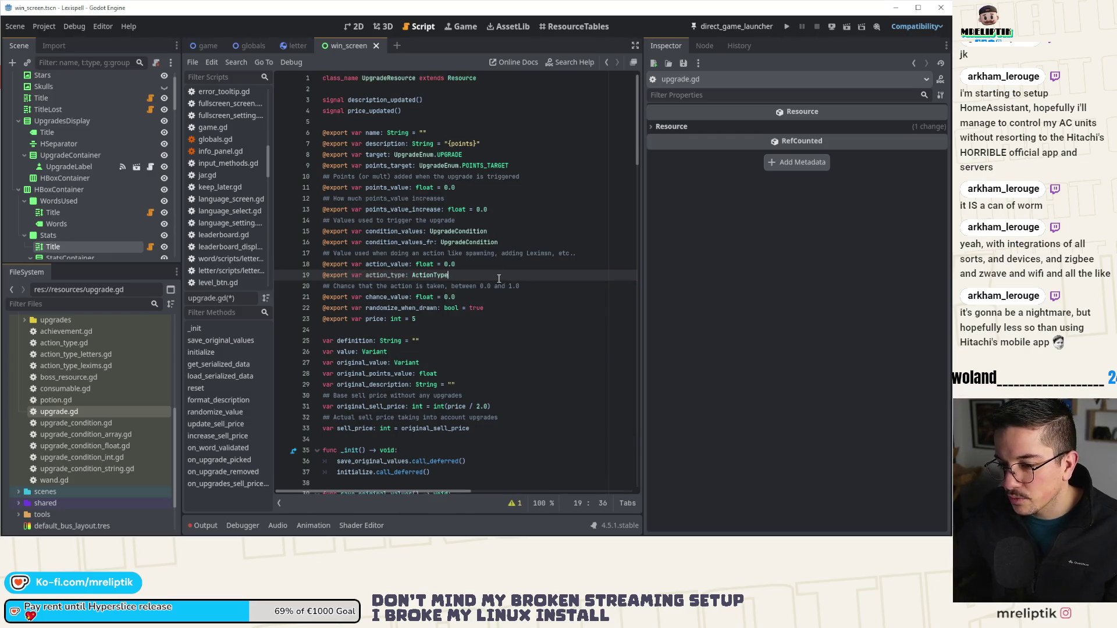
pyautogui.doubleClick(69, 348)
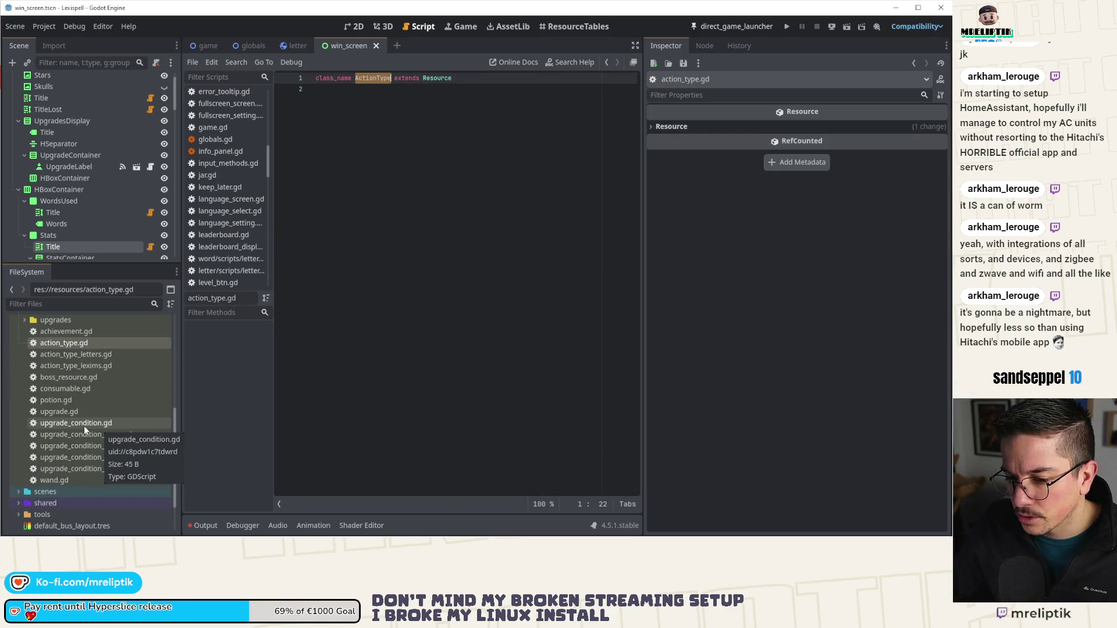
# Rename action_type.gd to upgrade_action_type.gd
pyautogui.rightClick(40, 344)
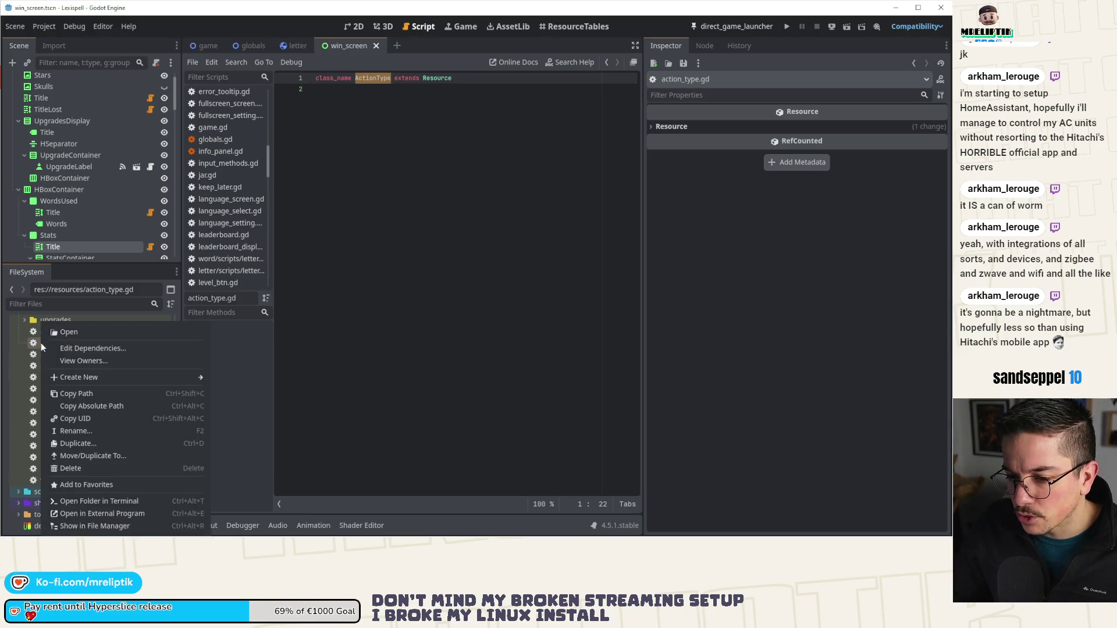
pyautogui.click(46, 344)
pyautogui.press('F2')
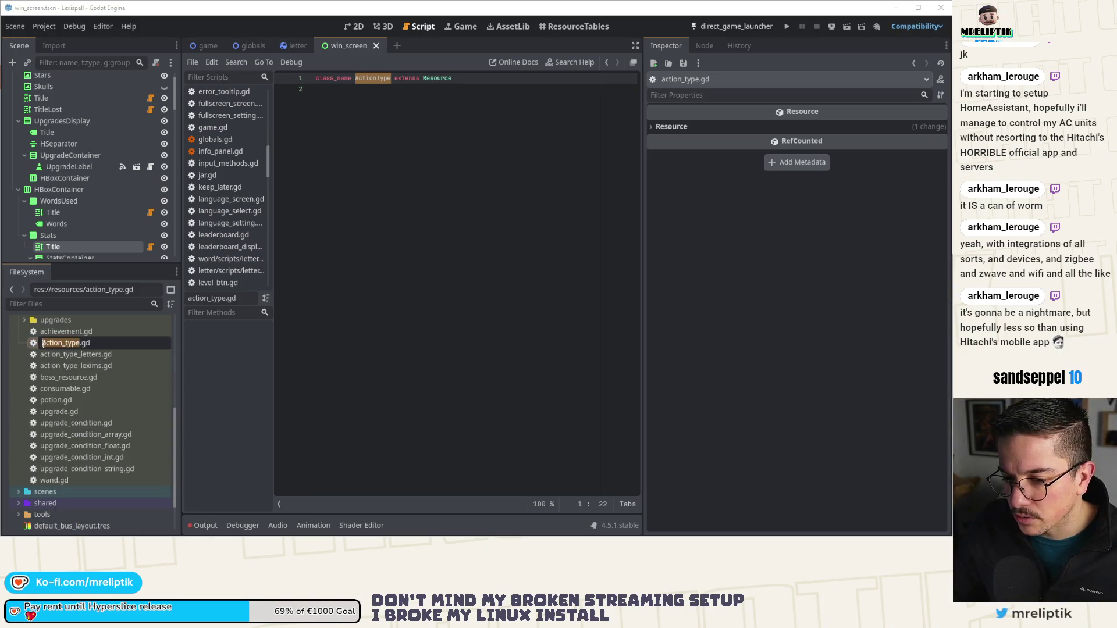
pyautogui.write('p')
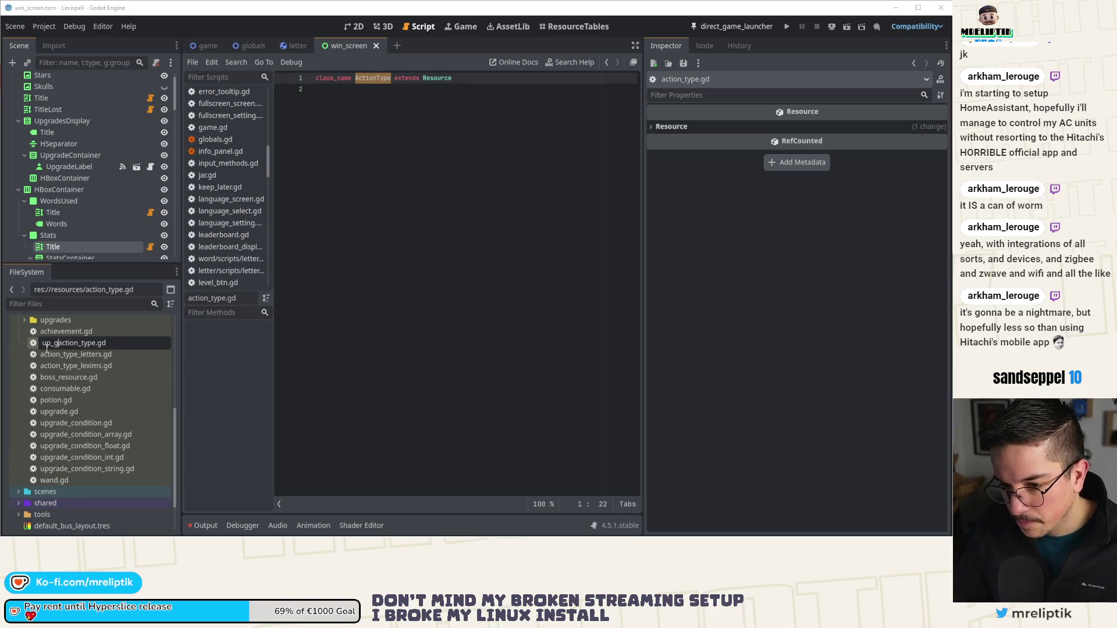
pyautogui.write('gra')
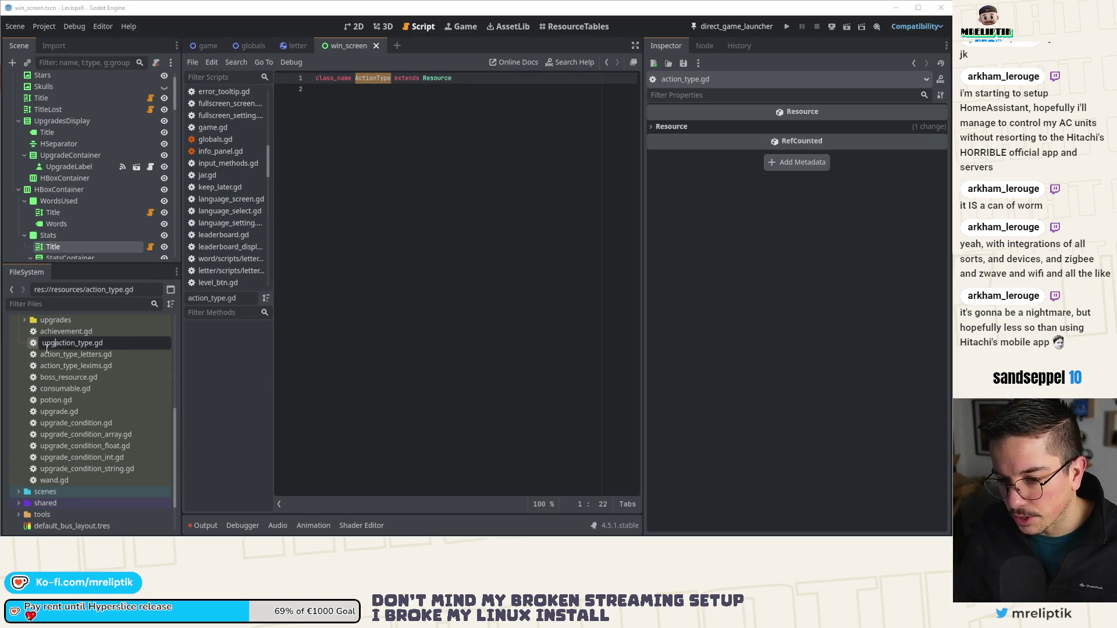
pyautogui.write('de_')
pyautogui.press('Return')
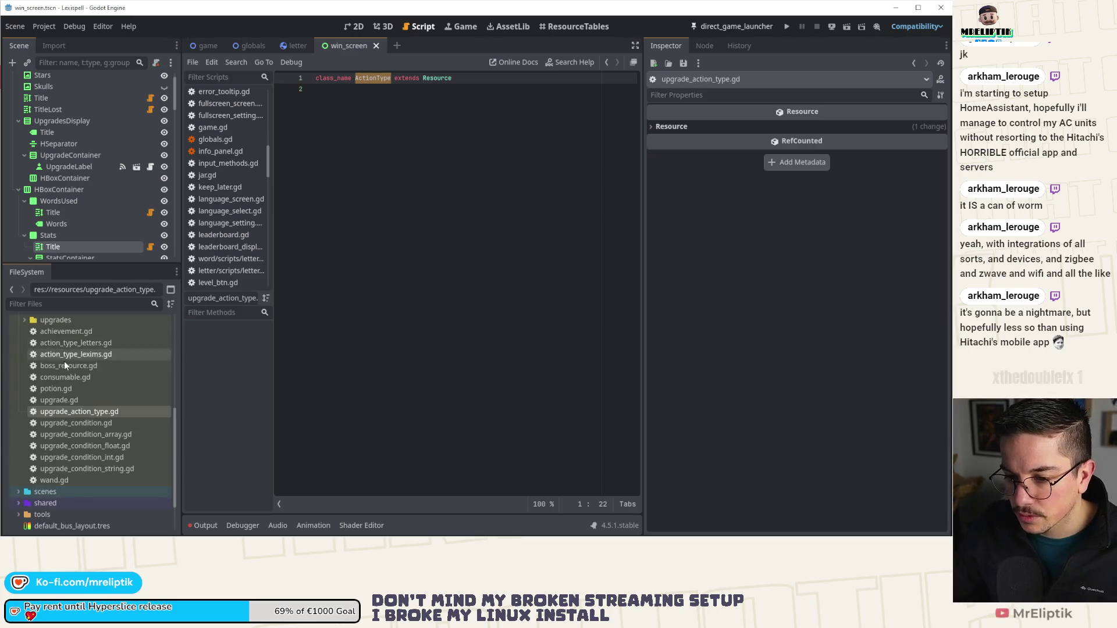
# Change the script's class_name to UpgradeActionType and save
pyautogui.click(358, 79)
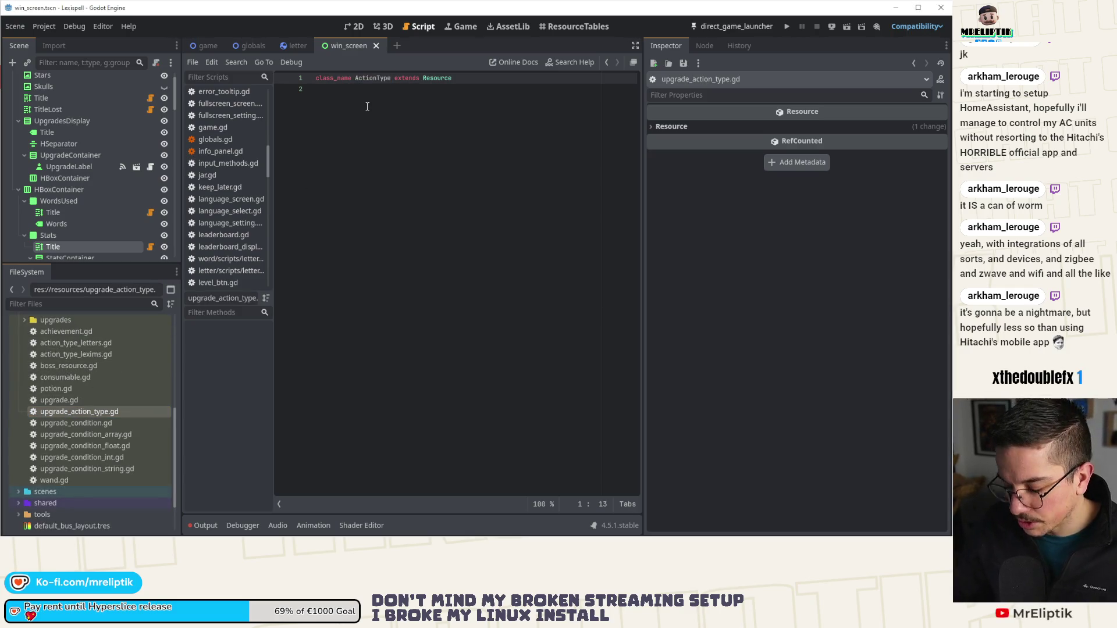
pyautogui.write('Upgrade')
pyautogui.hotkey('ctrl', 's')
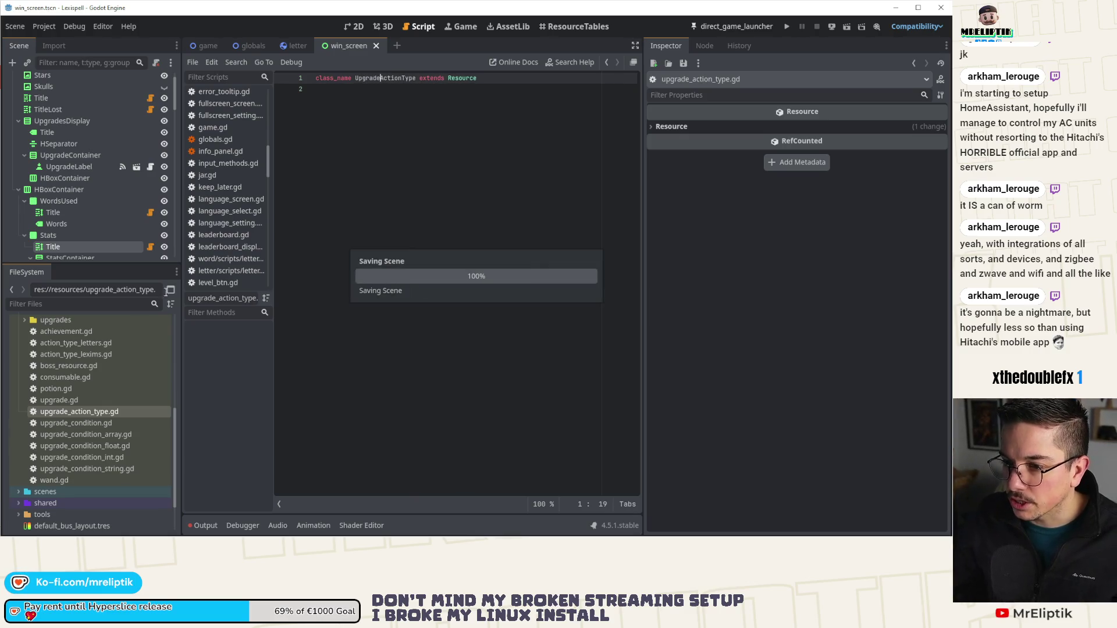
pyautogui.click(68, 414)
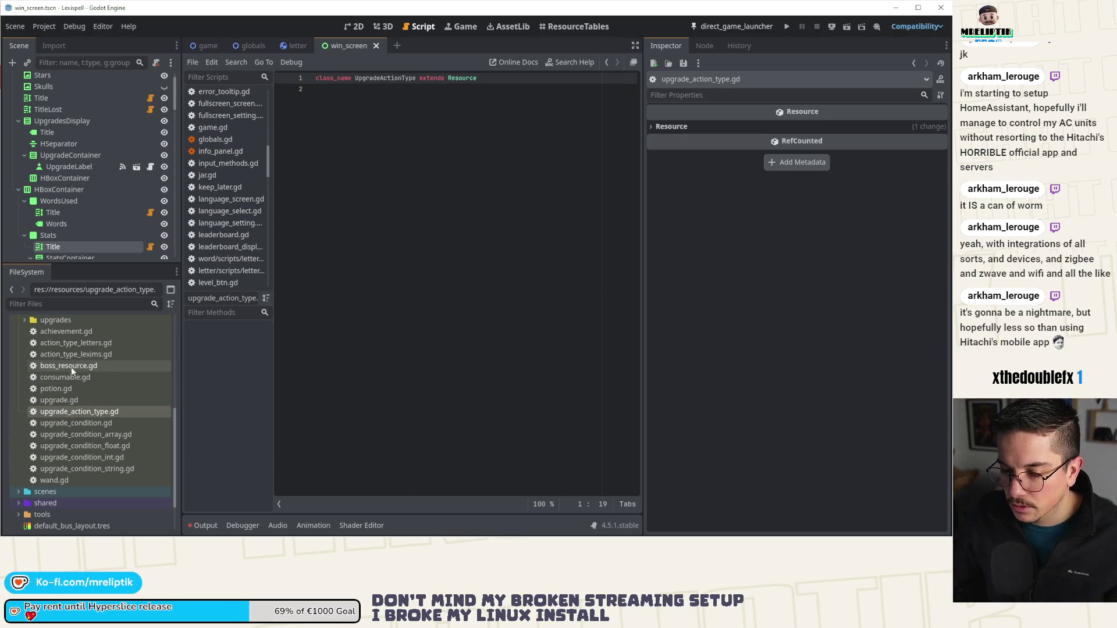
pyautogui.doubleClick(65, 343)
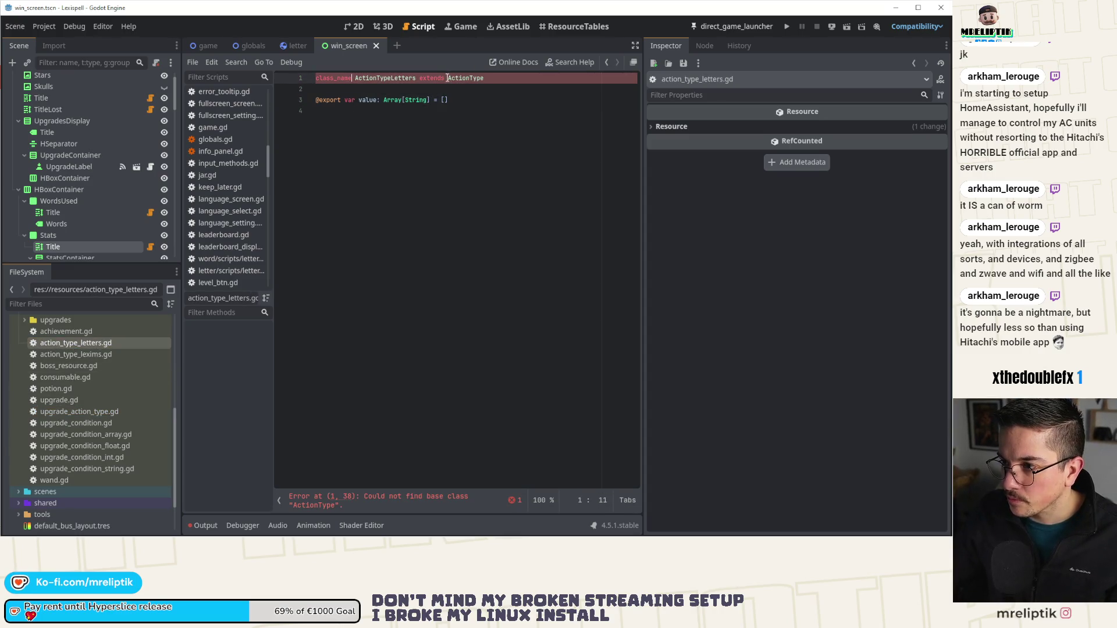
# Make the Letters script declare UpgradeActionTypeLetters extending UpgradeActionType, and save
pyautogui.write('Upgrade')
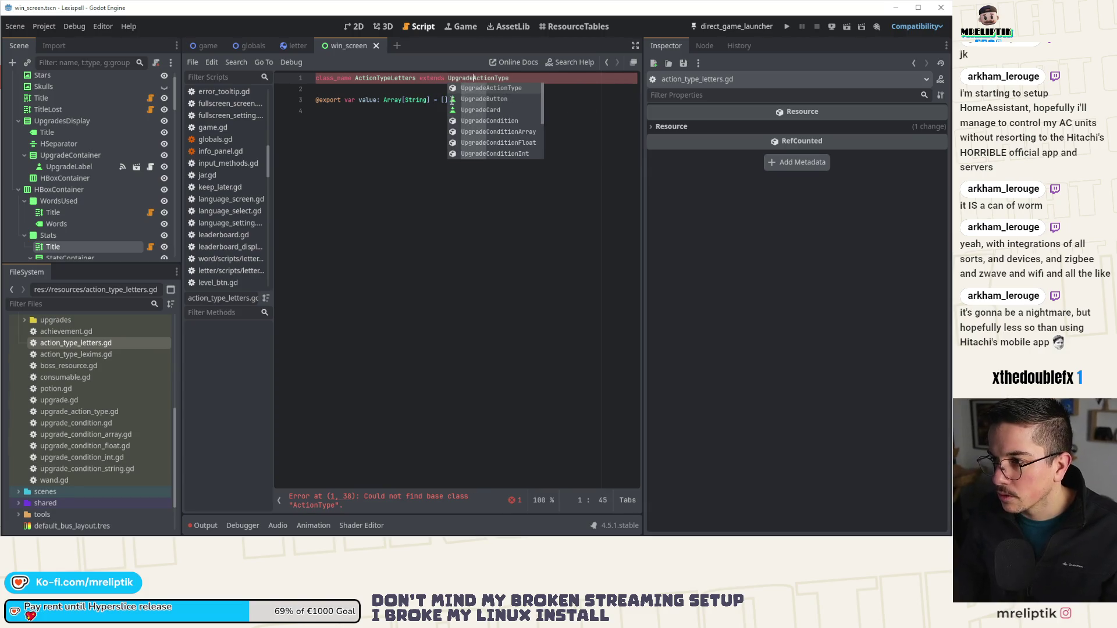
pyautogui.hotkey('ctrl', 'Left')
pyautogui.hotkey('ctrl', 'Left')
pyautogui.write('Upgrade')
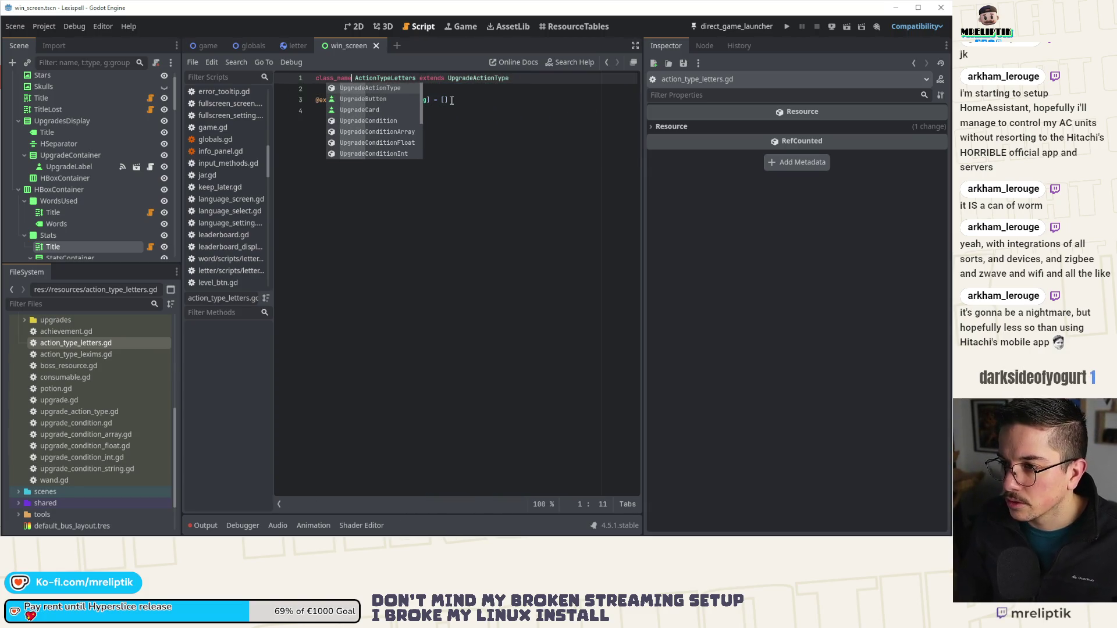
pyautogui.hotkey('ctrl', 's')
# Make the Lexims script declare UpgradeActionTypeLexims extending UpgradeActionType, and save
pyautogui.doubleClick(82, 355)
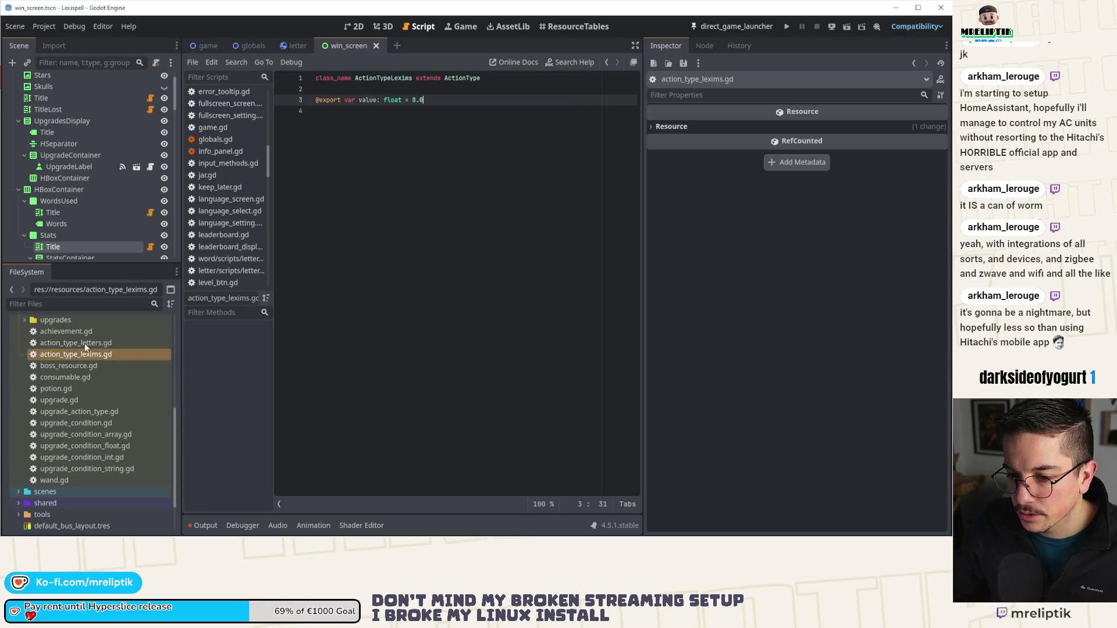
pyautogui.click(444, 77)
pyautogui.write('Upgrade')
pyautogui.hotkey('ctrl', 'Left')
pyautogui.hotkey('ctrl', 'Left')
pyautogui.write('Upgrade')
pyautogui.hotkey('ctrl', 's')
# Rename action_type_letters.gd to upgrade_action_type_letters.gd
pyautogui.click(42, 343)
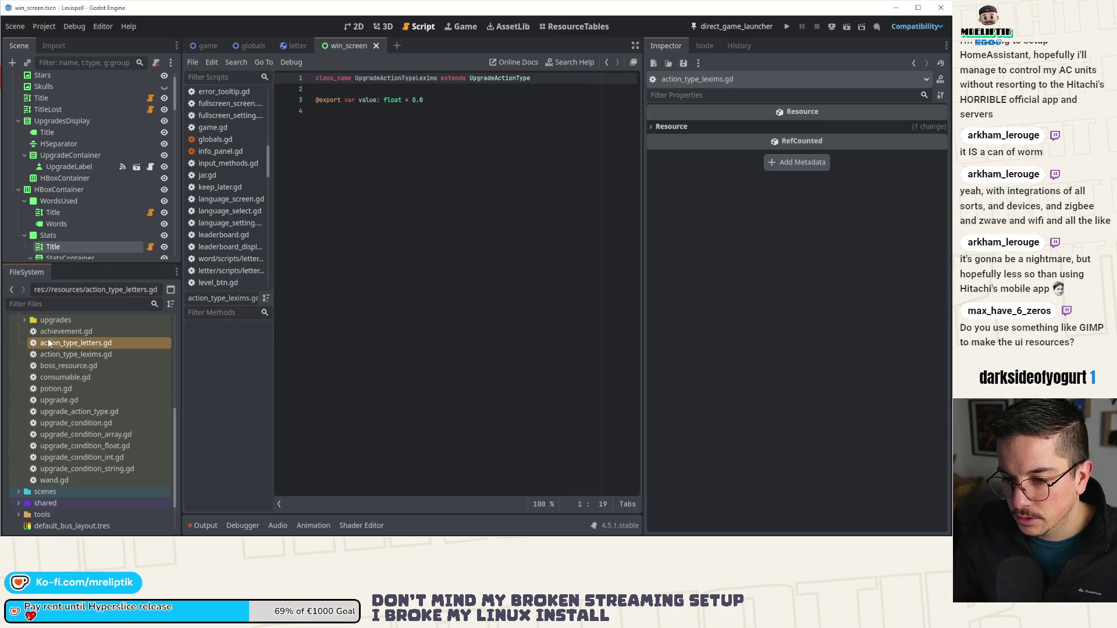
pyautogui.rightClick(42, 343)
pyautogui.click(95, 431)
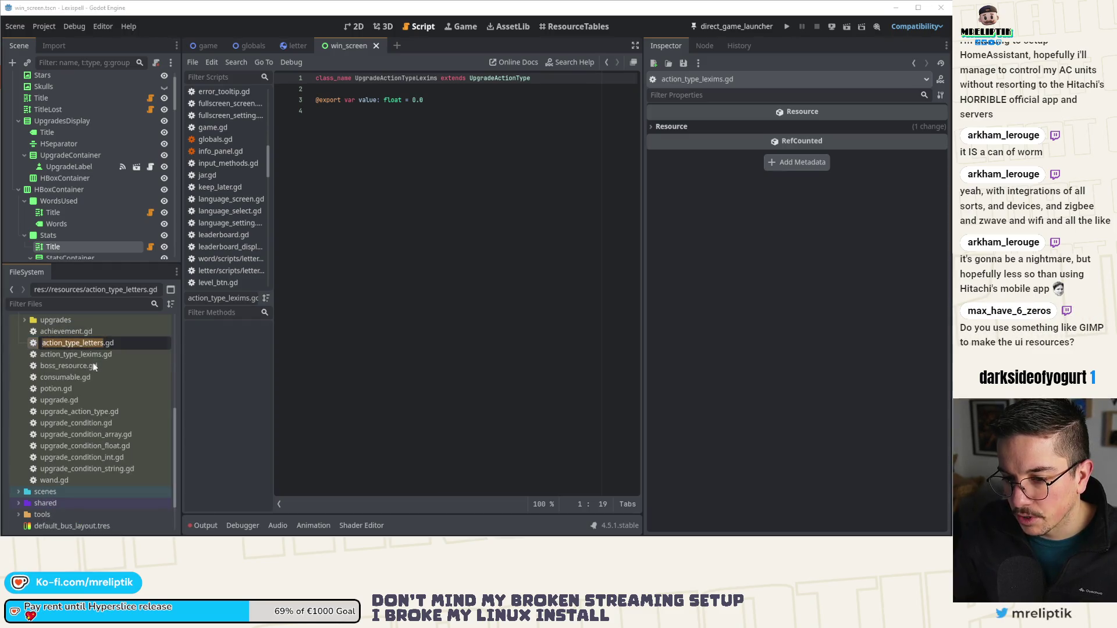
pyautogui.click(41, 343)
pyautogui.write('Upgrade')
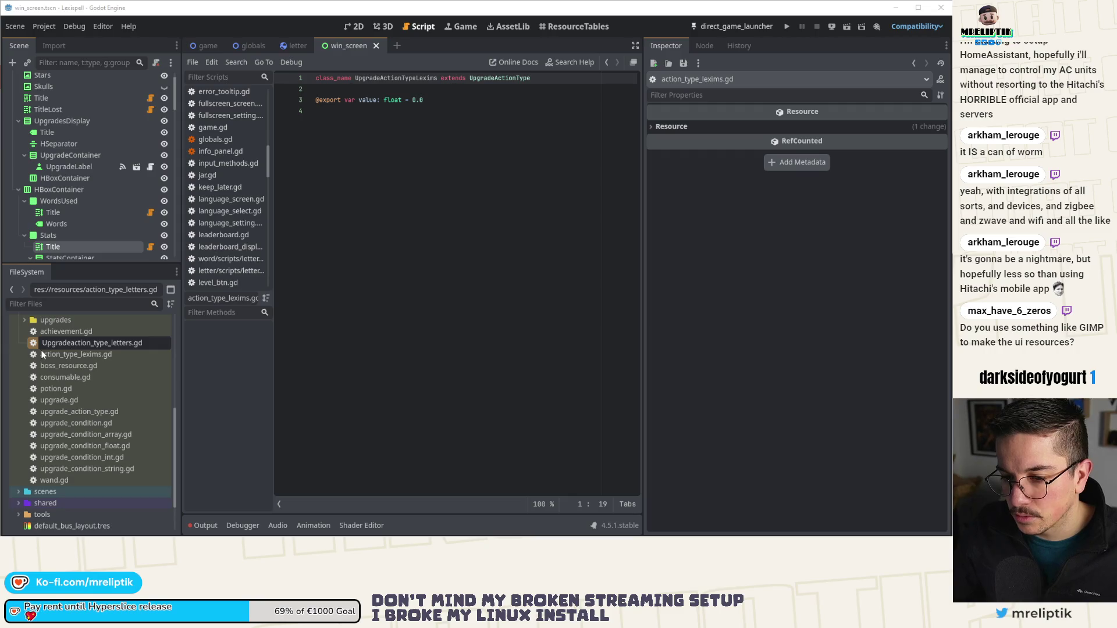
pyautogui.write('_')
pyautogui.press('Return')
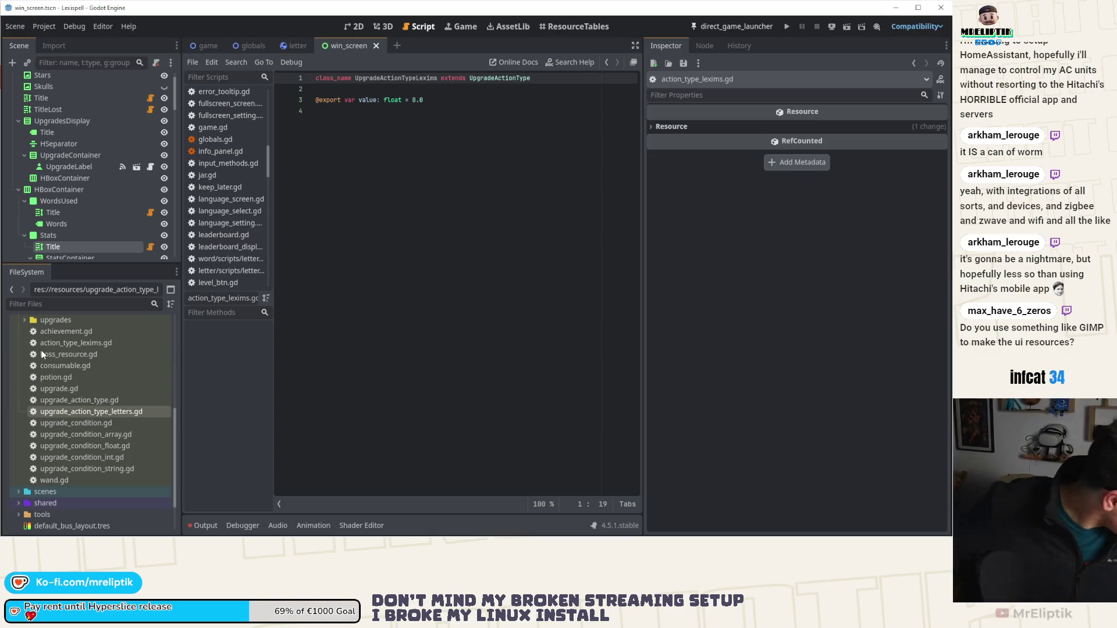
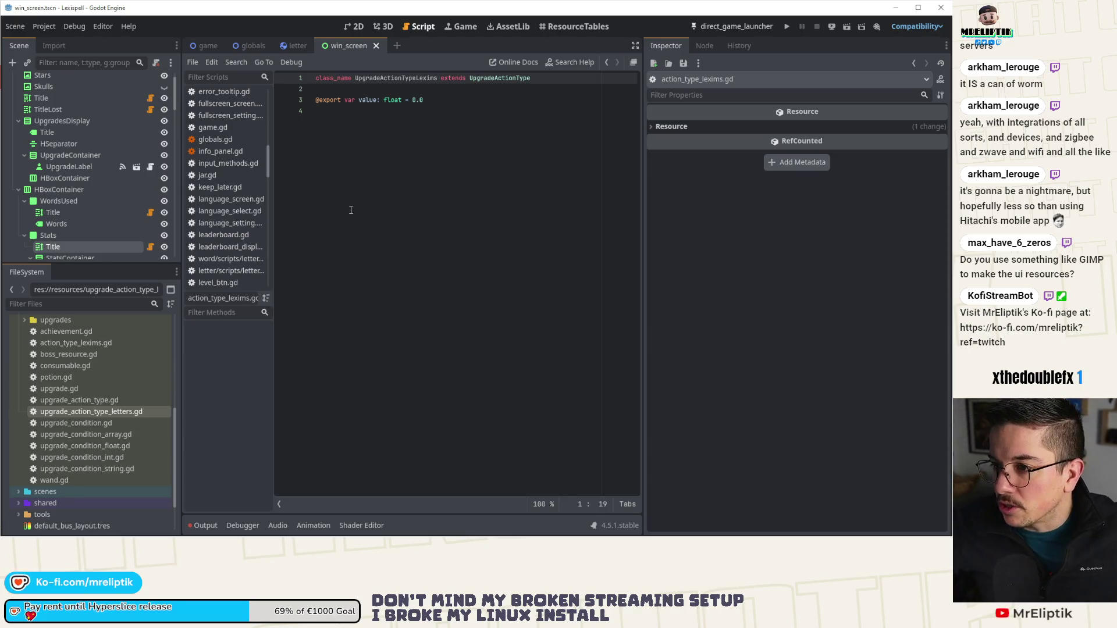
# Duplicate action_type_lexims.gd as upgrade_action_type_lexims.gd
pyautogui.click(74, 400)
pyautogui.click(61, 342)
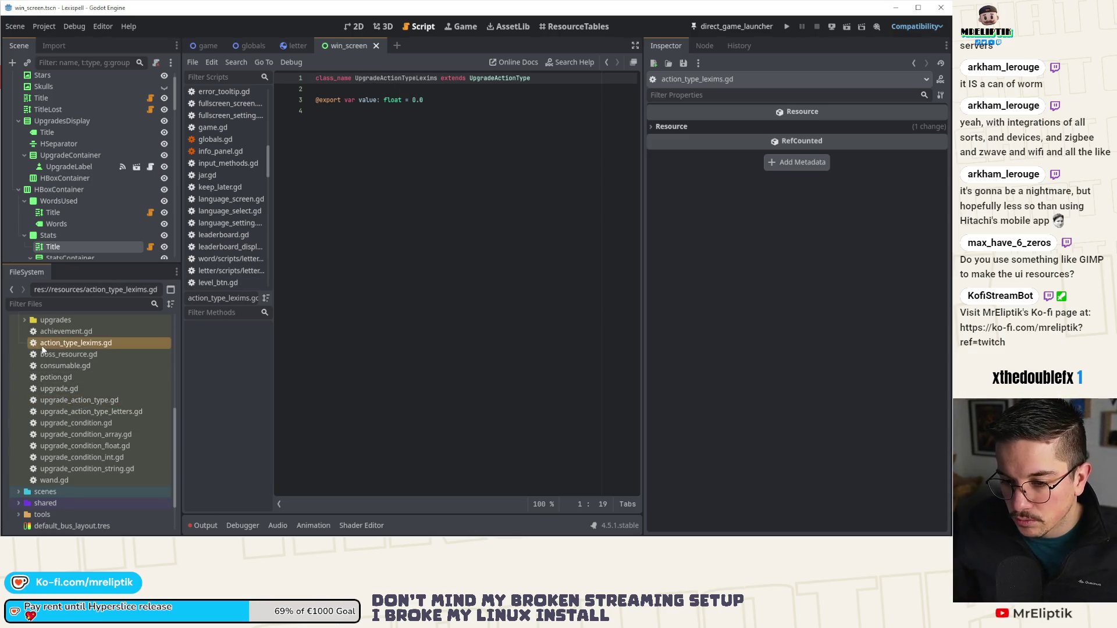
pyautogui.rightClick(48, 343)
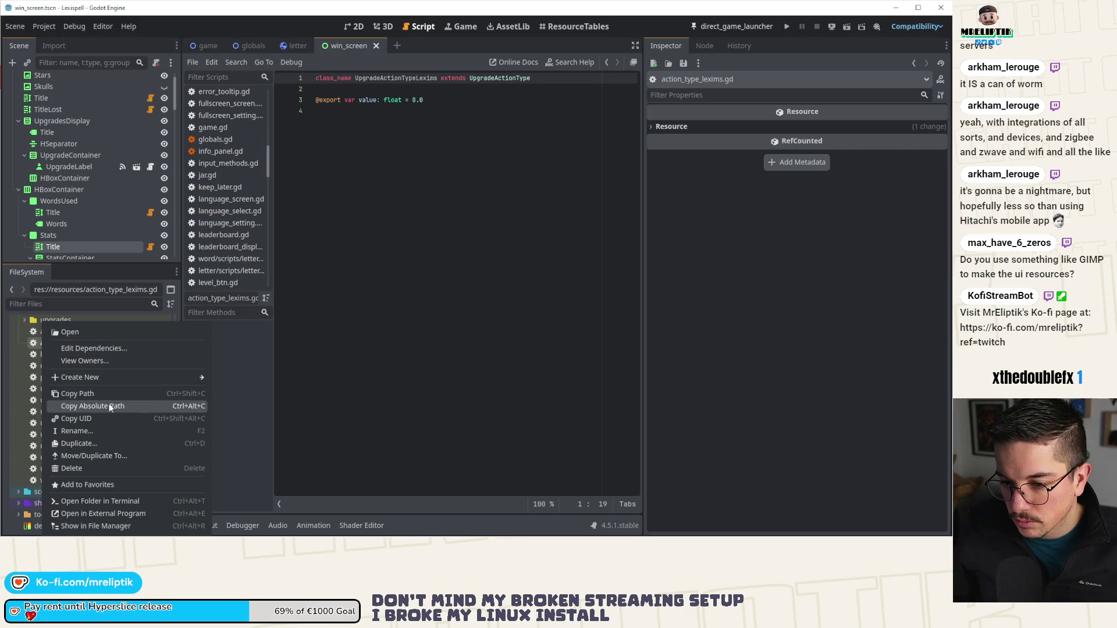
pyautogui.click(87, 444)
pyautogui.click(208, 262)
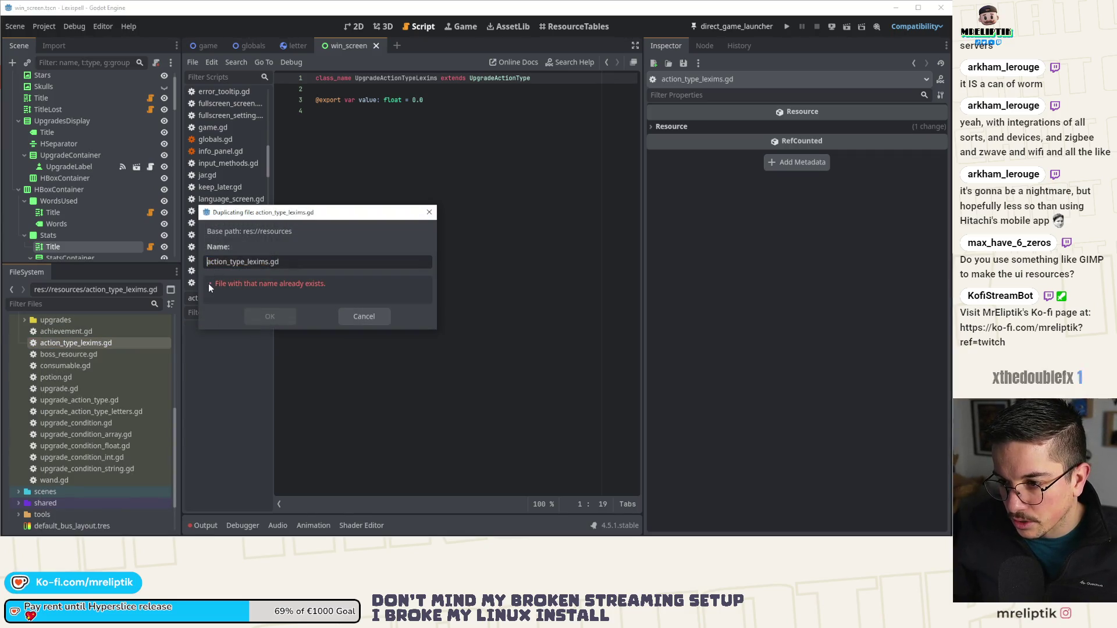
pyautogui.write('upgrade_')
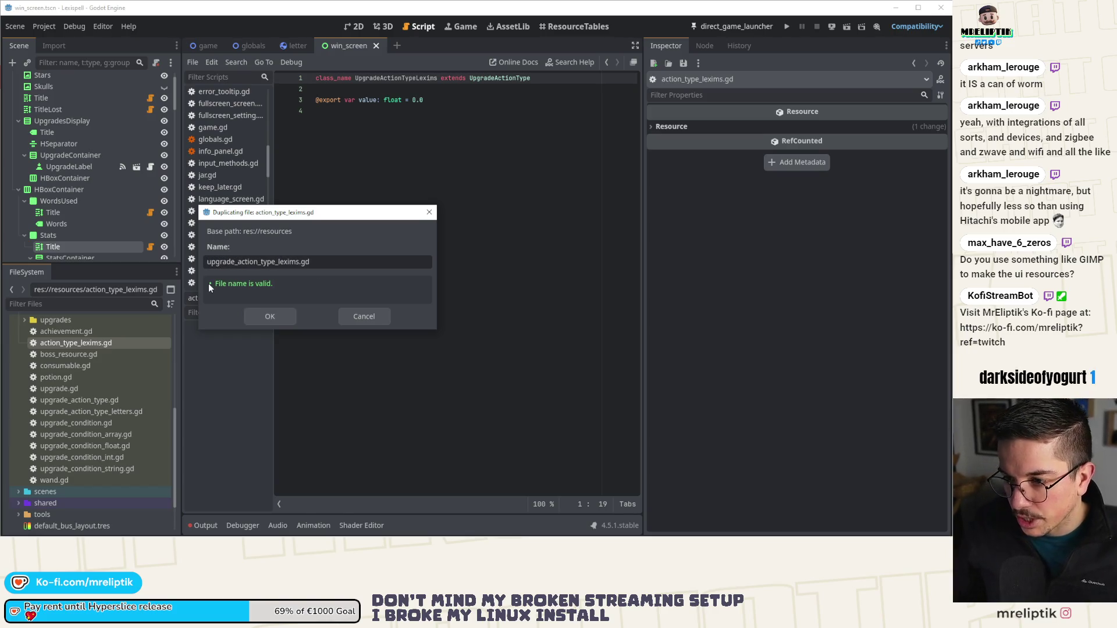
pyautogui.click(274, 321)
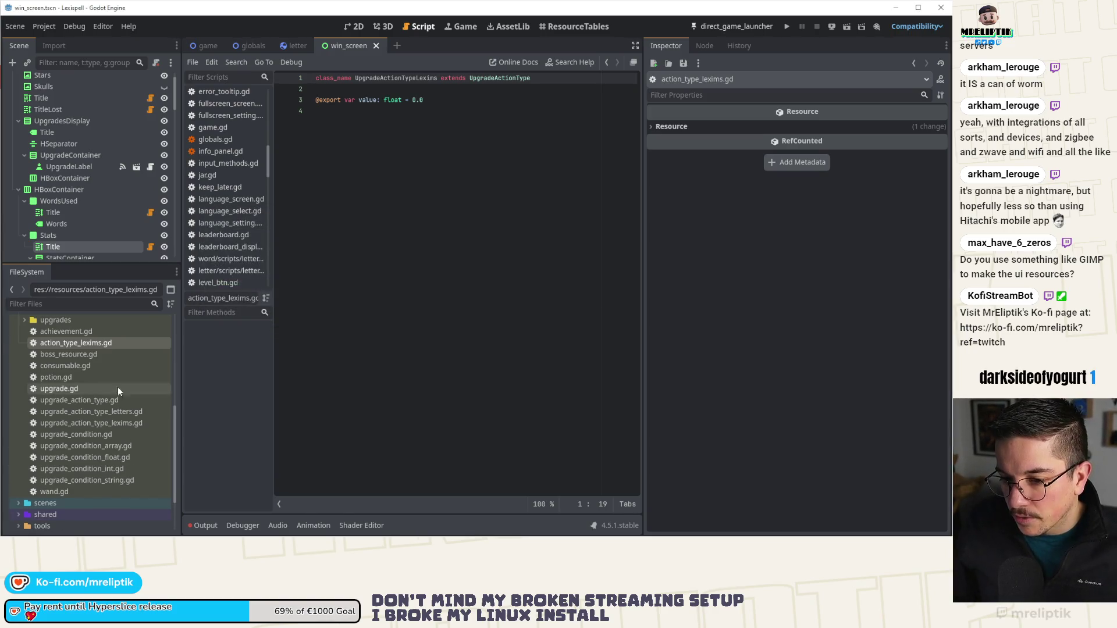
# Delete the original action_type_lexims.gd and accept reloading the changed script
pyautogui.click(76, 344)
pyautogui.press('Delete')
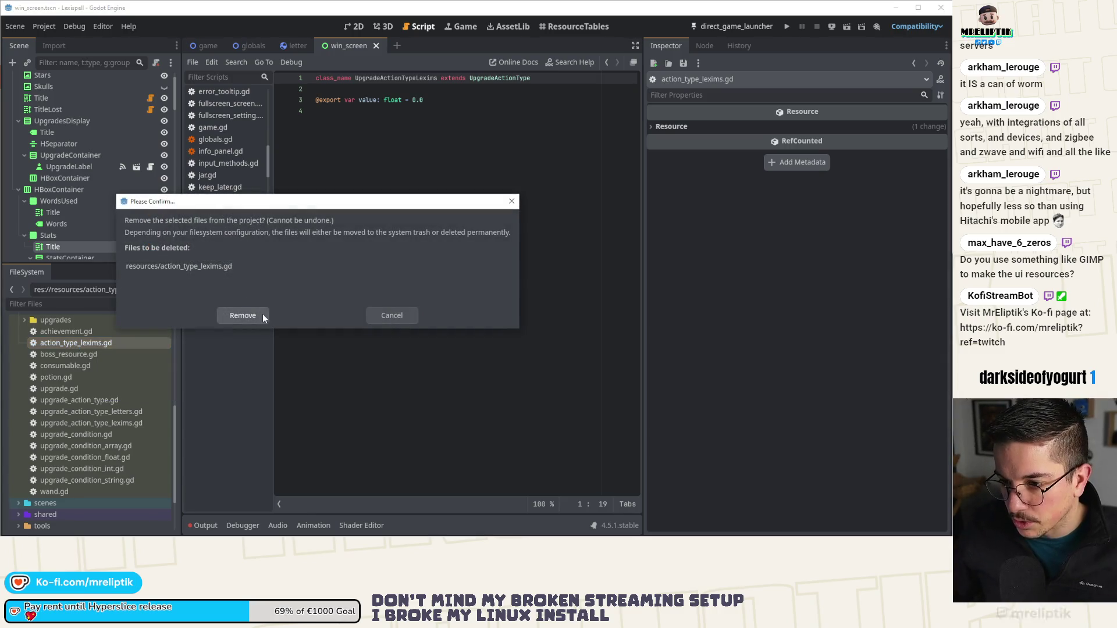
pyautogui.click(261, 315)
pyautogui.click(568, 276)
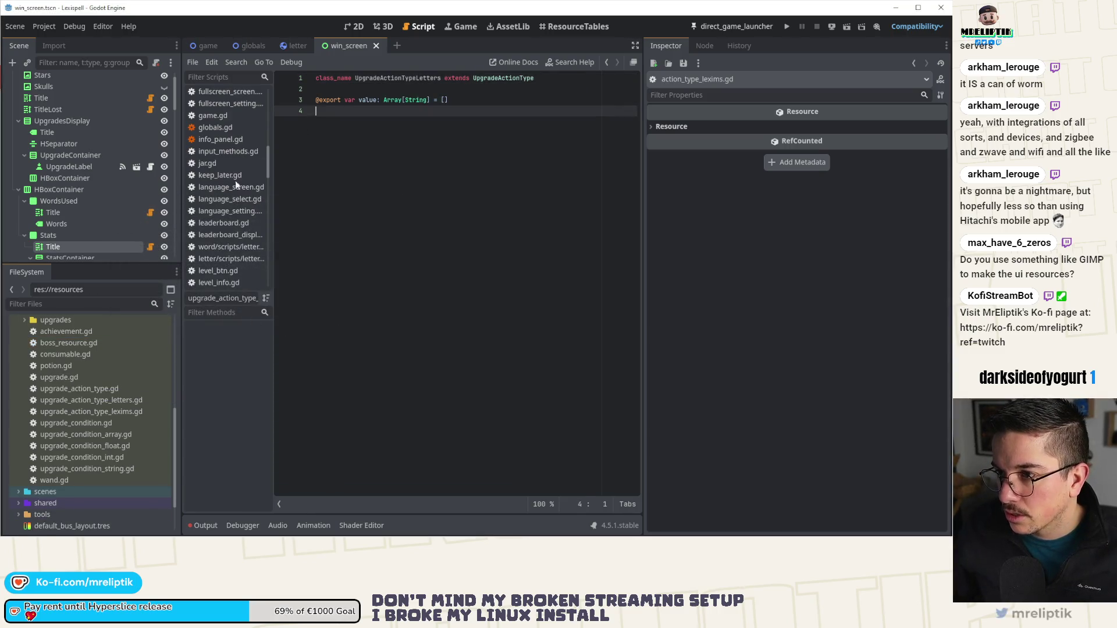
pyautogui.click(103, 411)
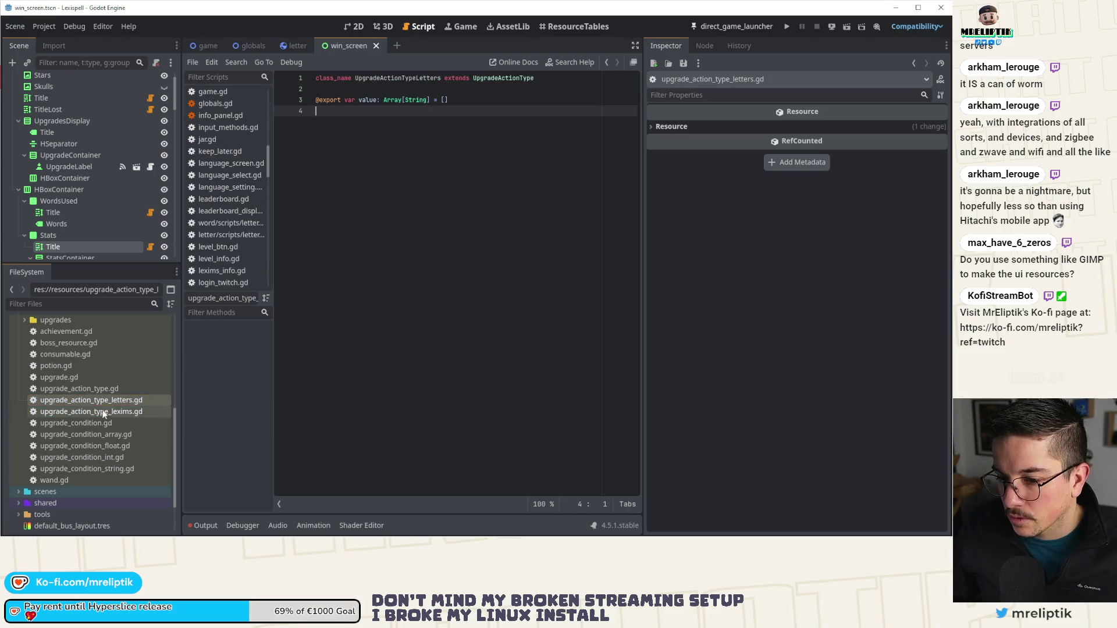
# In upgrade.gd, retype line 19's ActionType export as UpgradeActionType and save
pyautogui.doubleClick(93, 411)
pyautogui.doubleClick(107, 388)
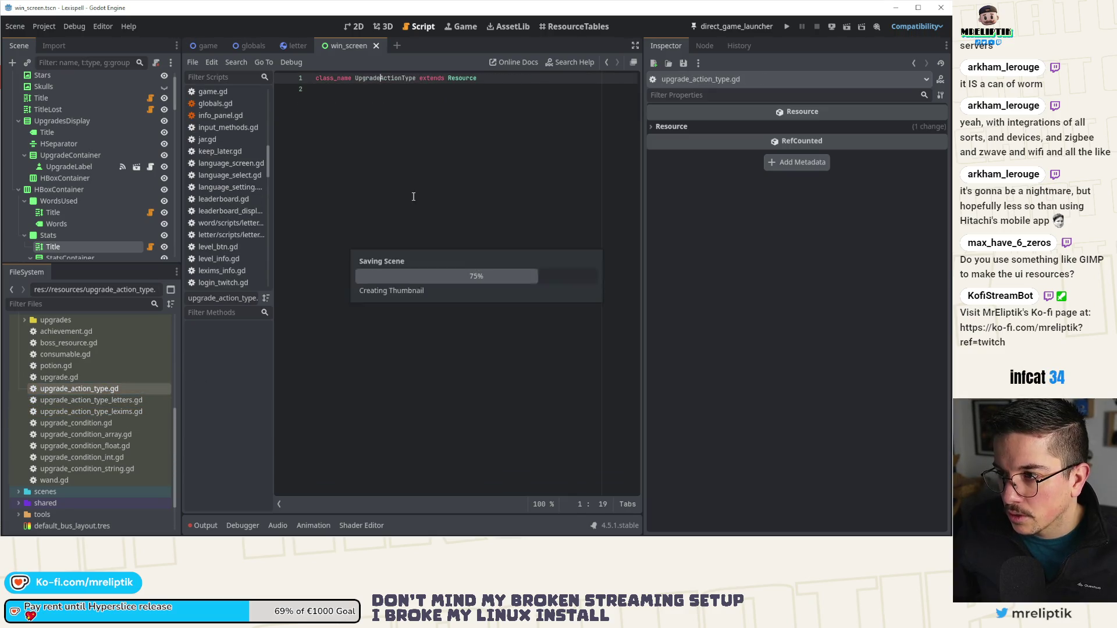
pyautogui.doubleClick(70, 377)
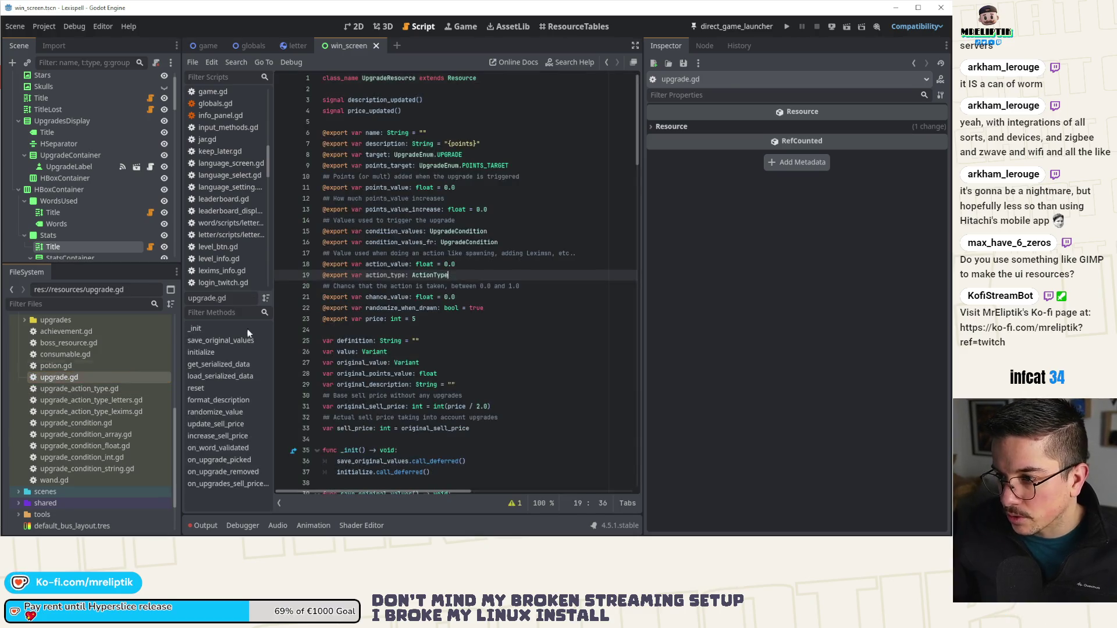
pyautogui.doubleClick(431, 275)
pyautogui.write('UpgradeAc')
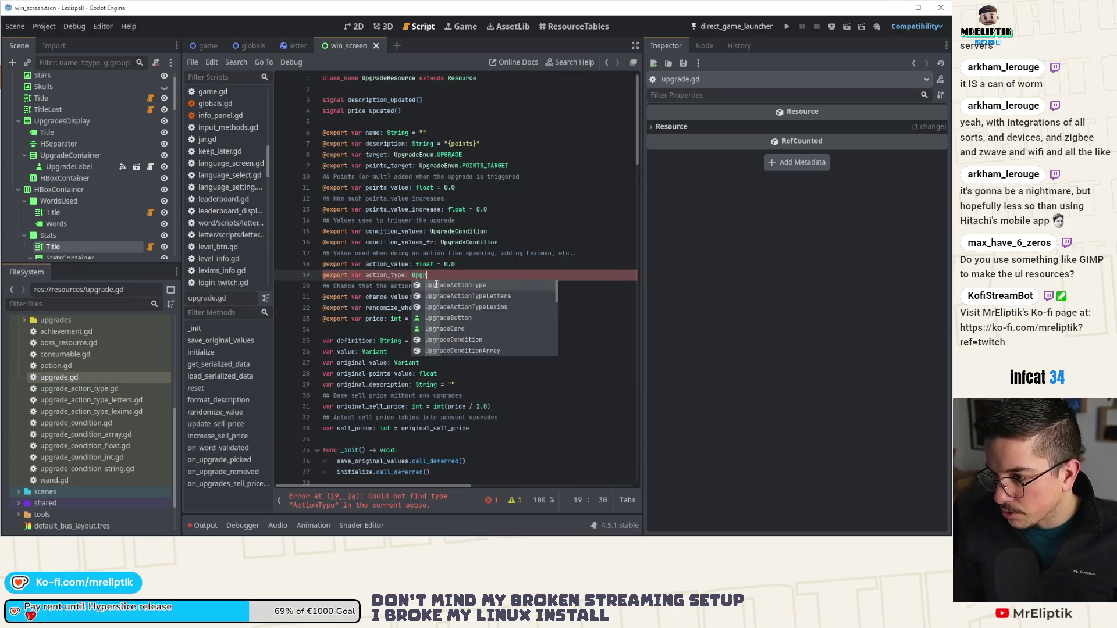
pyautogui.press('Return')
pyautogui.hotkey('ctrl', 's')
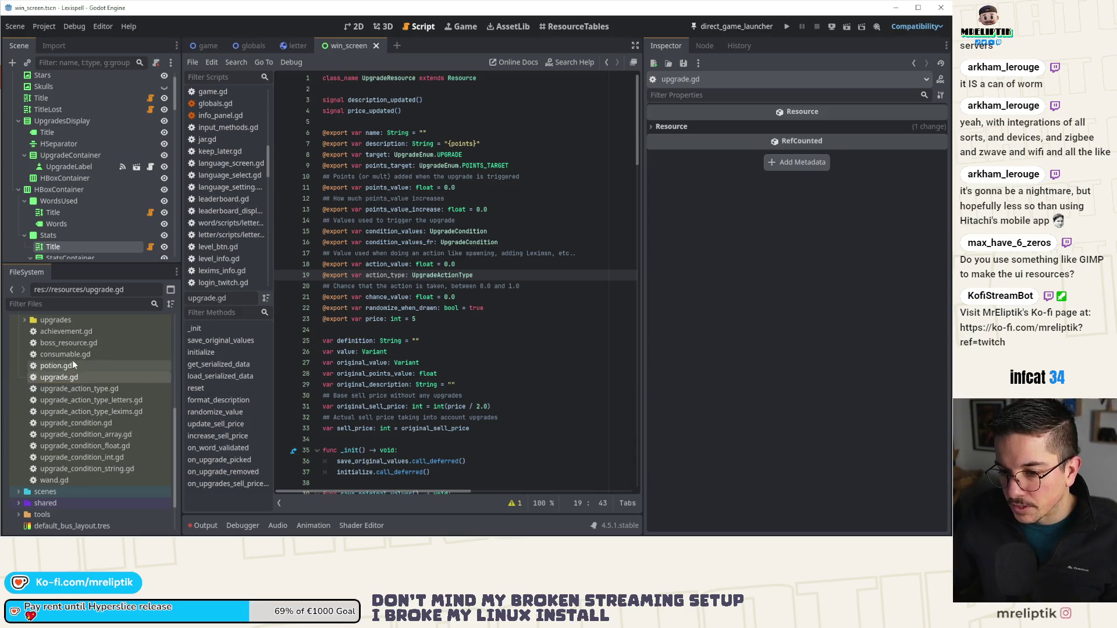
pyautogui.scroll(1, 75, 364)
pyautogui.scroll(2, 37, 366)
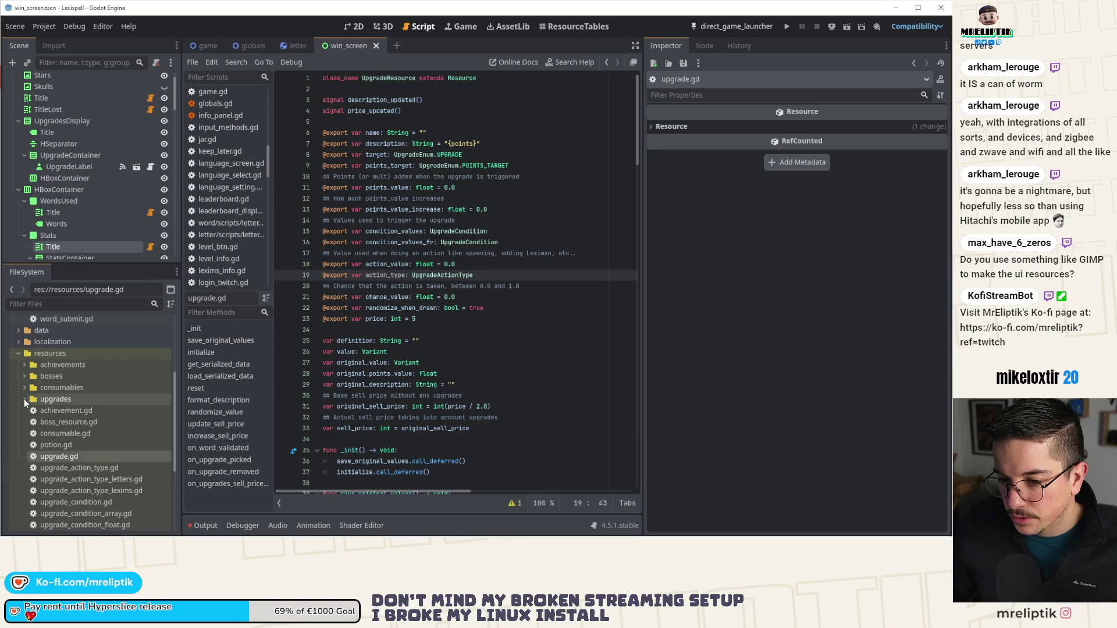
# Expand resources/upgrades, widen the FileSystem dock, and select upgrade_lexims_interest.tres
pyautogui.click(24, 399)
pyautogui.scroll(-9, 87, 395)
pyautogui.scroll(-3, 118, 352)
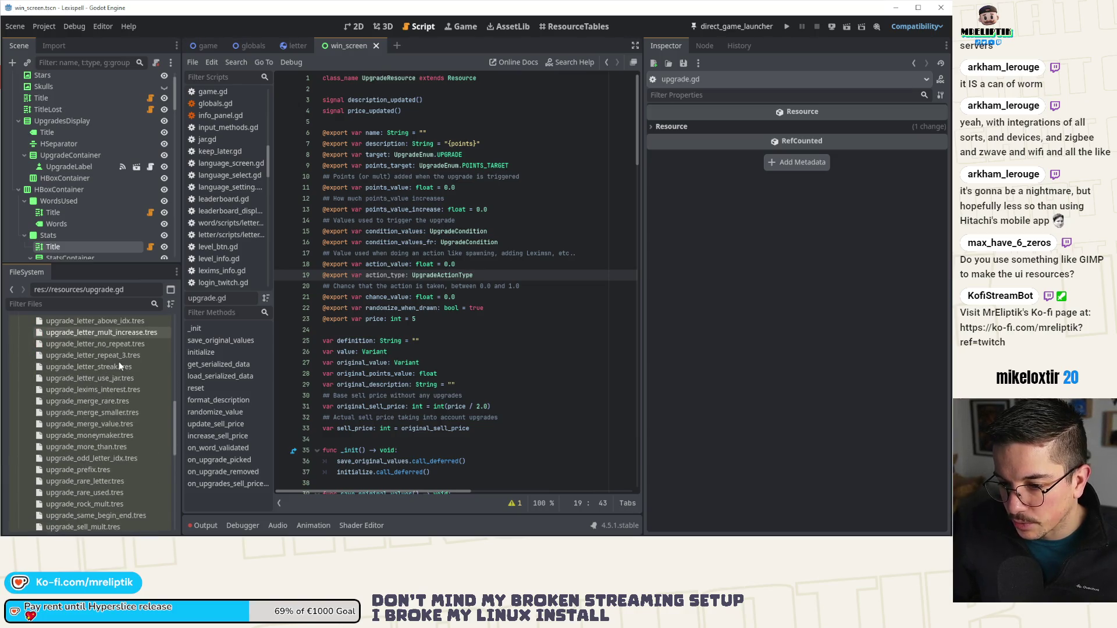
pyautogui.scroll(-2, 131, 424)
pyautogui.scroll(-2, 138, 421)
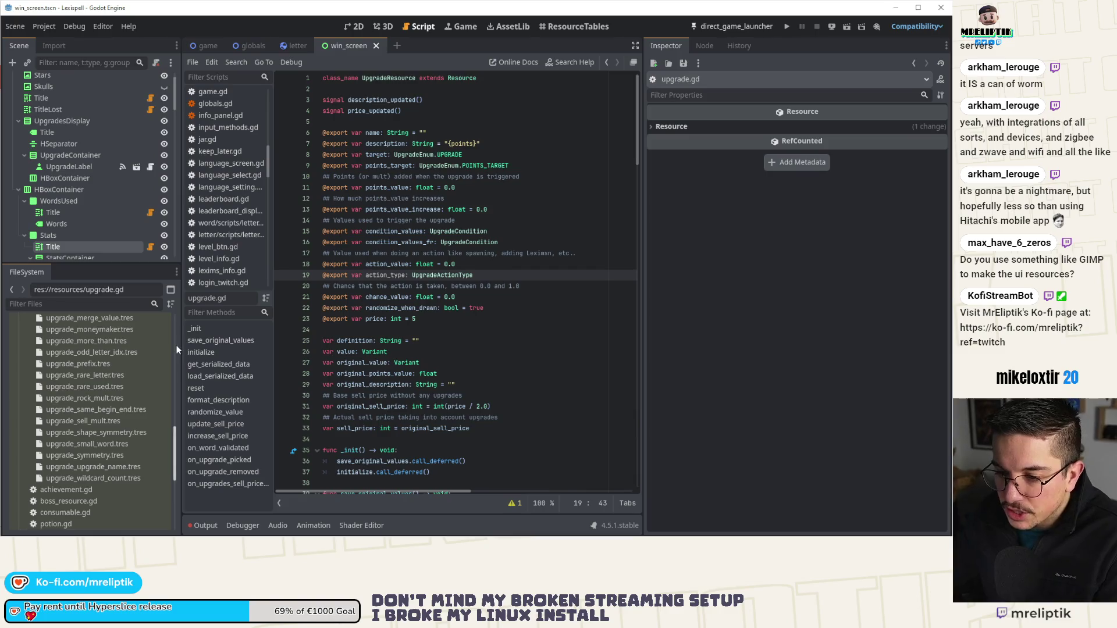
pyautogui.moveTo(178, 347); pyautogui.dragTo(201, 348)
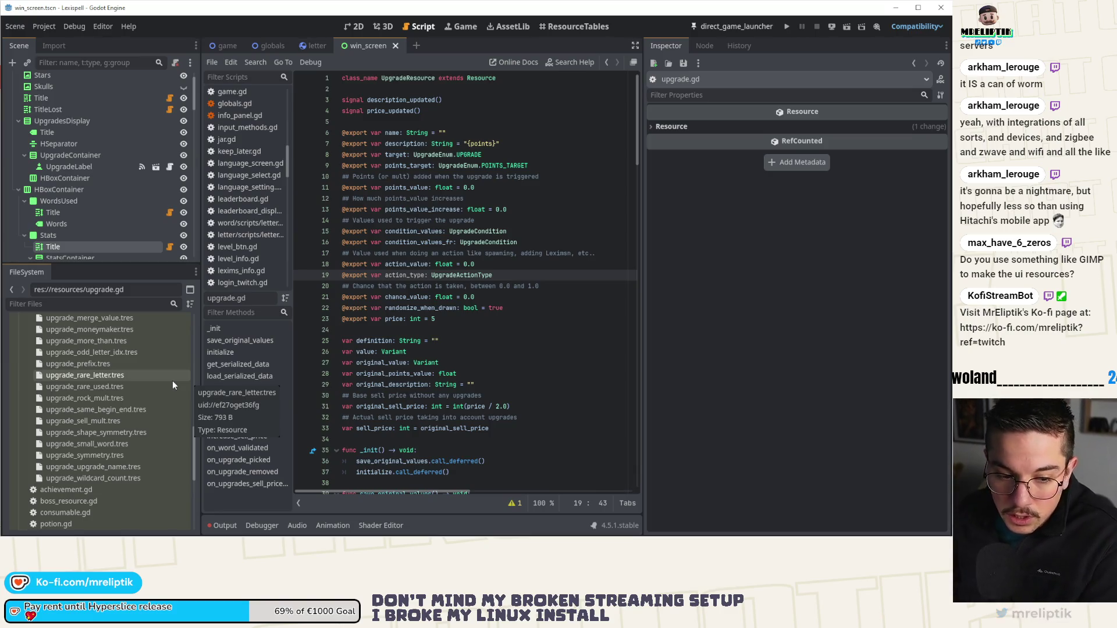
pyautogui.scroll(3, 146, 407)
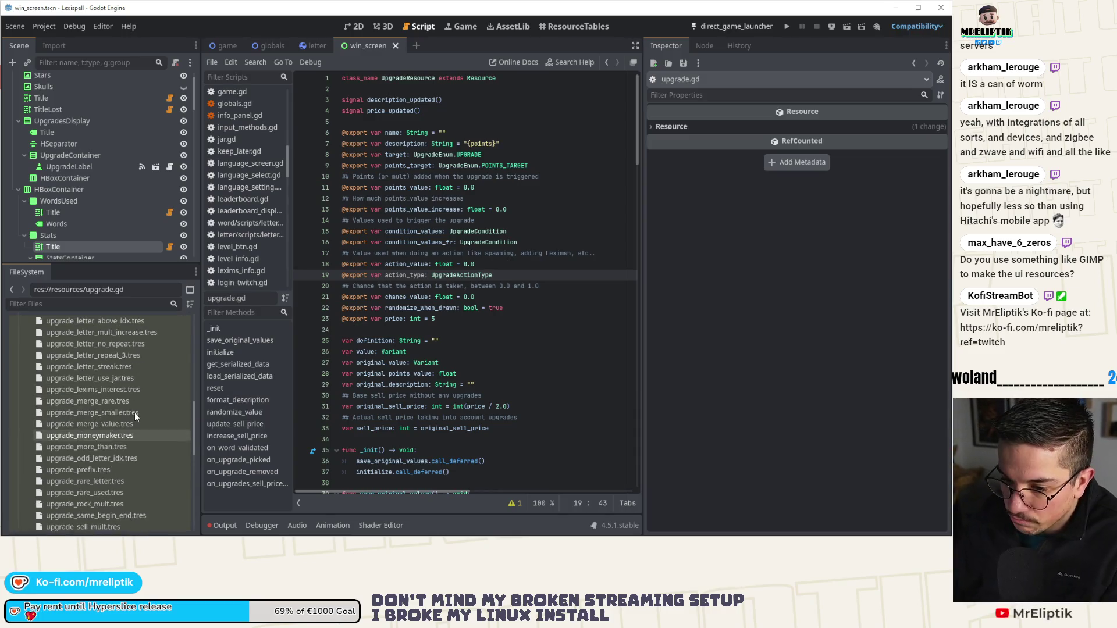
pyautogui.click(112, 389)
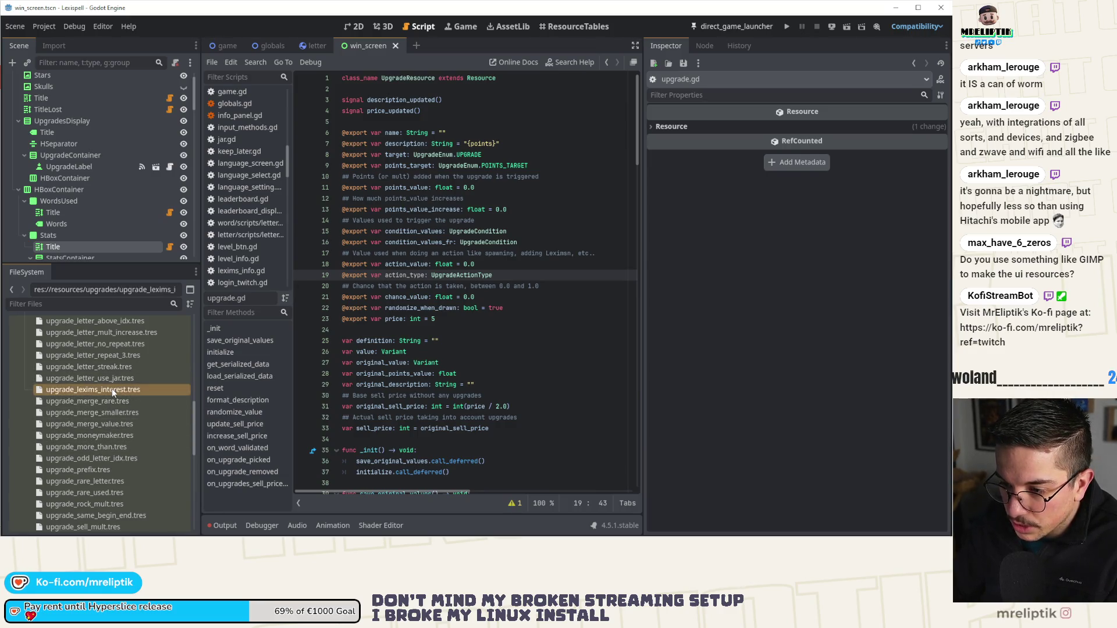
# Give upgrade_lexims_interest.tres Action Value 1.0, Points Value 0.0, and a new UpgradeActionTypeLexims Action Type
pyautogui.doubleClick(112, 389)
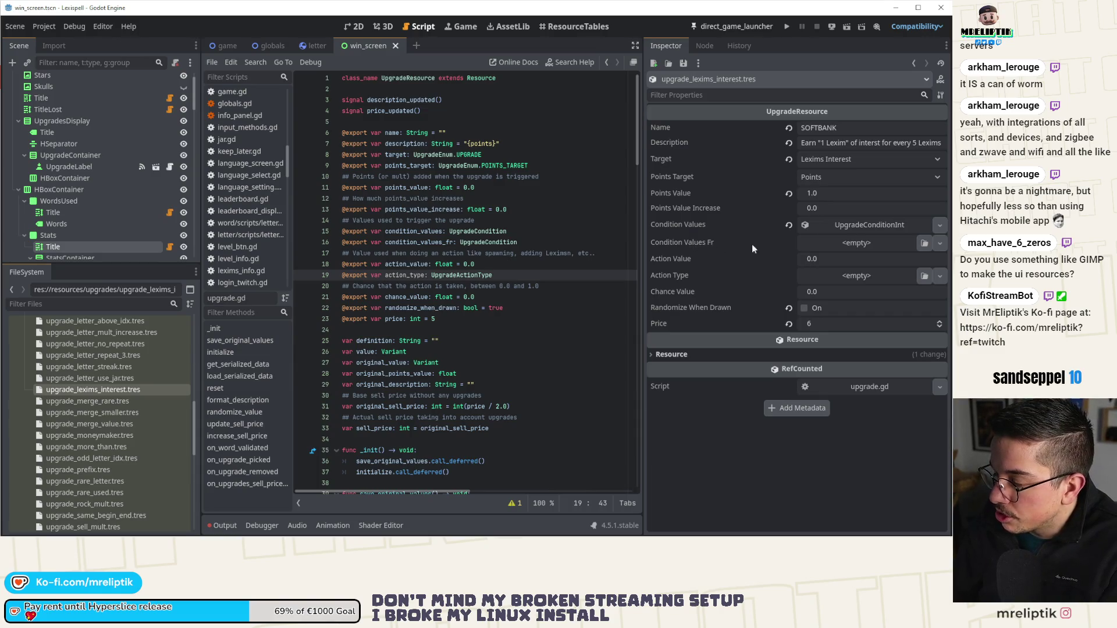
pyautogui.click(841, 259)
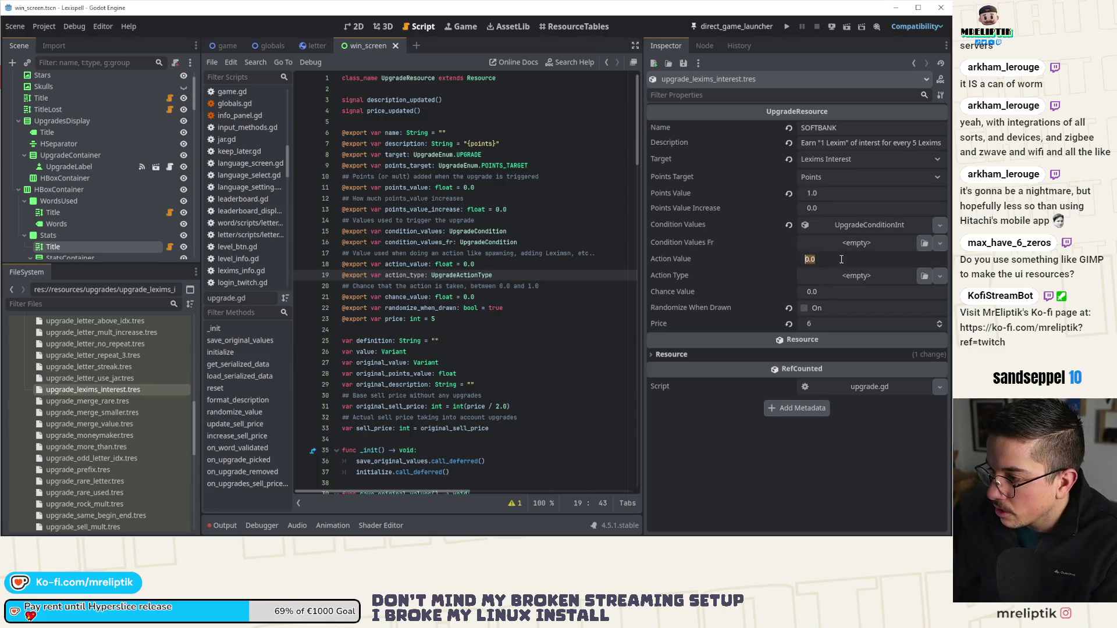
pyautogui.write('1')
pyautogui.press('Return')
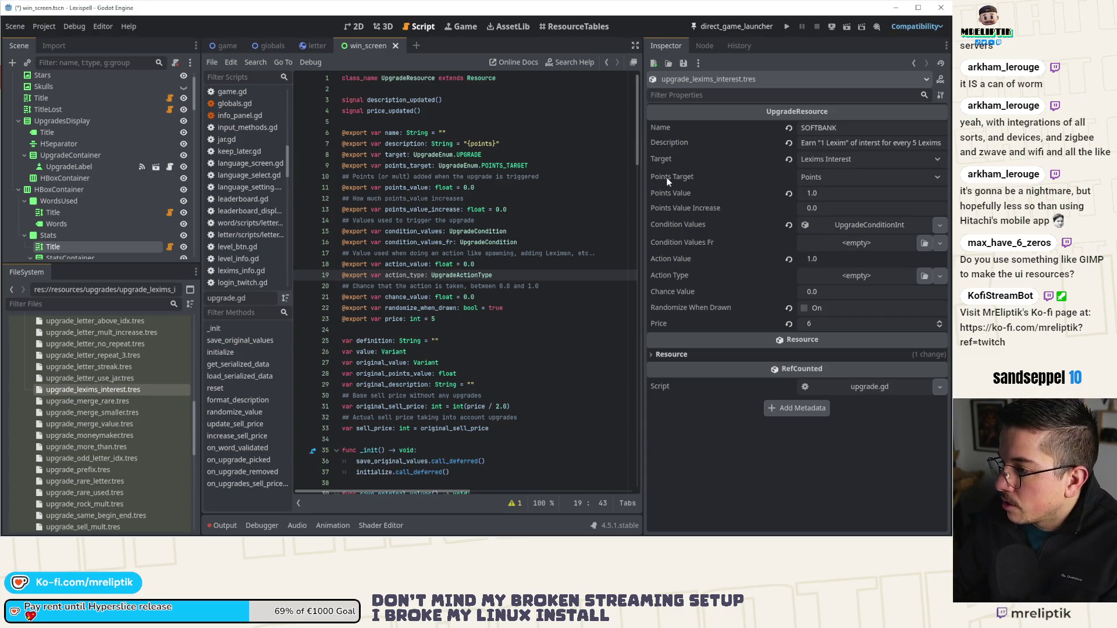
pyautogui.click(789, 193)
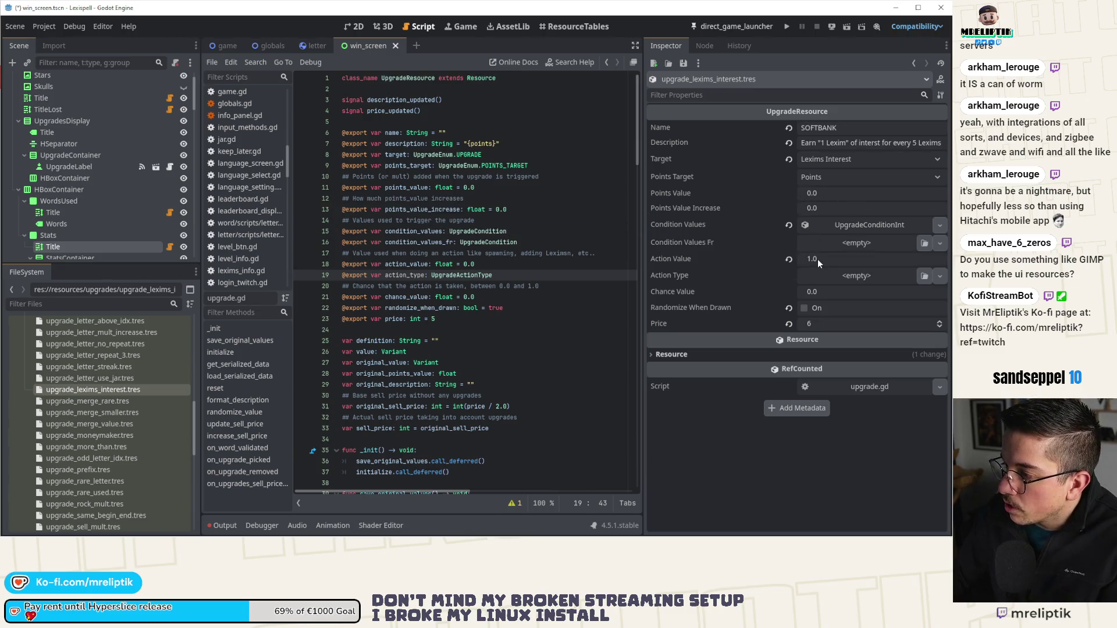
pyautogui.click(852, 278)
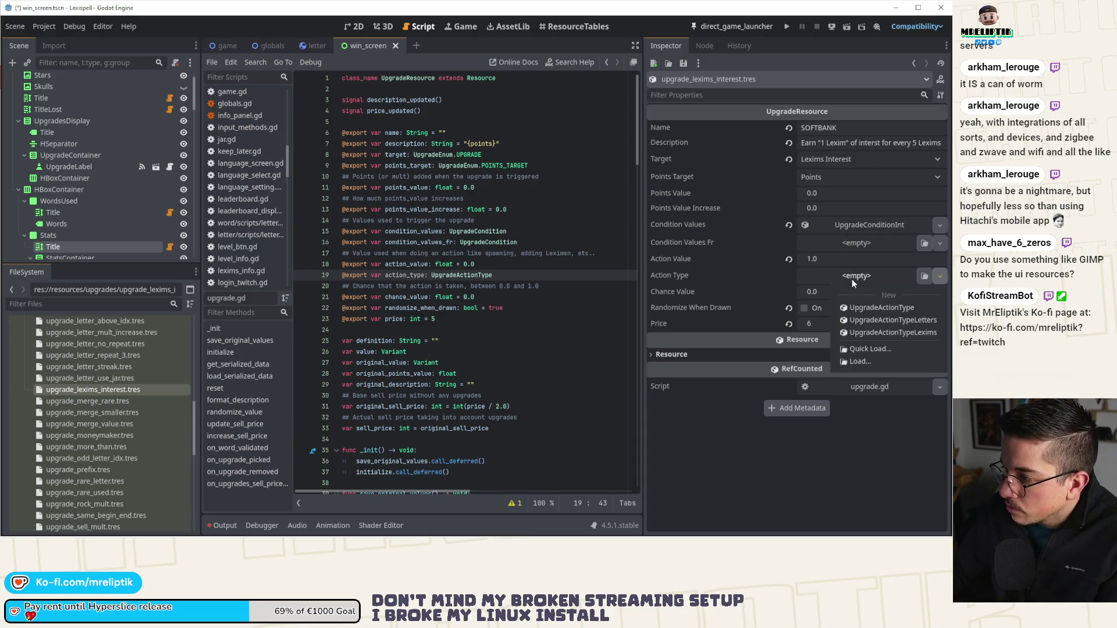
pyautogui.click(878, 326)
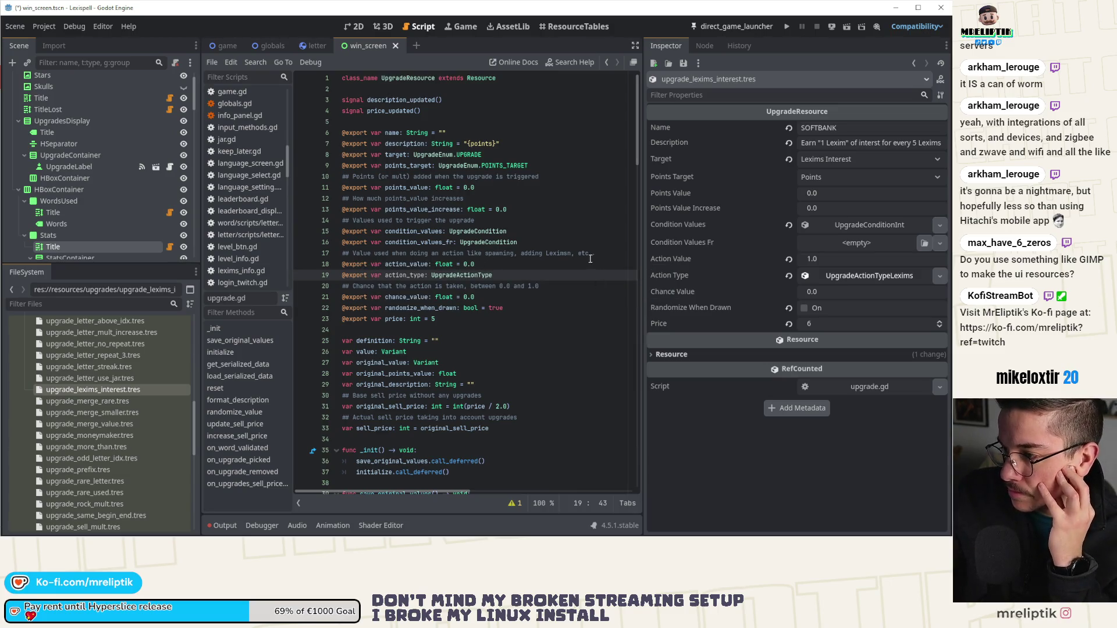
# Tweak the comment on line 17 and save the script
pyautogui.press('Up')
pyautogui.press('Up')
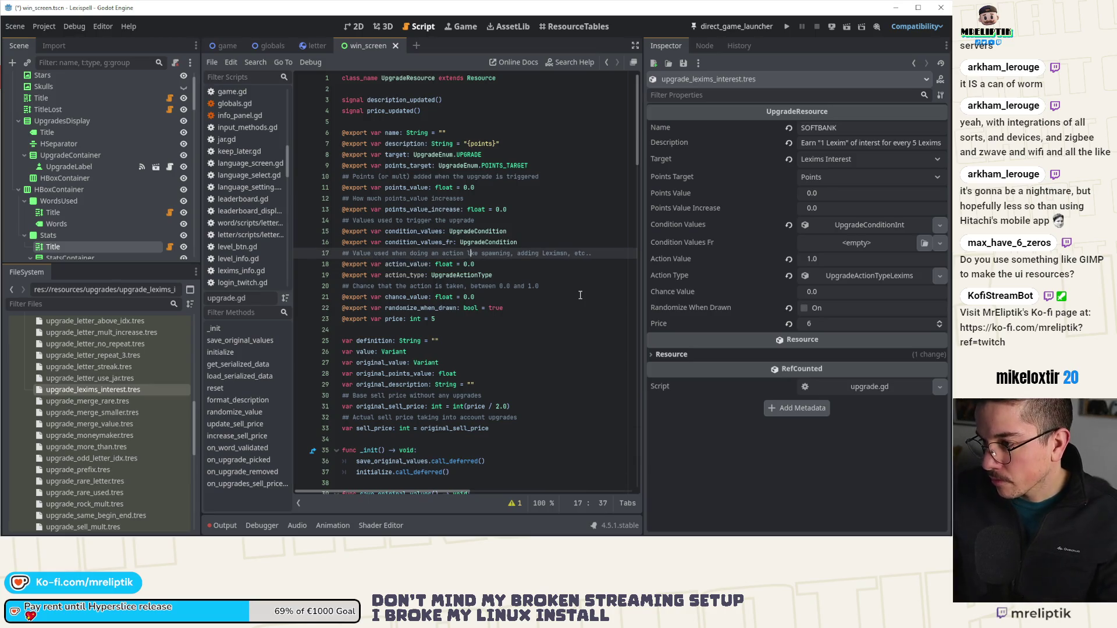
pyautogui.write('i')
pyautogui.hotkey('ctrl', 'Right')
pyautogui.hotkey('ctrl', 'Right')
pyautogui.hotkey('ctrl', 'Right')
pyautogui.press('BackSpace')
pyautogui.hotkey('ctrl', 's')
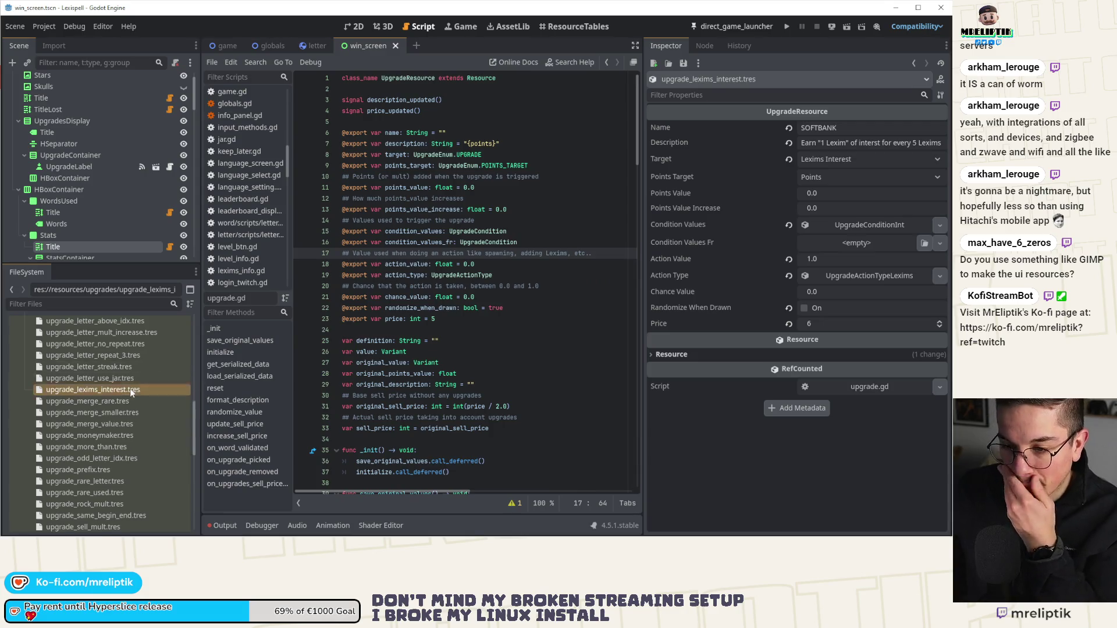
pyautogui.scroll(5, 78, 356)
pyautogui.scroll(-10, 106, 351)
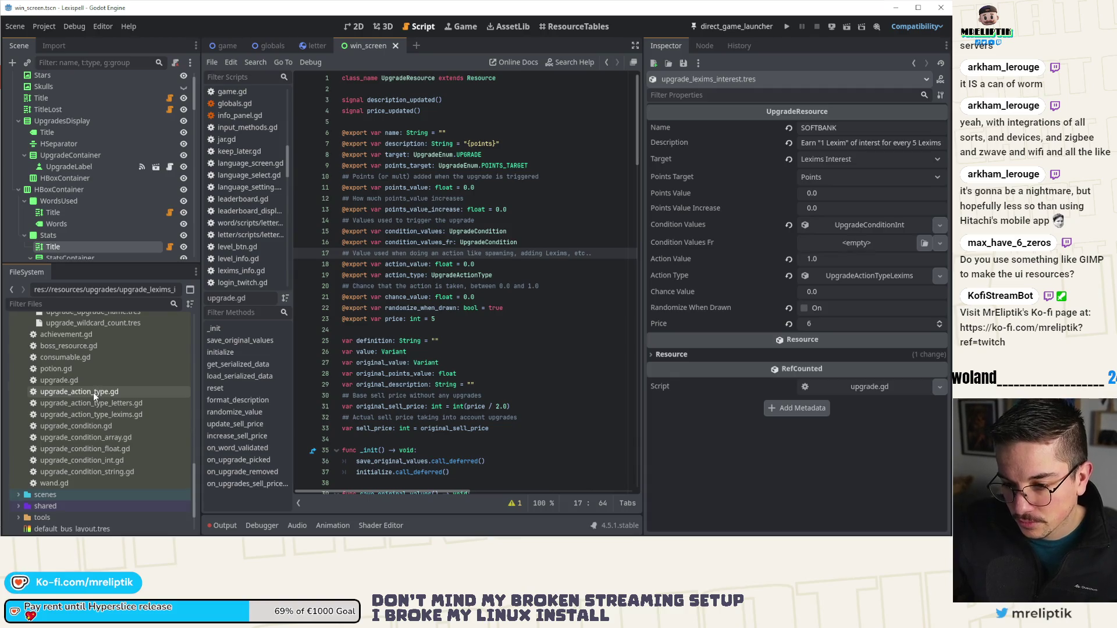
pyautogui.scroll(3, 117, 372)
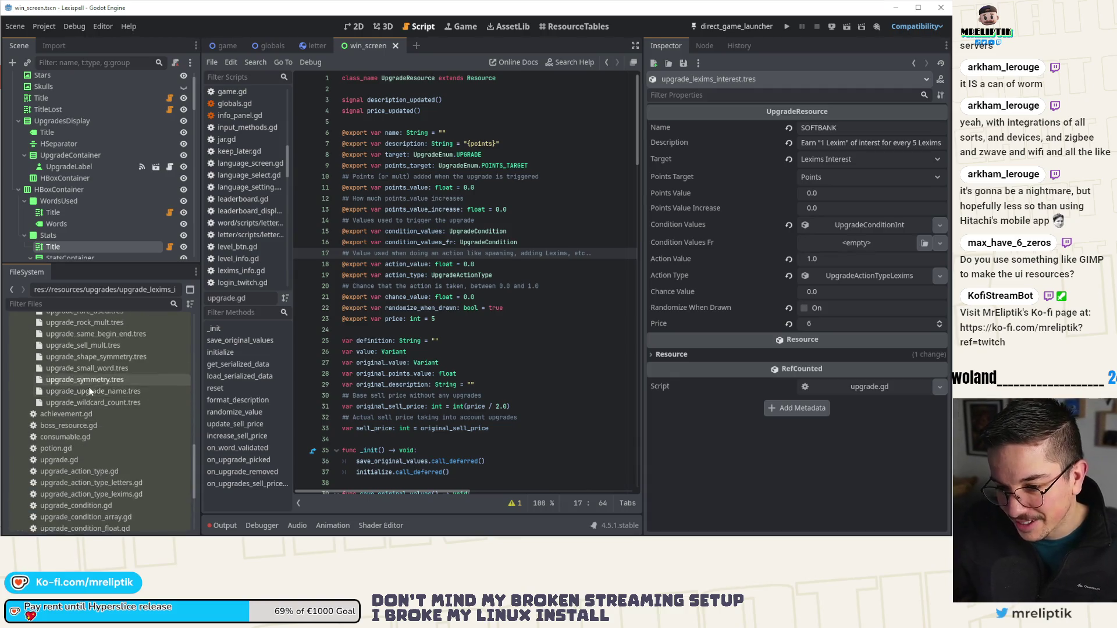
pyautogui.scroll(-2, 89, 388)
# Create a Resource-inheriting script at res://resources/upgrade_action.gd
pyautogui.rightClick(68, 406)
pyautogui.moveTo(145, 380)
pyautogui.click(271, 402)
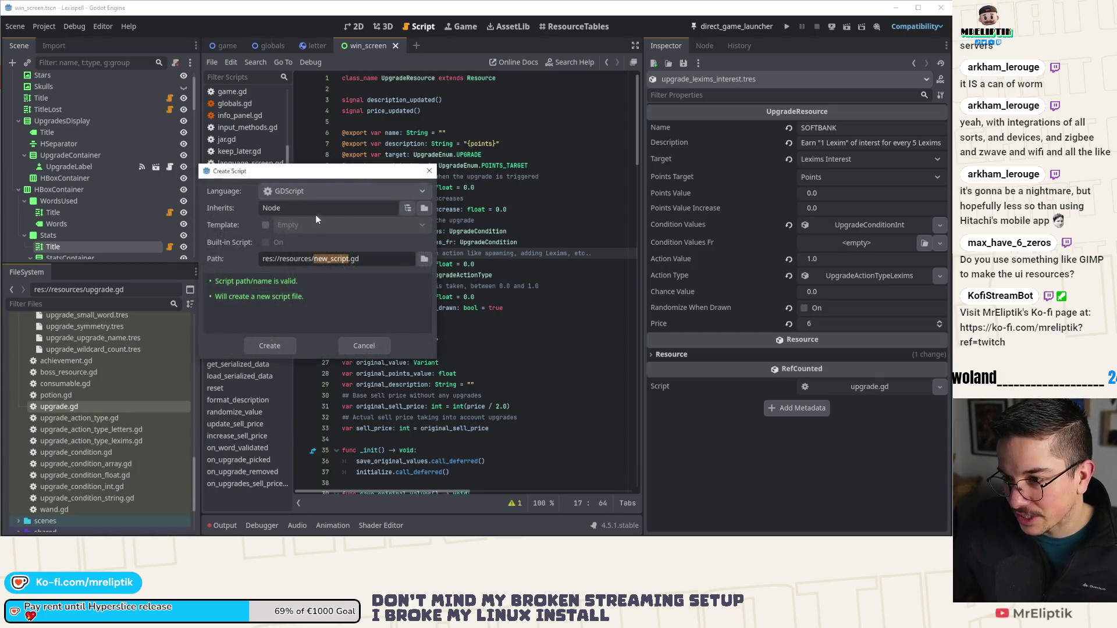
pyautogui.write('Resour')
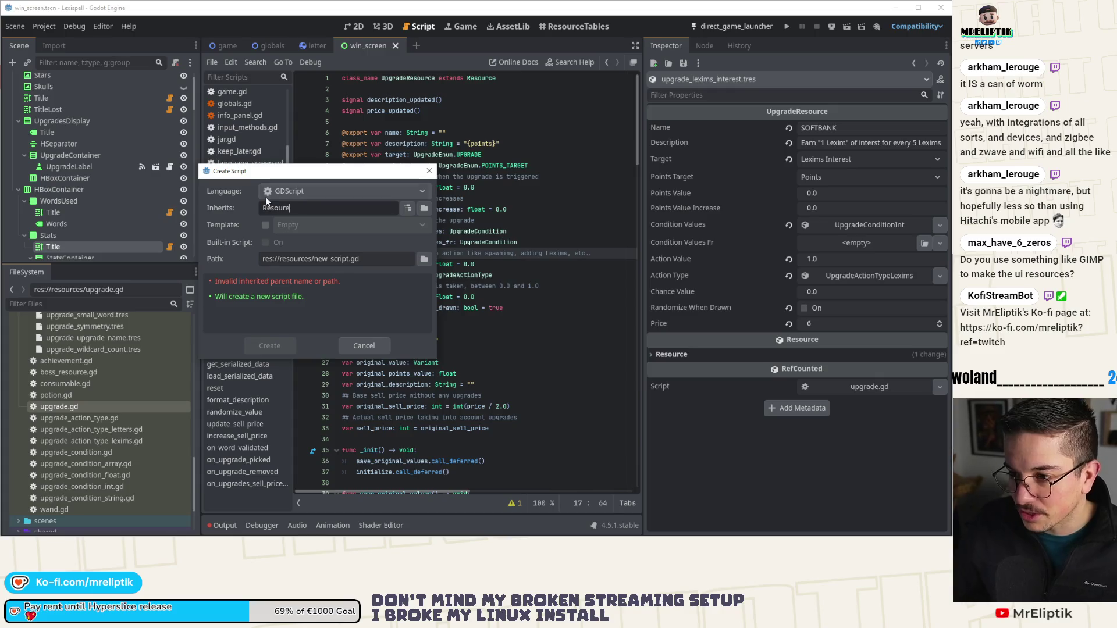
pyautogui.press('BackSpace')
pyautogui.write('ce')
pyautogui.doubleClick(337, 259)
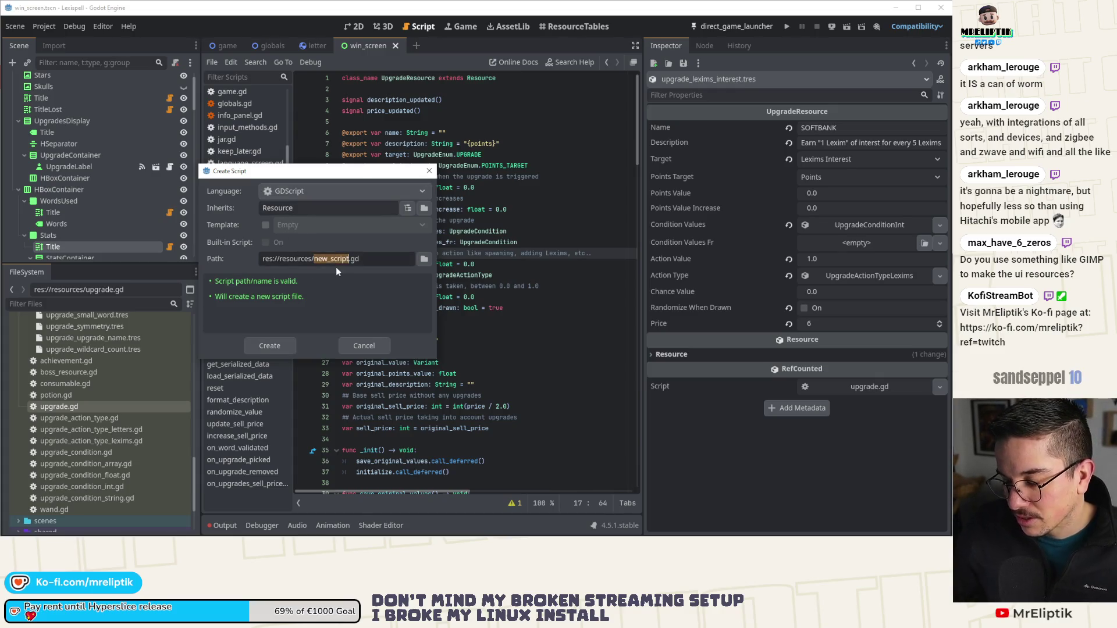
pyautogui.press('BackSpace')
pyautogui.press('BackSpace')
pyautogui.press('BackSpace')
pyautogui.write('upgrade_acto')
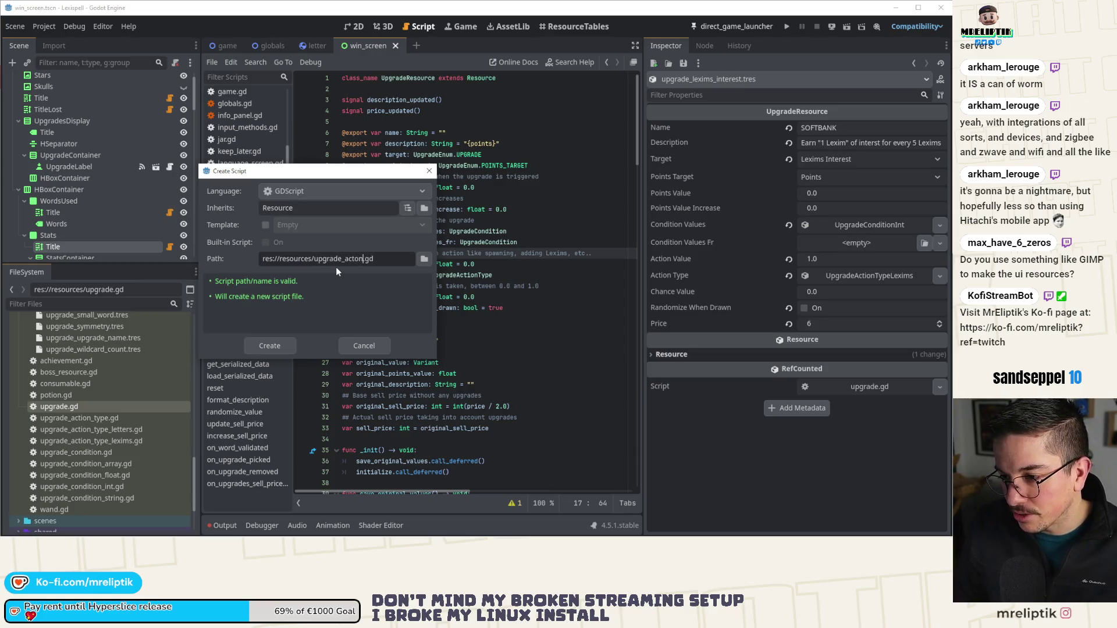
pyautogui.click(279, 345)
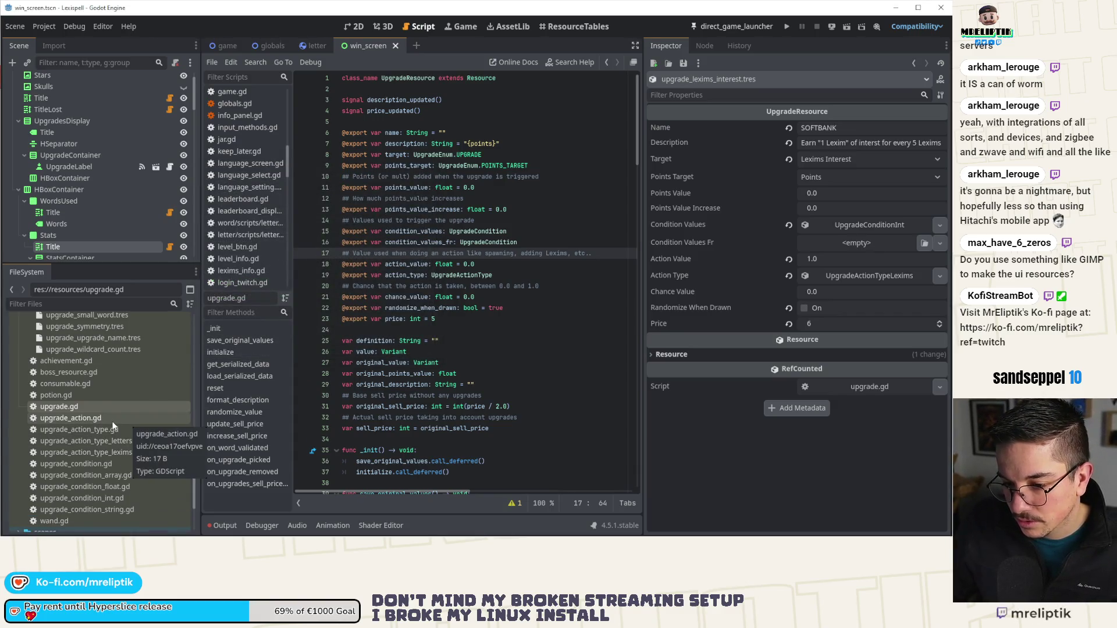
pyautogui.click(109, 418)
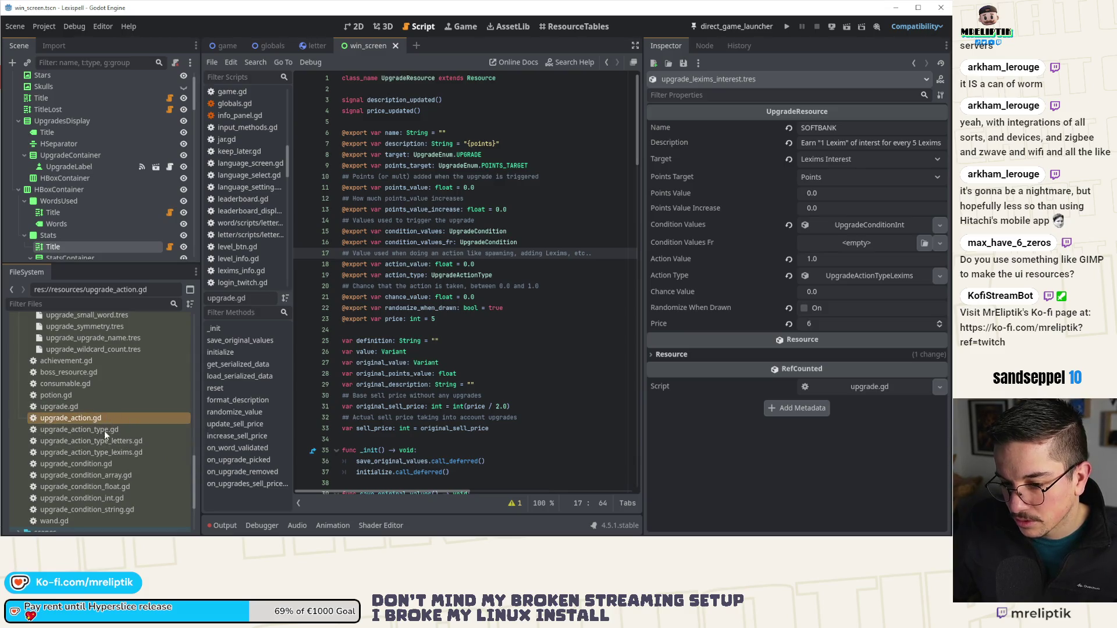
pyautogui.click(432, 253)
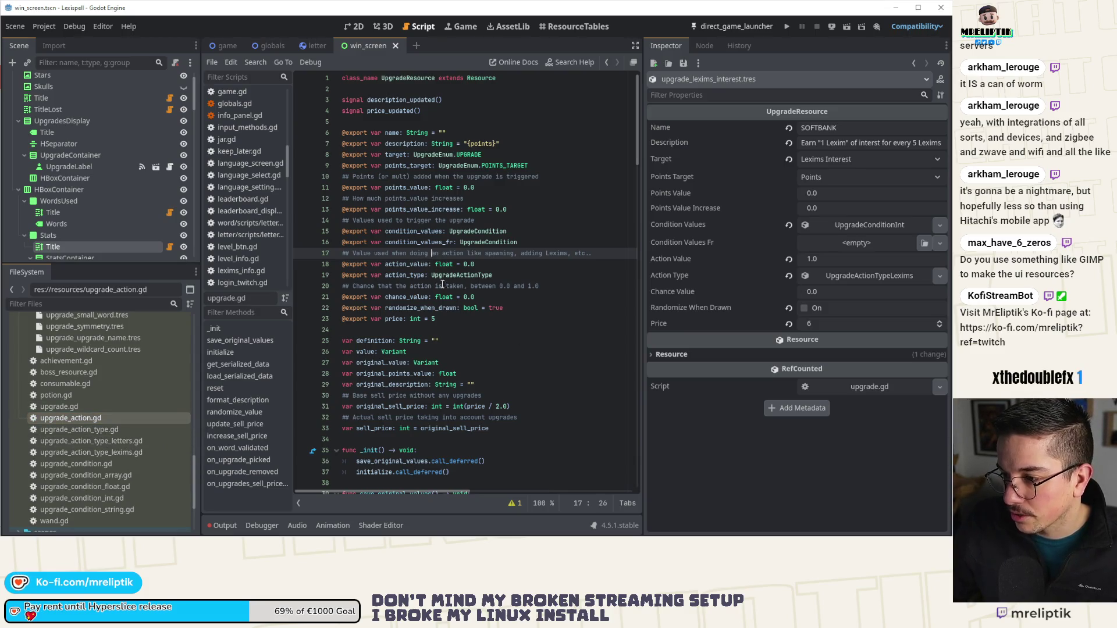
# Replace upgrade.gd's action_value and action_type exports with 'action: UpgradeAction', save, then open upgrade_action.gd
pyautogui.click(497, 276)
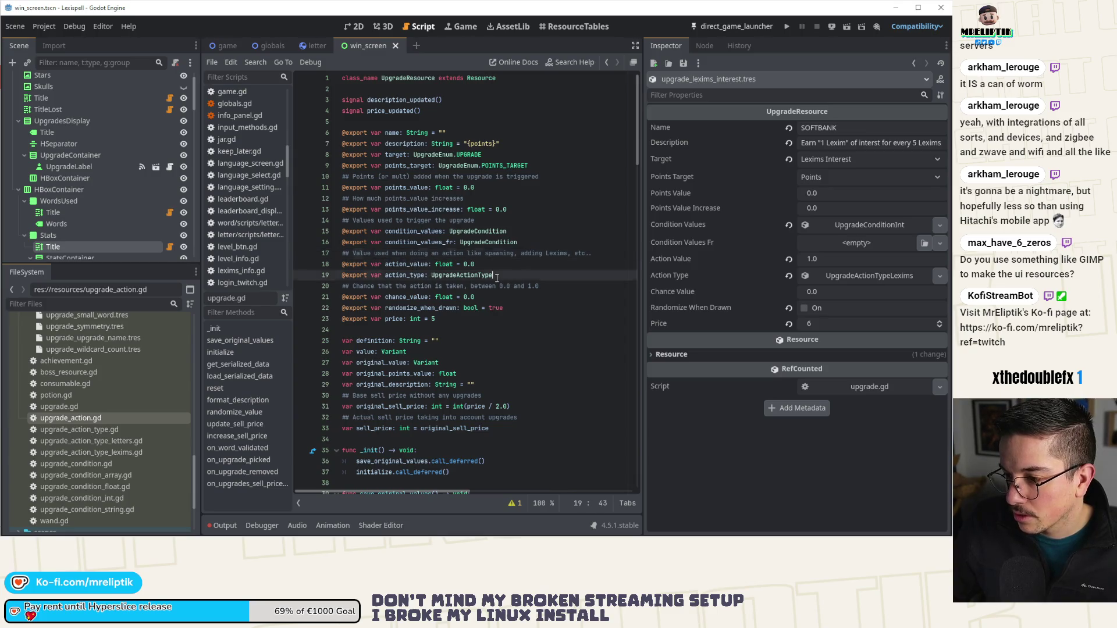
pyautogui.moveTo(497, 277); pyautogui.dragTo(385, 264)
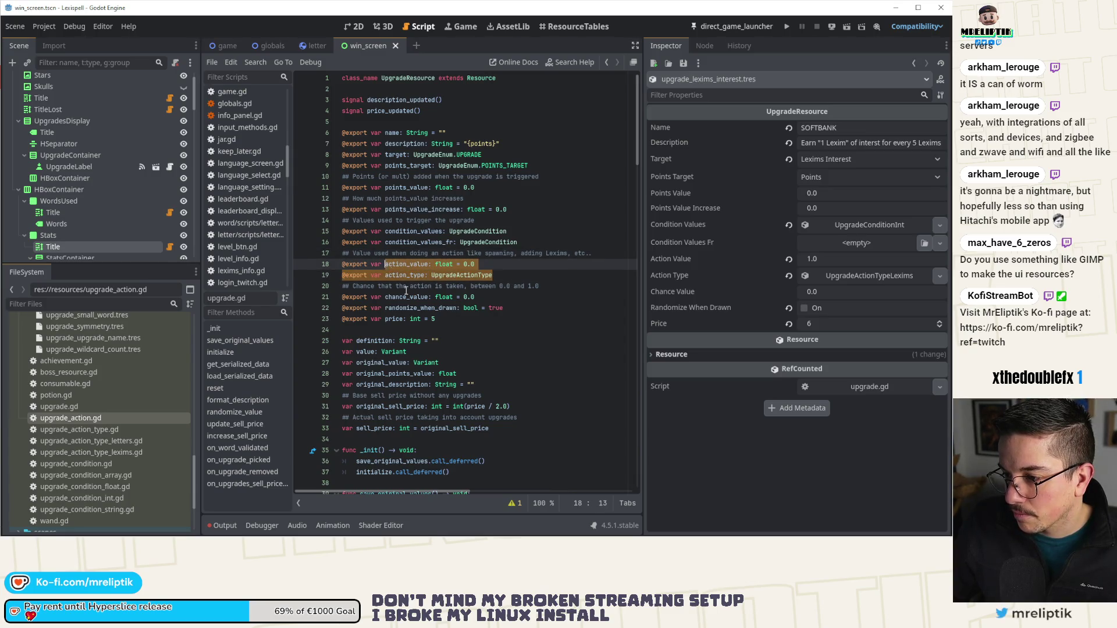
pyautogui.write('action: U')
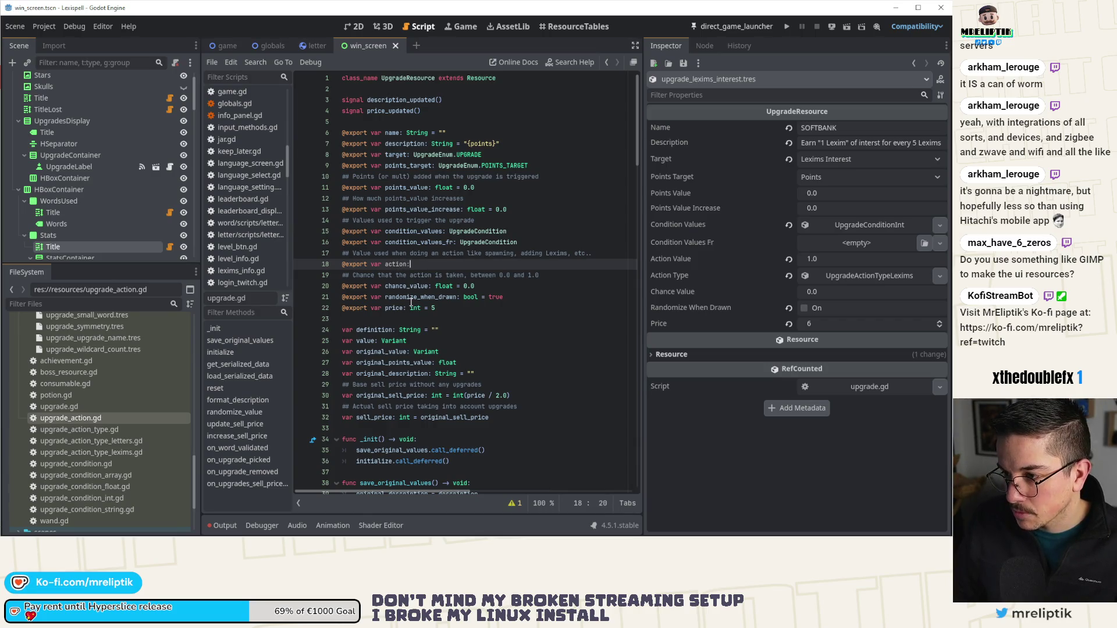
pyautogui.write('pgrea')
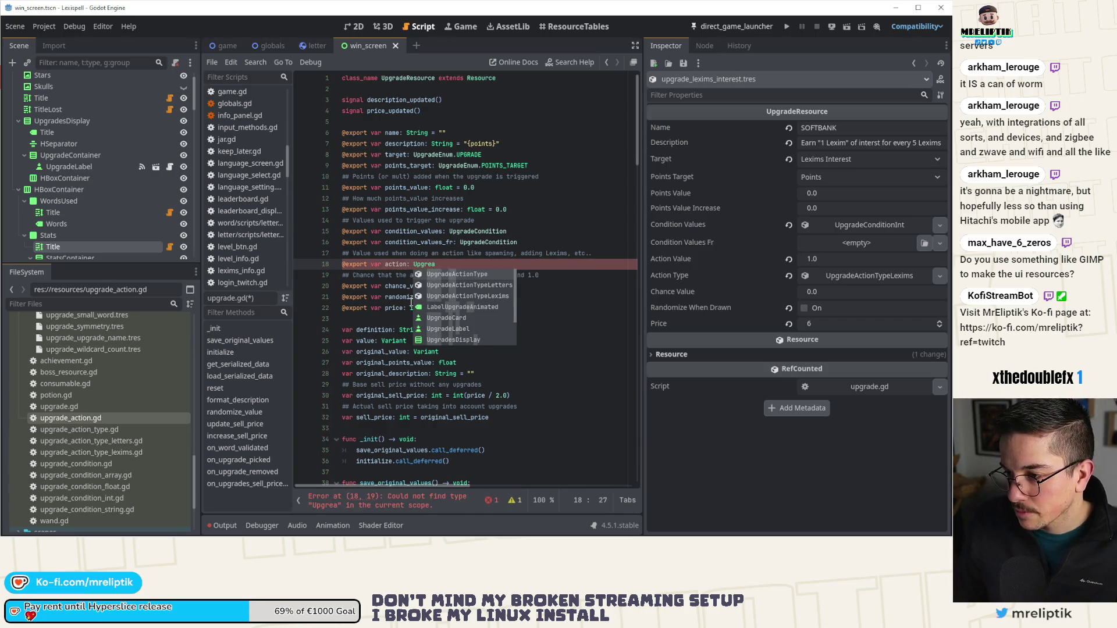
pyautogui.press('BackSpace')
pyautogui.write('deAction')
pyautogui.hotkey('ctrl', 's')
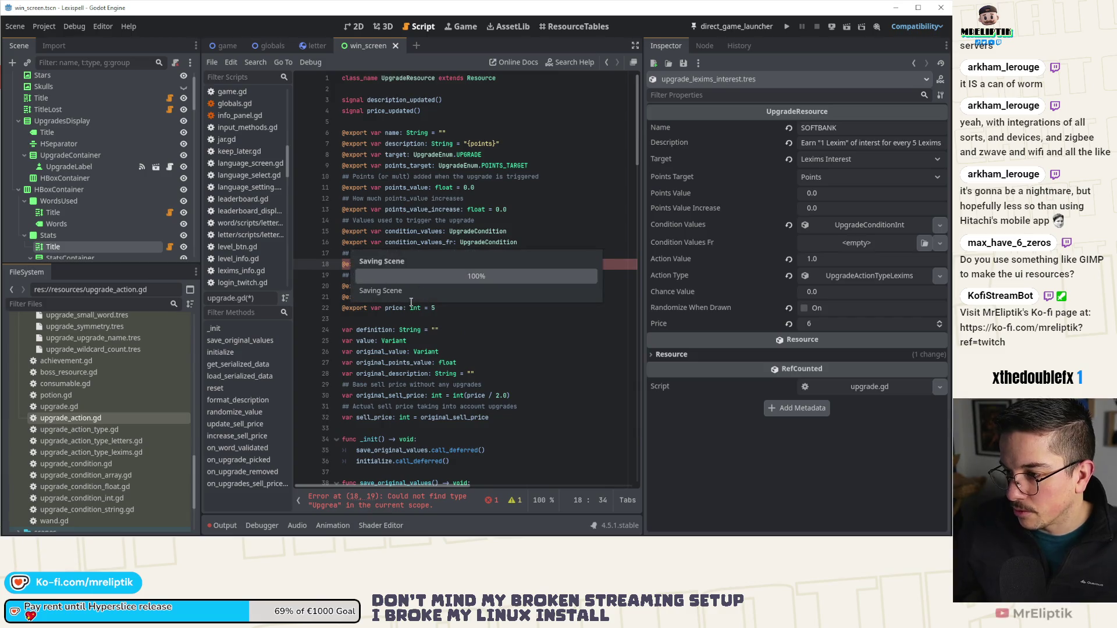
pyautogui.doubleClick(90, 417)
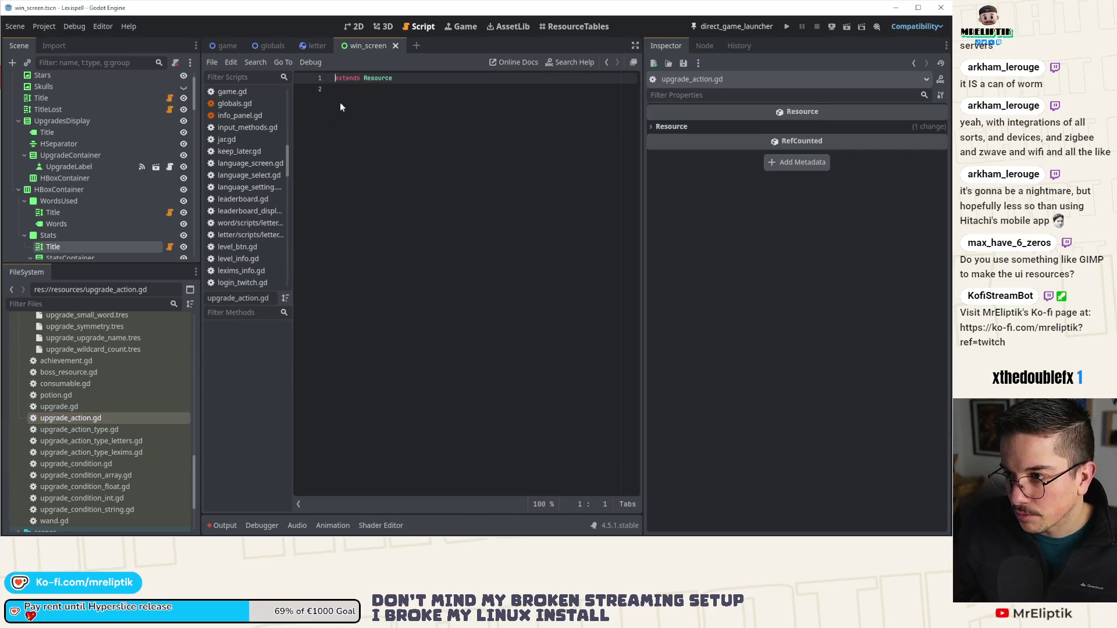
# Declare class_name UpgradeAction on line 1 and add 'var value: float = 0.0' below
pyautogui.write('class_name Upgra')
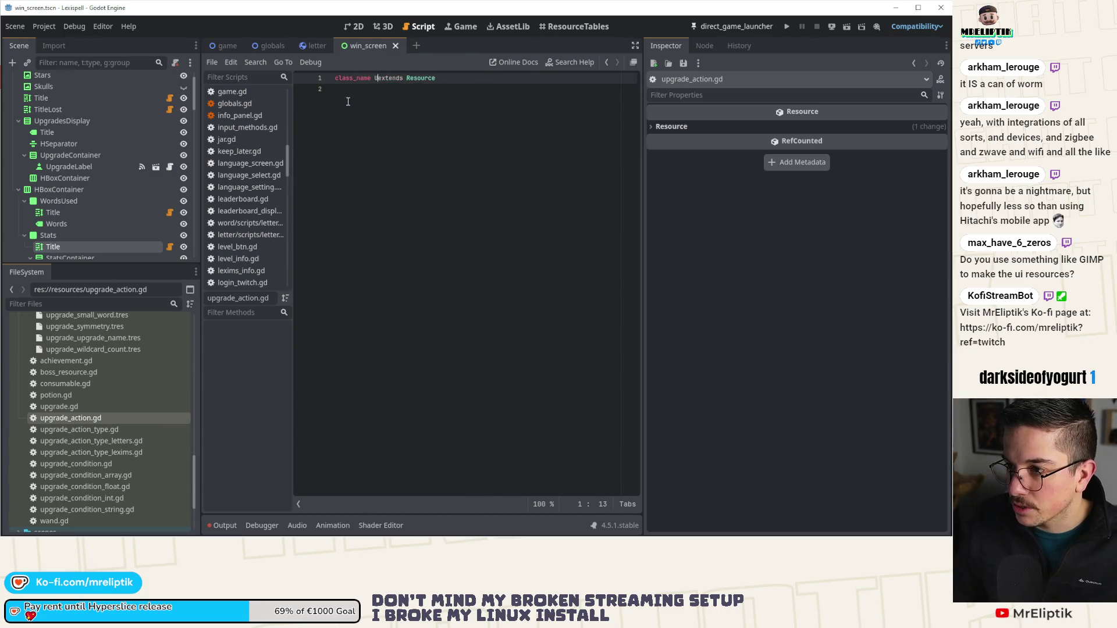
pyautogui.write('deAction')
pyautogui.press('Down')
pyautogui.hotkey('ctrl', 's')
pyautogui.press('Return')
pyautogui.write('var ')
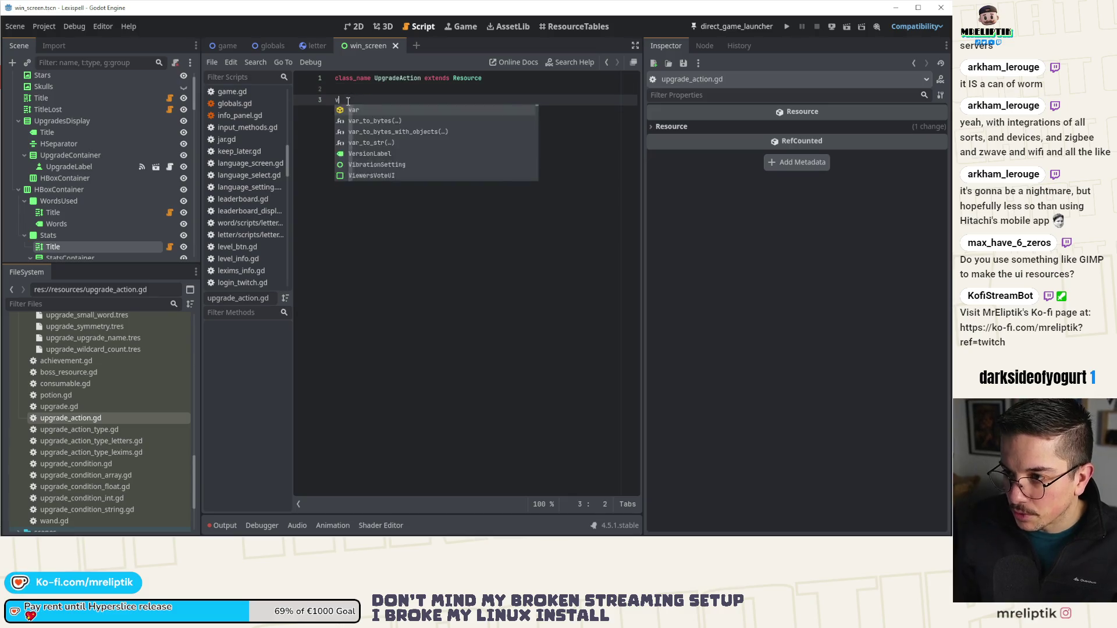
pyautogui.write(' float = ')
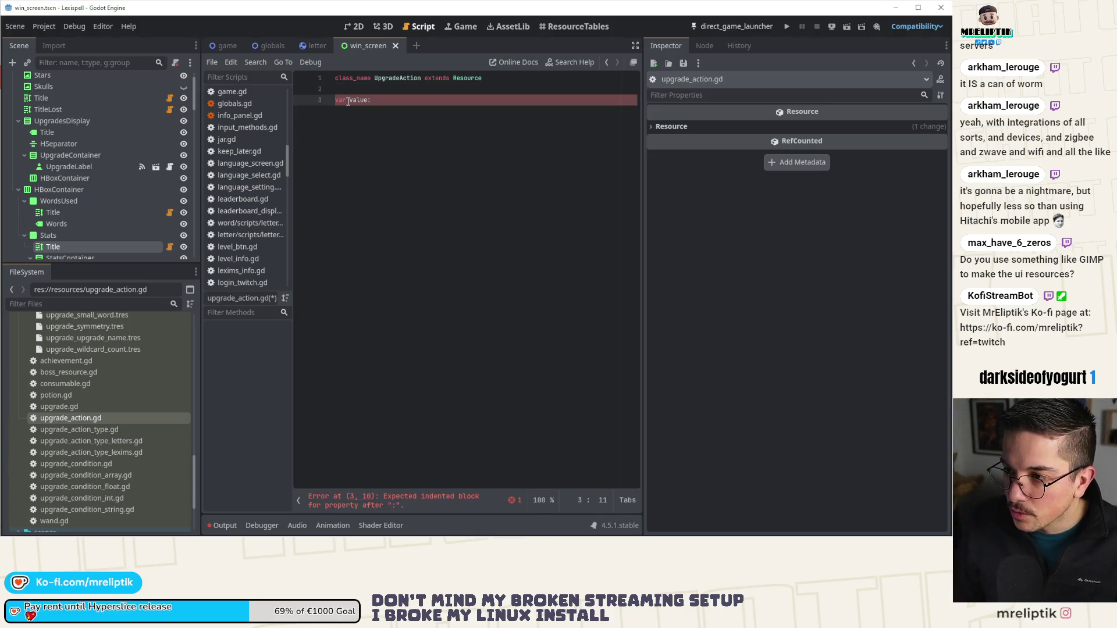
pyautogui.write('1')
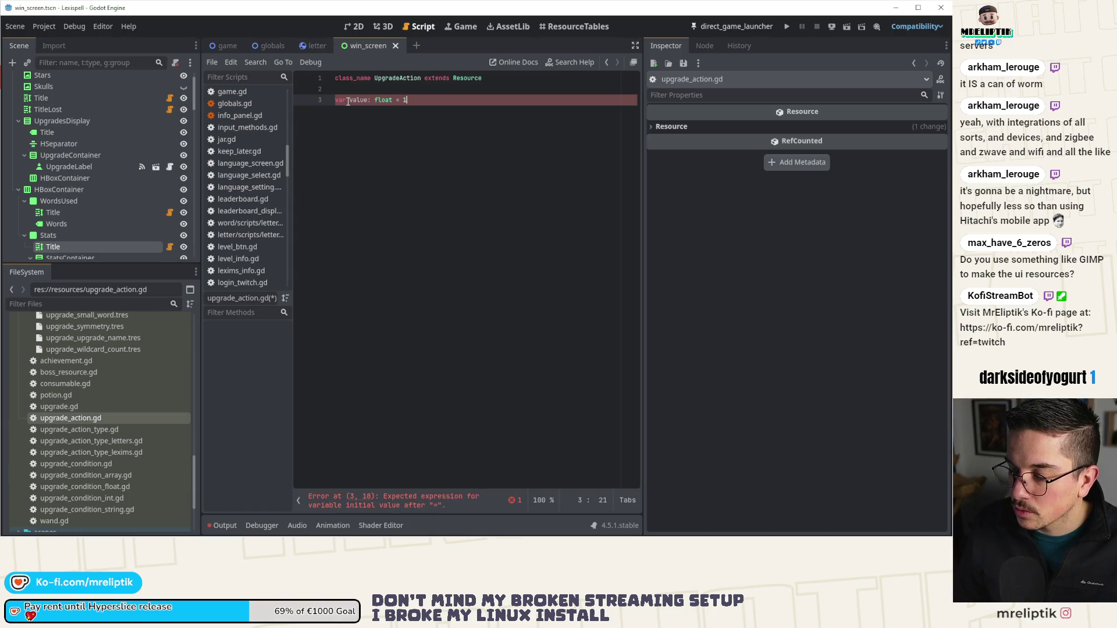
pyautogui.write('0.0')
pyautogui.press('Return')
pyautogui.write('var')
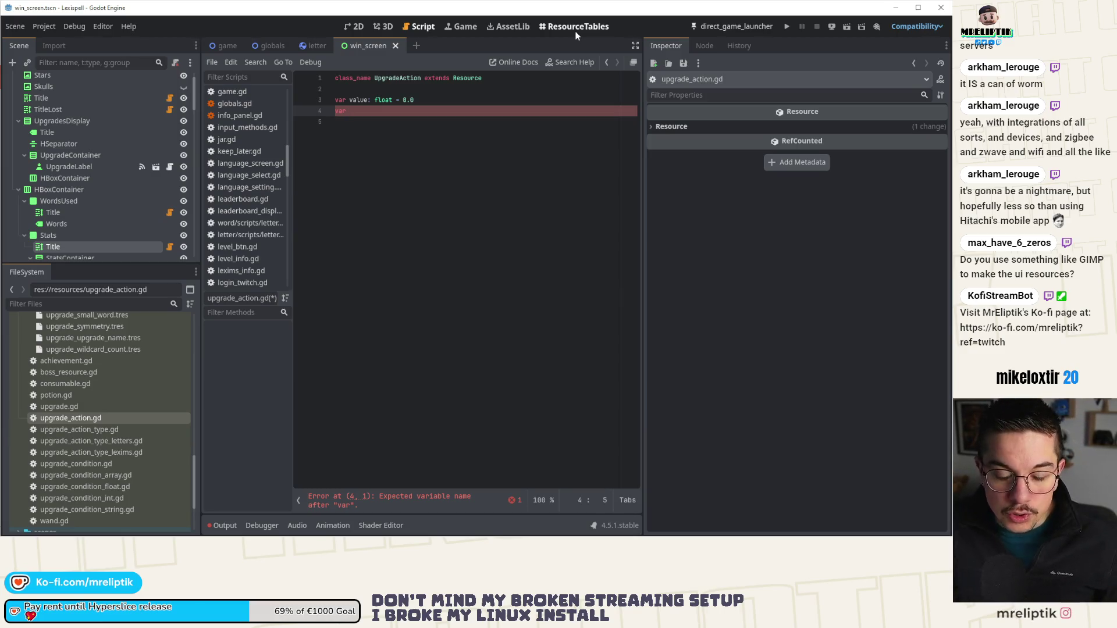
# Check the hidden system tray icons, then return to Godot
pyautogui.moveTo(431, 533)
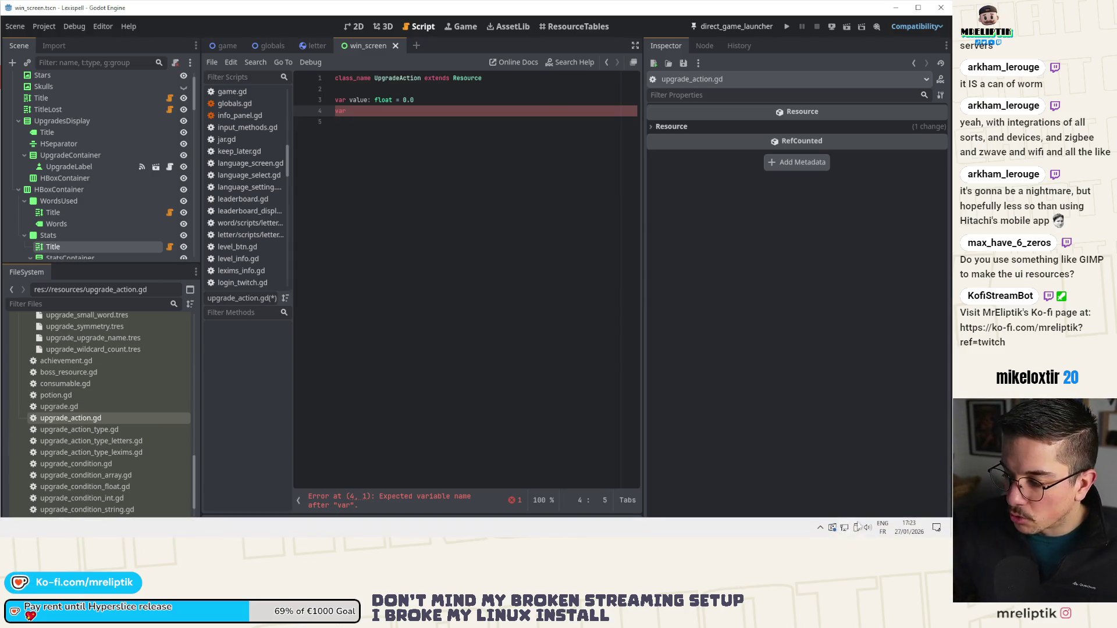
pyautogui.click(820, 529)
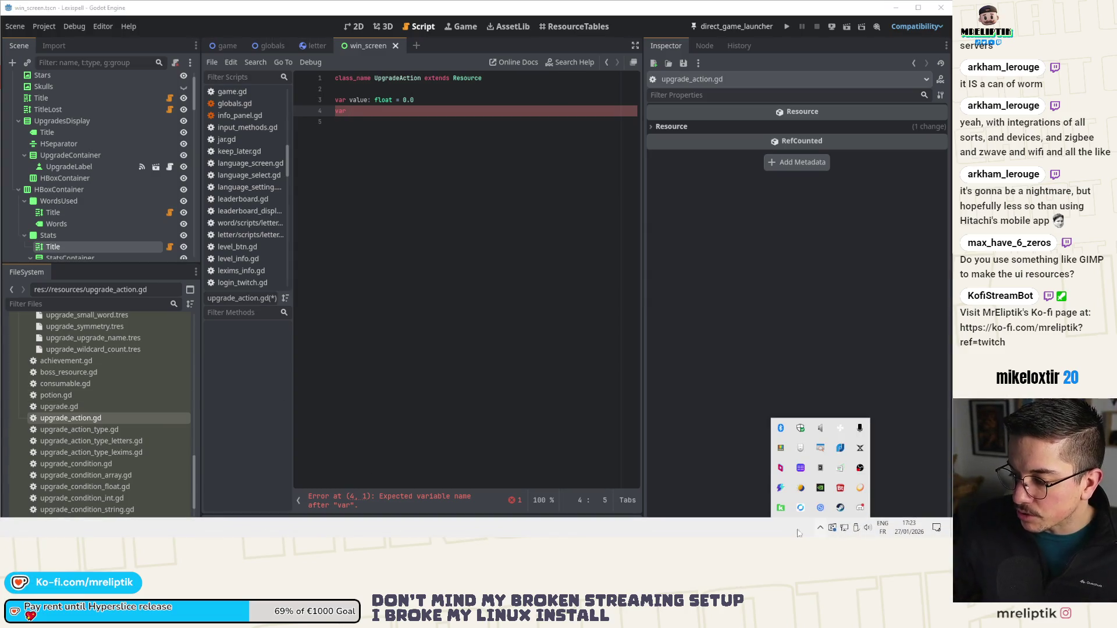
pyautogui.click(769, 473)
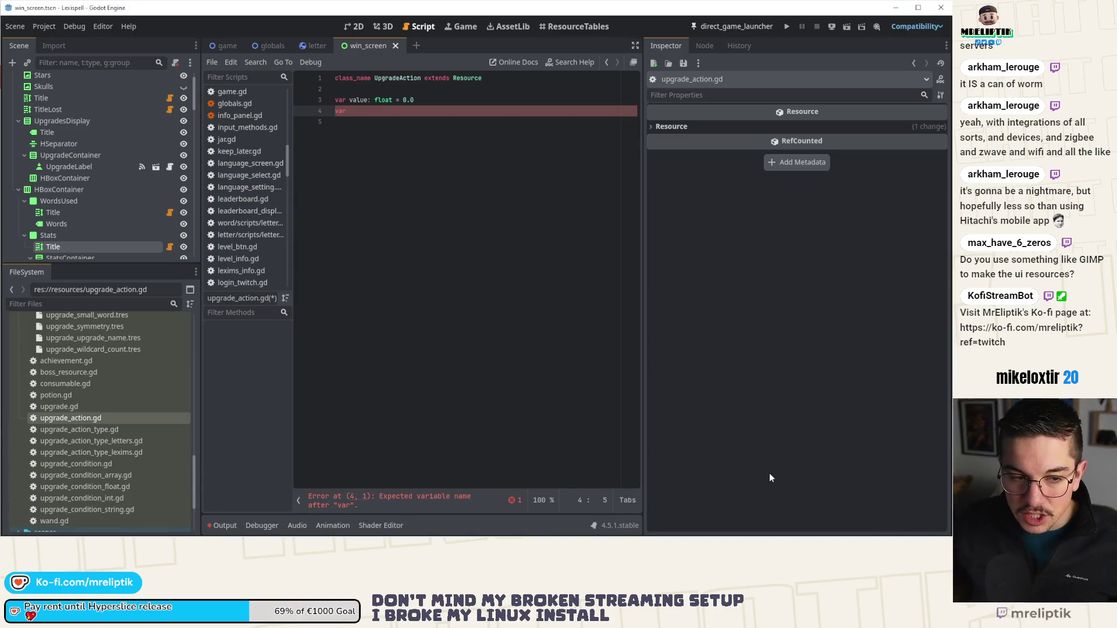
# Delete the upgrade_action_type.gd script from the project
pyautogui.click(112, 430)
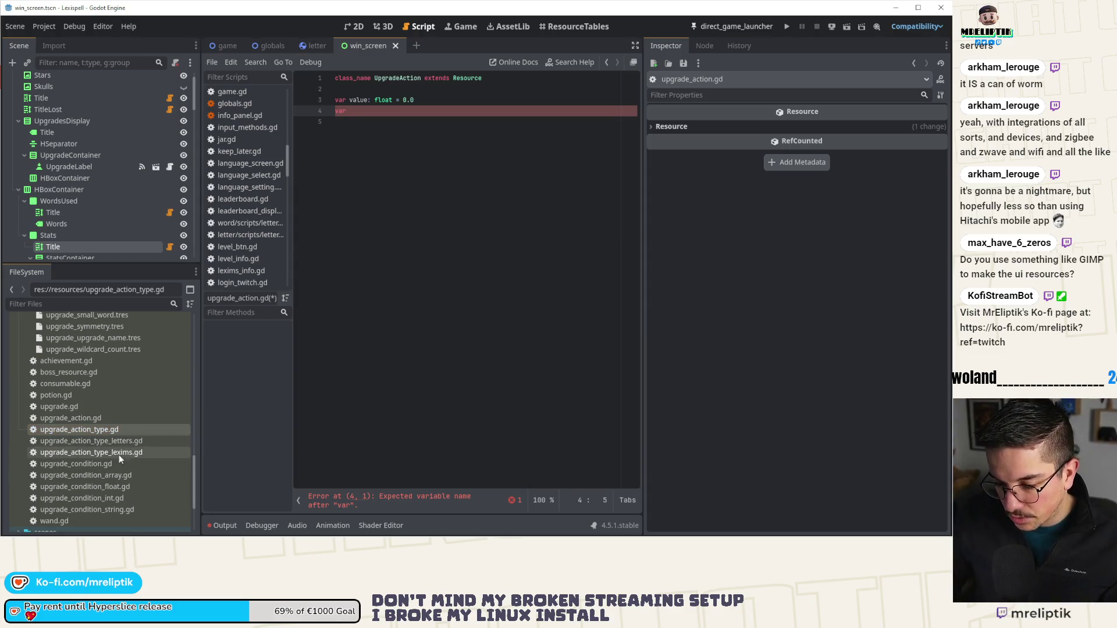
pyautogui.click(107, 451)
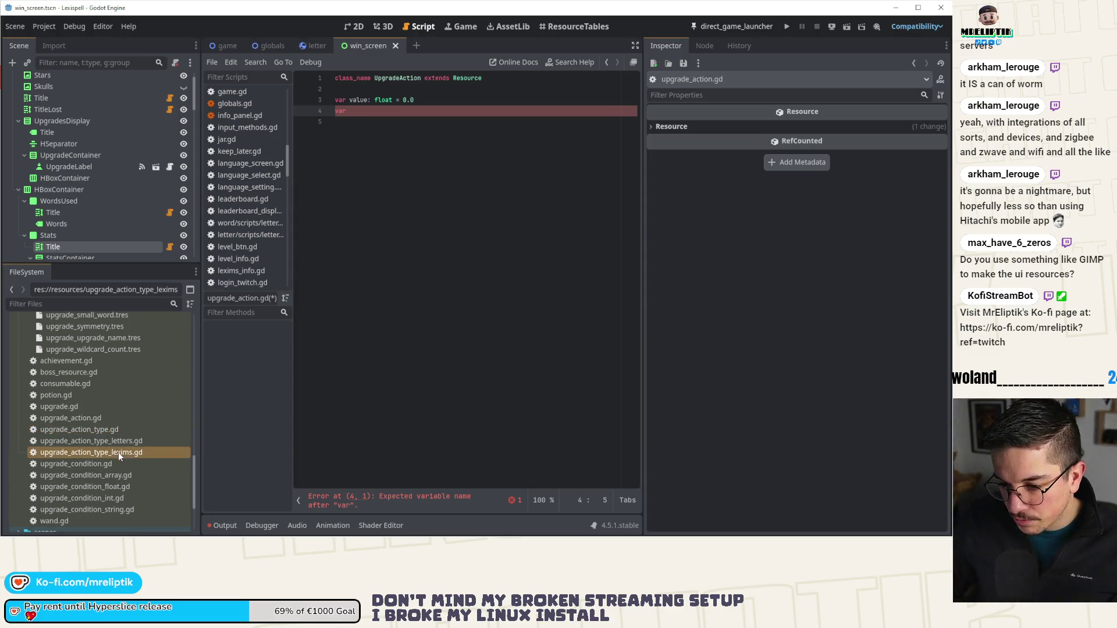
pyautogui.click(93, 429)
pyautogui.press('Delete')
pyautogui.press('Return')
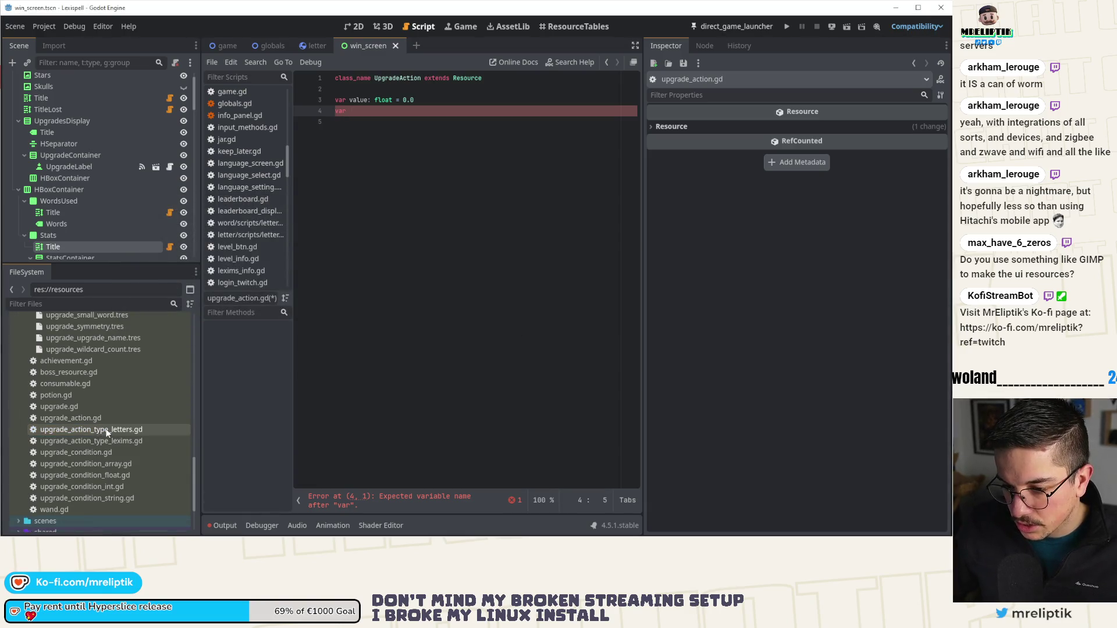
# Rename upgrade_action_type_letters.gd to upgrade_action_letters.gd
pyautogui.rightClick(106, 431)
pyautogui.click(143, 431)
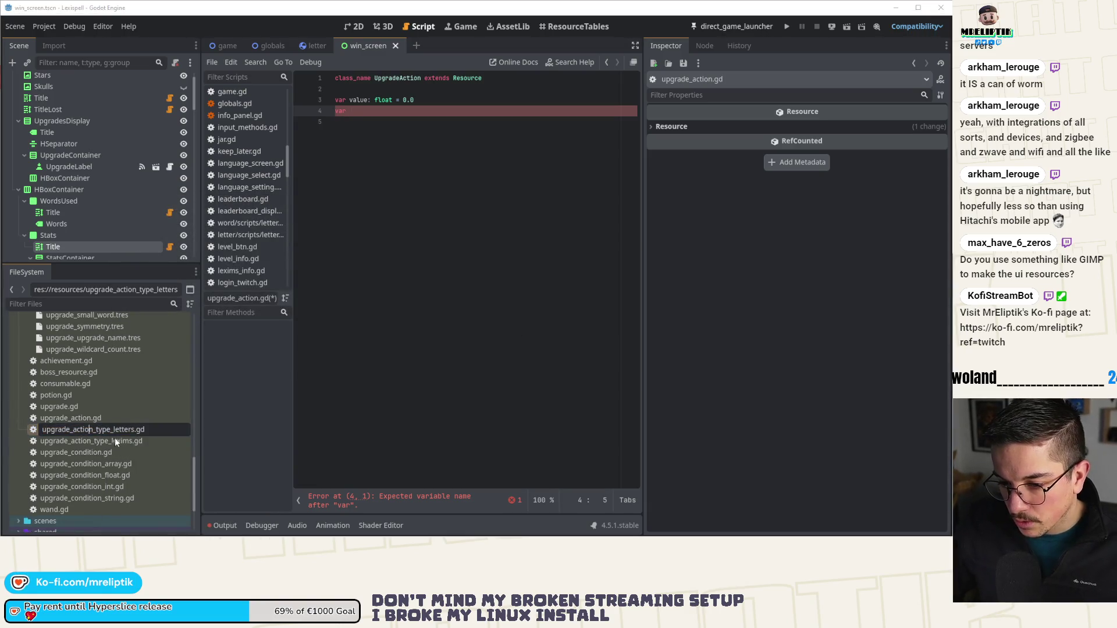
pyautogui.doubleClick(99, 429)
pyautogui.press('BackSpace')
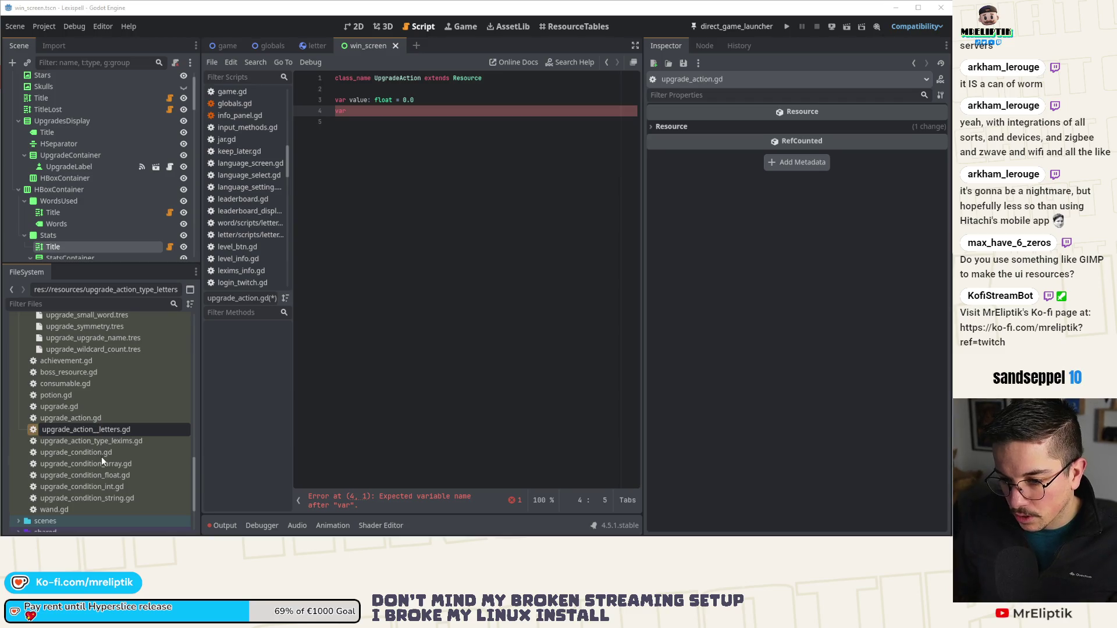
pyautogui.press('Return')
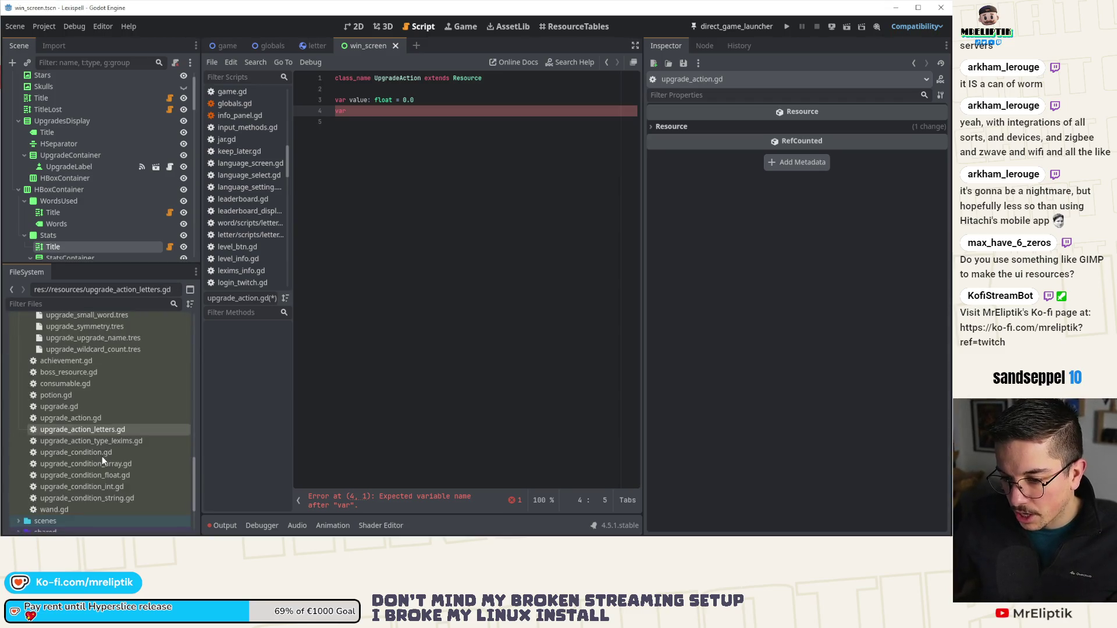
# In upgrade_action_letters.gd, drop 'Type' from the class names on line 1 and save
pyautogui.doubleClick(118, 428)
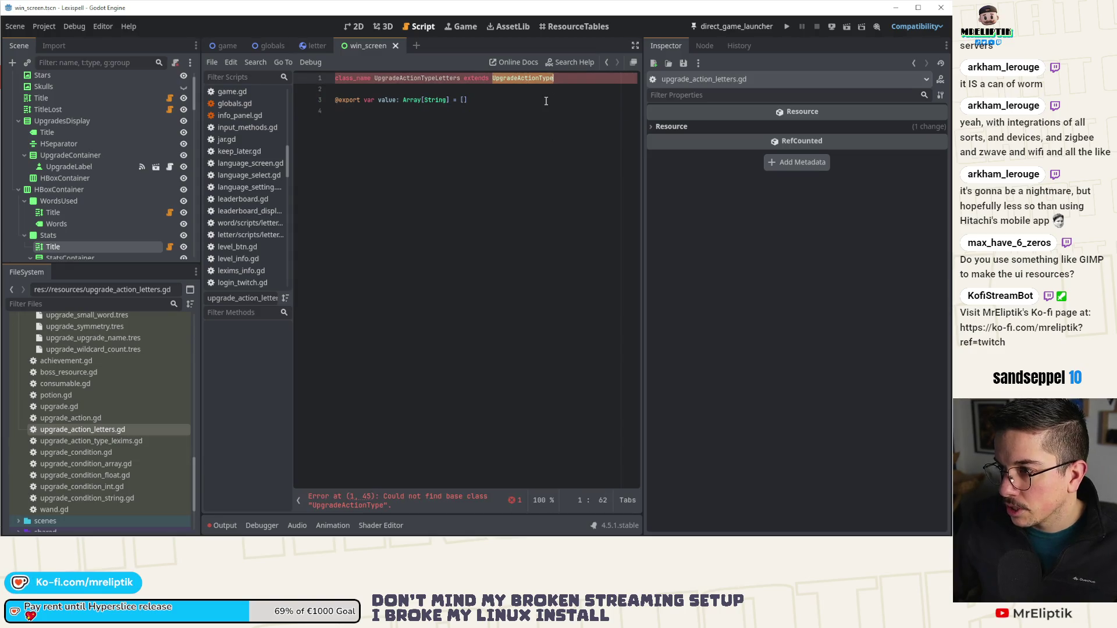
pyautogui.press('BackSpace')
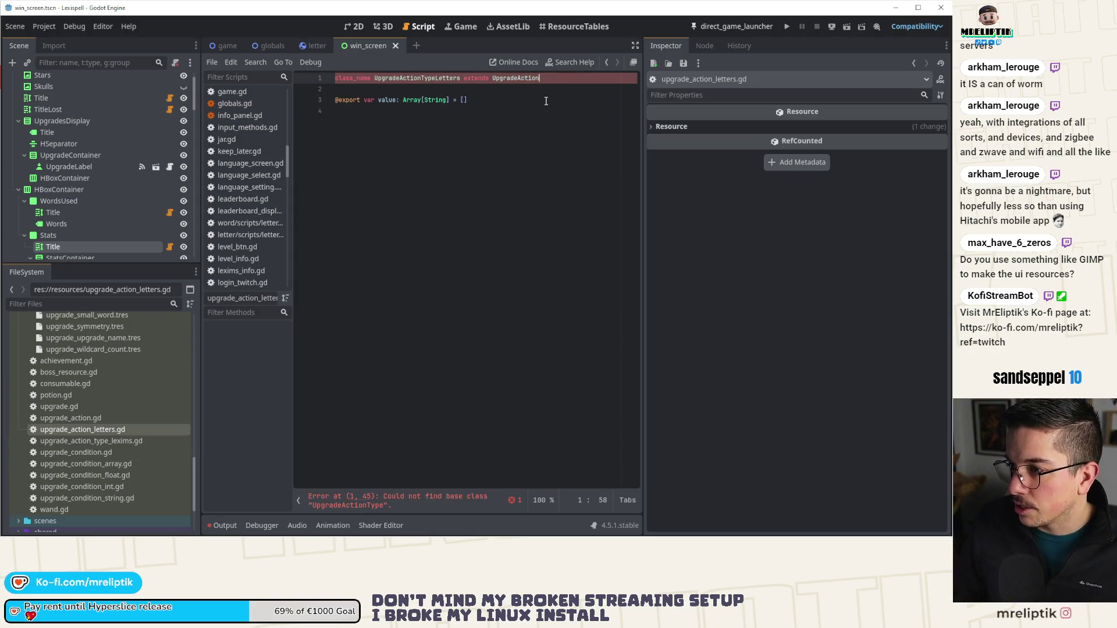
pyautogui.hotkey('ctrl', 'Left')
pyautogui.press('Left')
pyautogui.press('Left')
pyautogui.press('Left')
pyautogui.press('BackSpace')
pyautogui.press('BackSpace')
pyautogui.press('BackSpace')
pyautogui.hotkey('ctrl', 's')
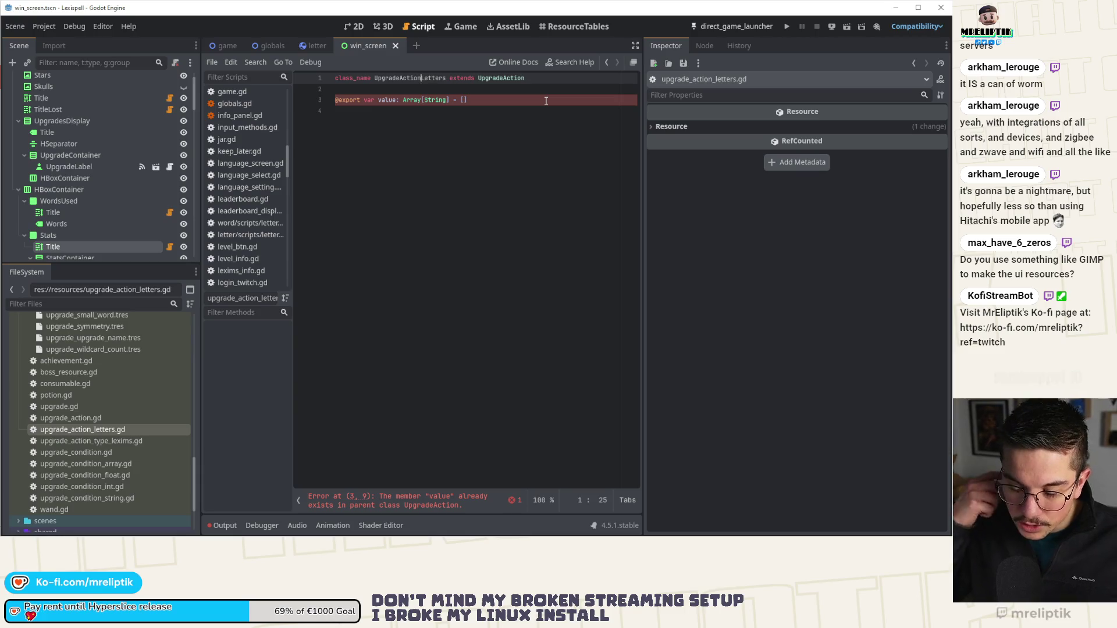
# Undo the value property lines in upgrade_action.gd and save it
pyautogui.click(100, 441)
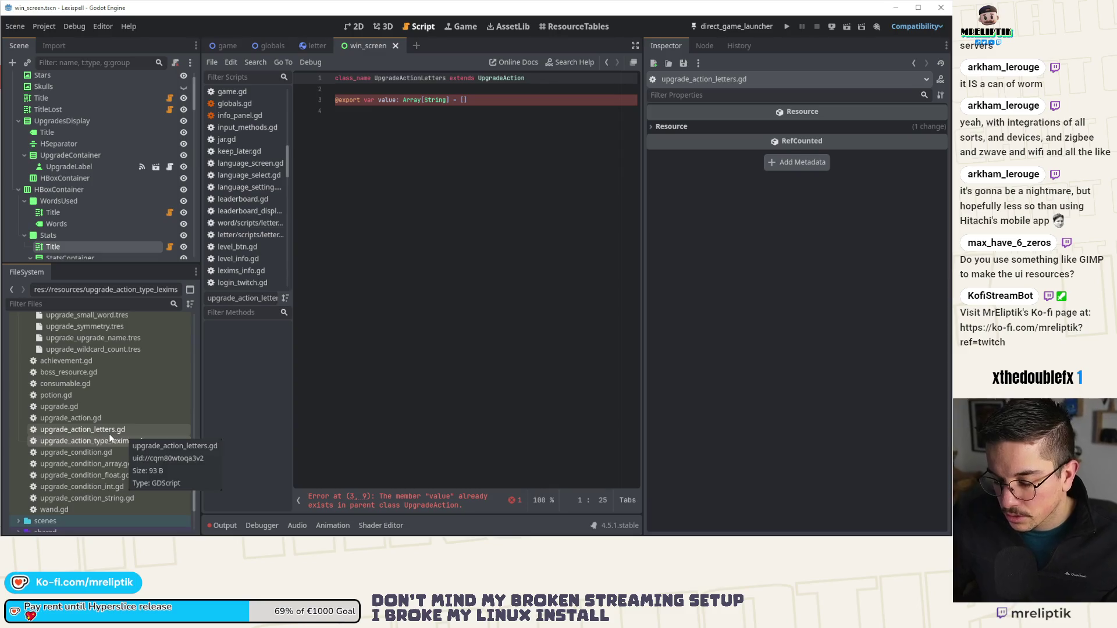
pyautogui.doubleClick(93, 419)
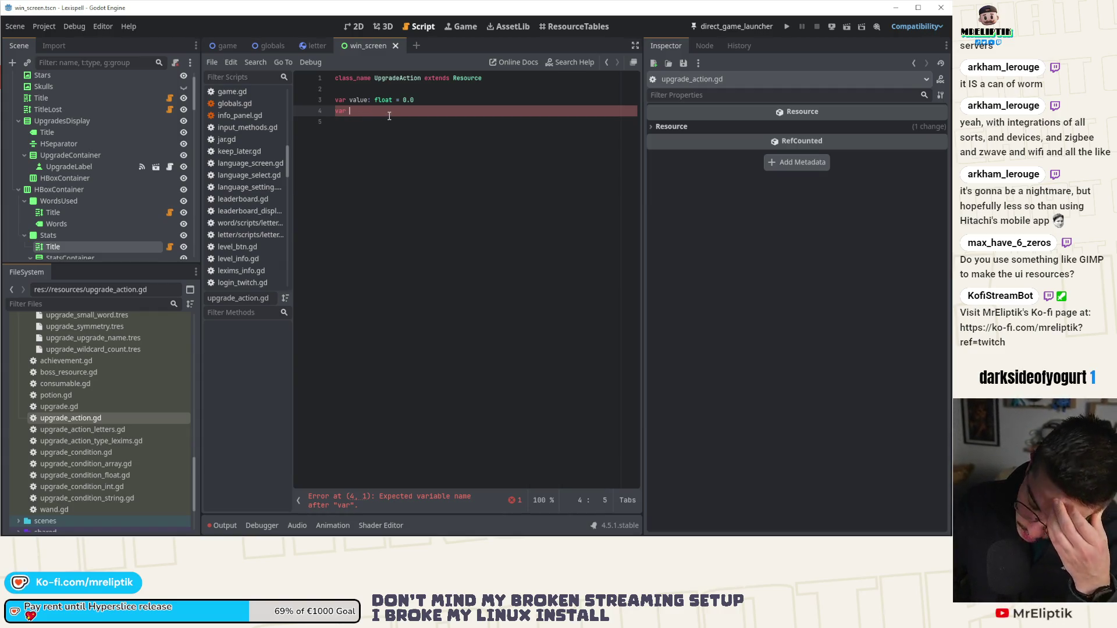
pyautogui.hotkey('ctrl', 'z')
pyautogui.hotkey('ctrl', 'z')
pyautogui.hotkey('ctrl', 'z')
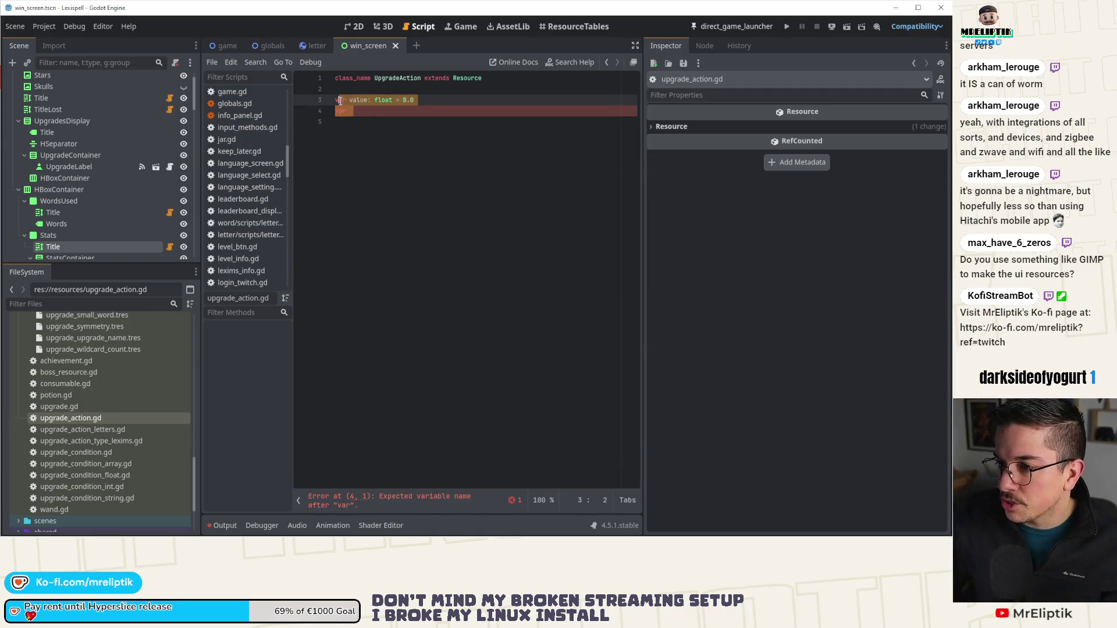
pyautogui.hotkey('ctrl', 'z')
pyautogui.hotkey('ctrl', 's')
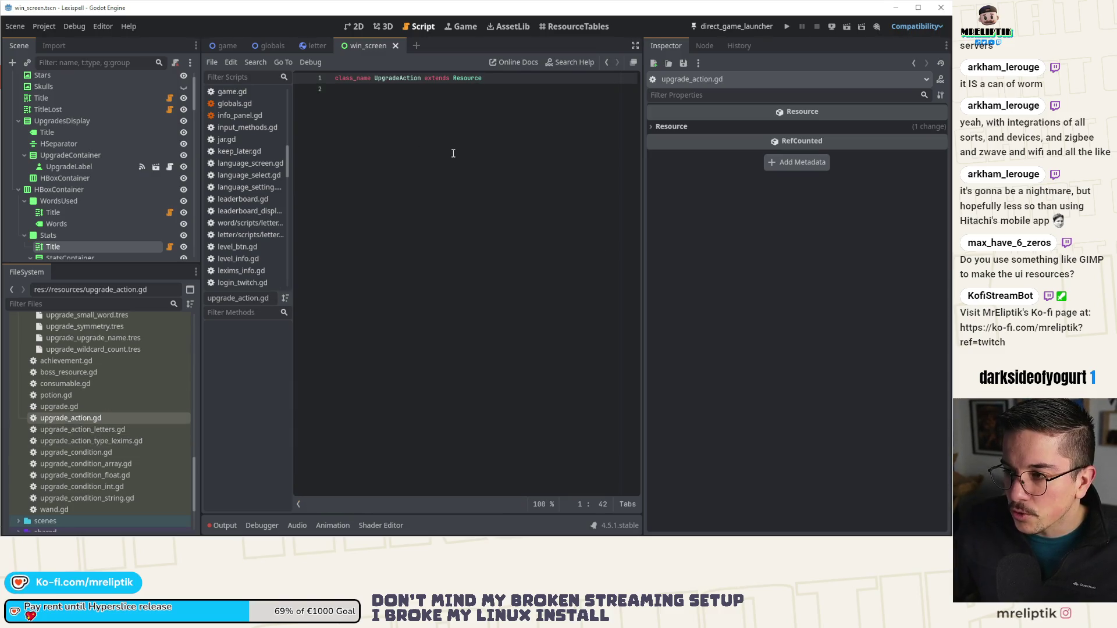
pyautogui.doubleClick(93, 430)
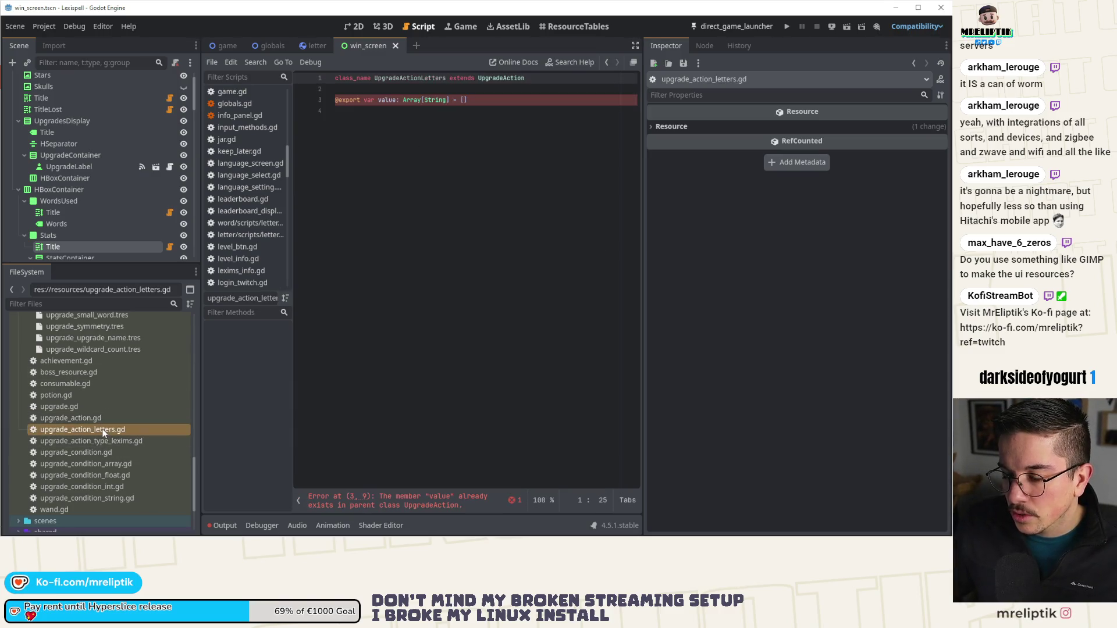
pyautogui.click(389, 106)
pyautogui.click(370, 113)
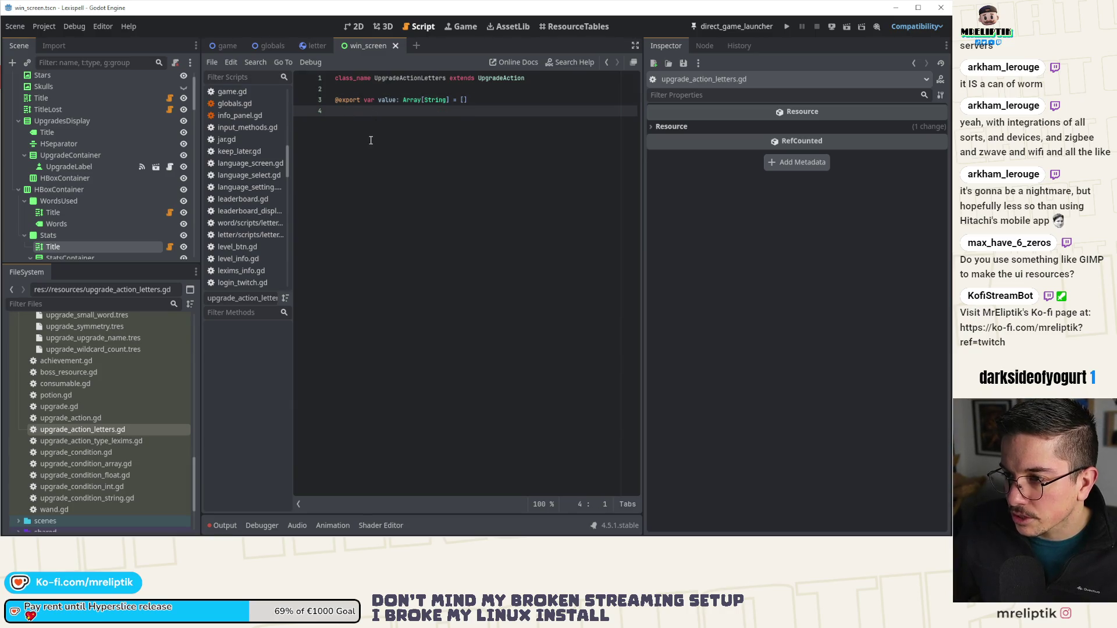
pyautogui.click(353, 93)
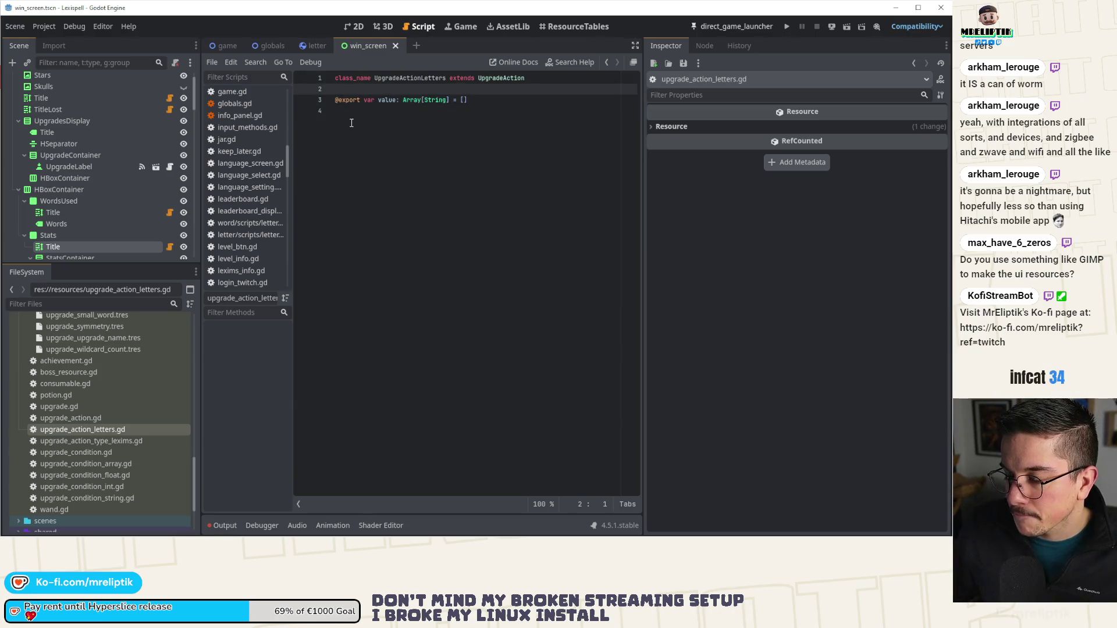
pyautogui.click(351, 117)
pyautogui.click(351, 89)
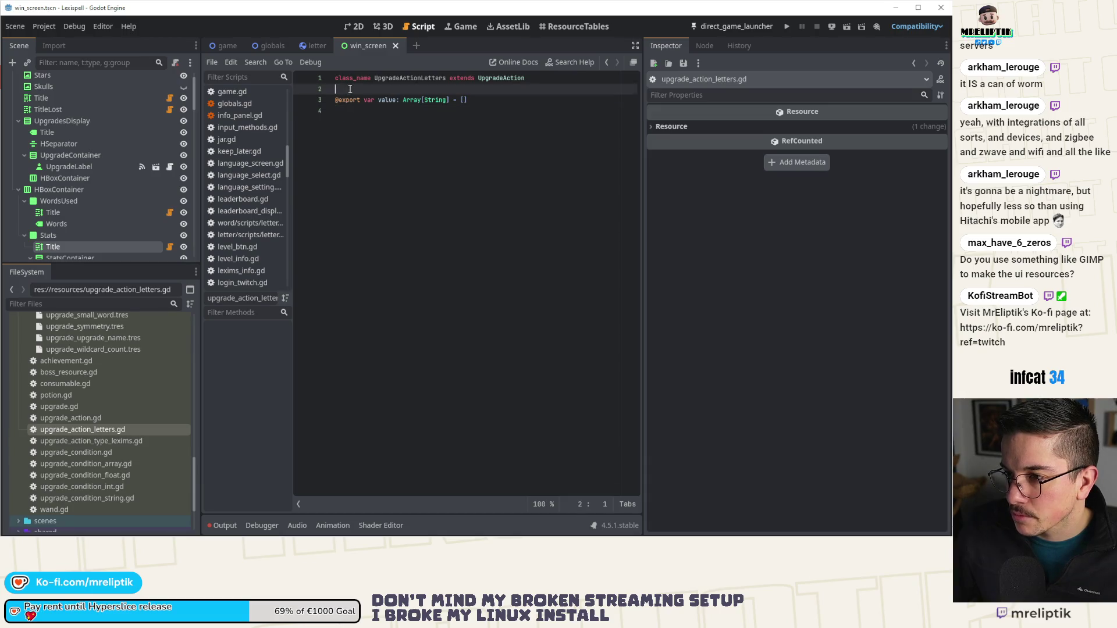
pyautogui.write('@ep')
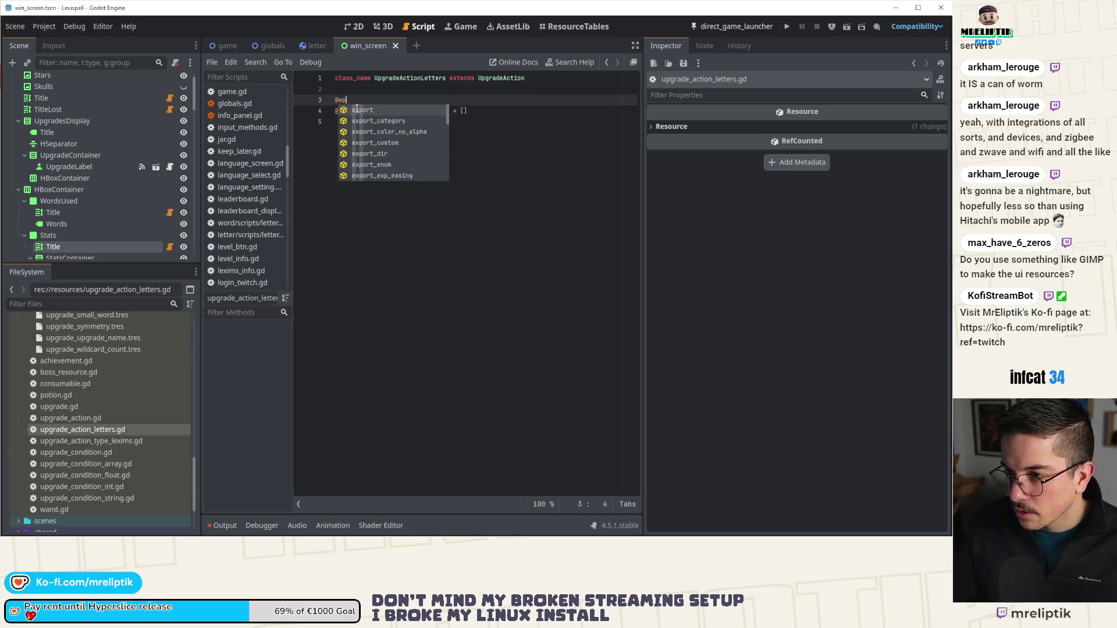
pyautogui.press('Return')
pyautogui.write('var amount: ')
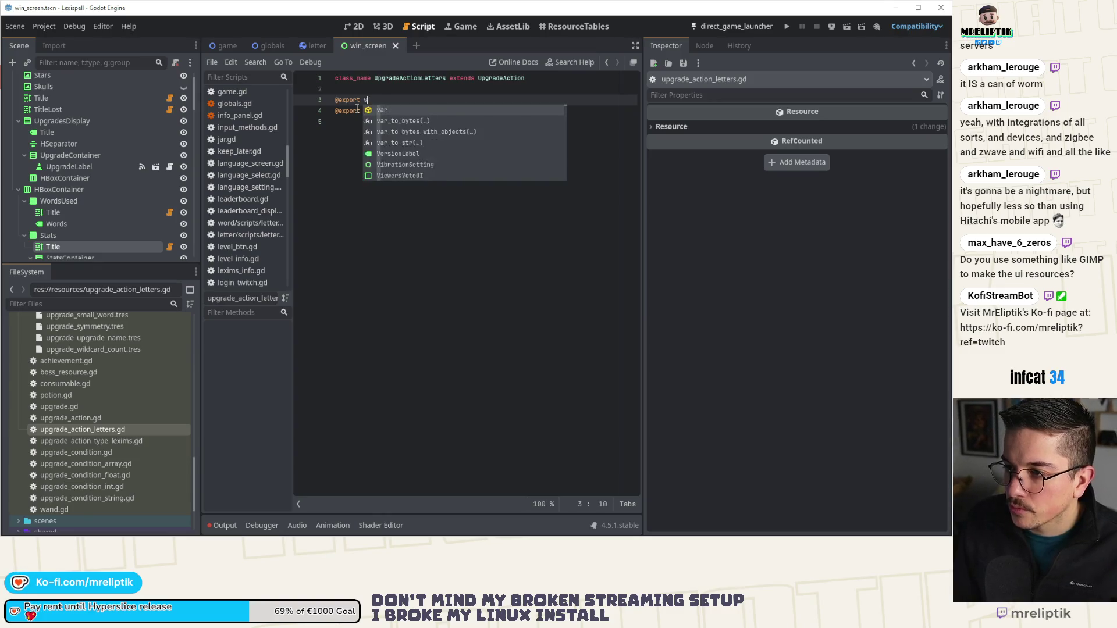
pyautogui.write('int = ')
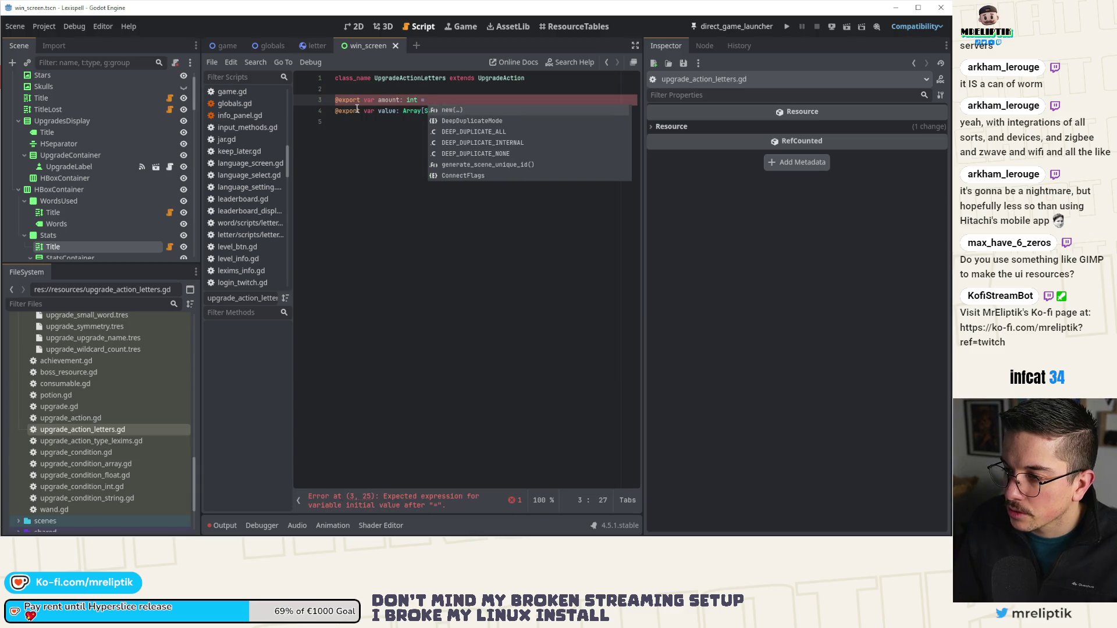
pyautogui.write('0')
pyautogui.hotkey('ctrl', 's')
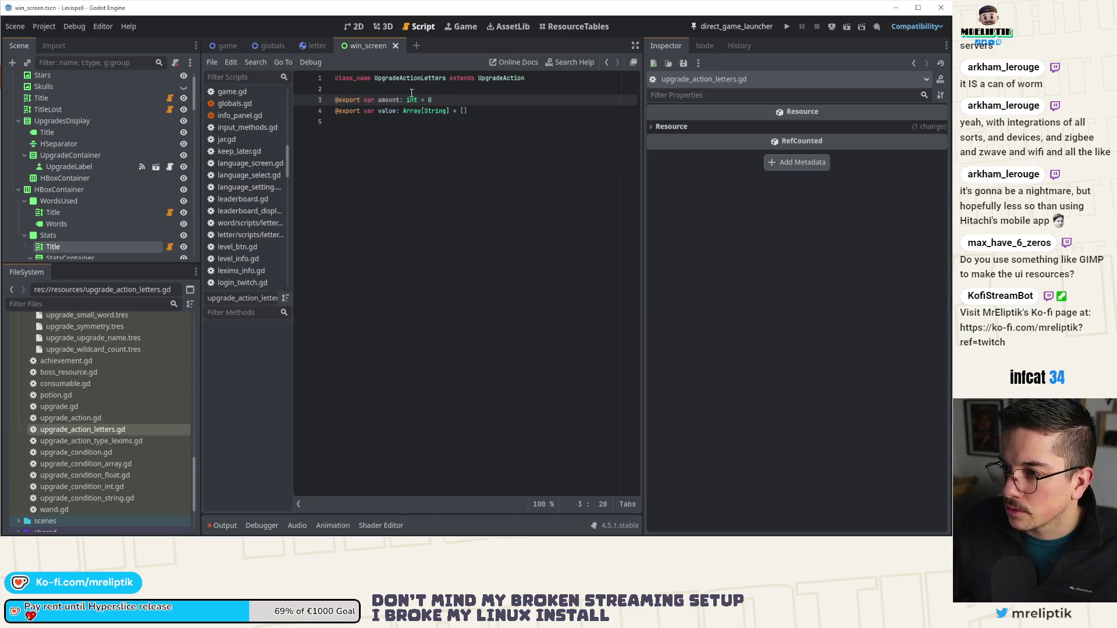
# Rename upgrade_action_type_lexims.gd to upgrade_action_lexims.gd
pyautogui.click(66, 441)
pyautogui.rightClick(67, 441)
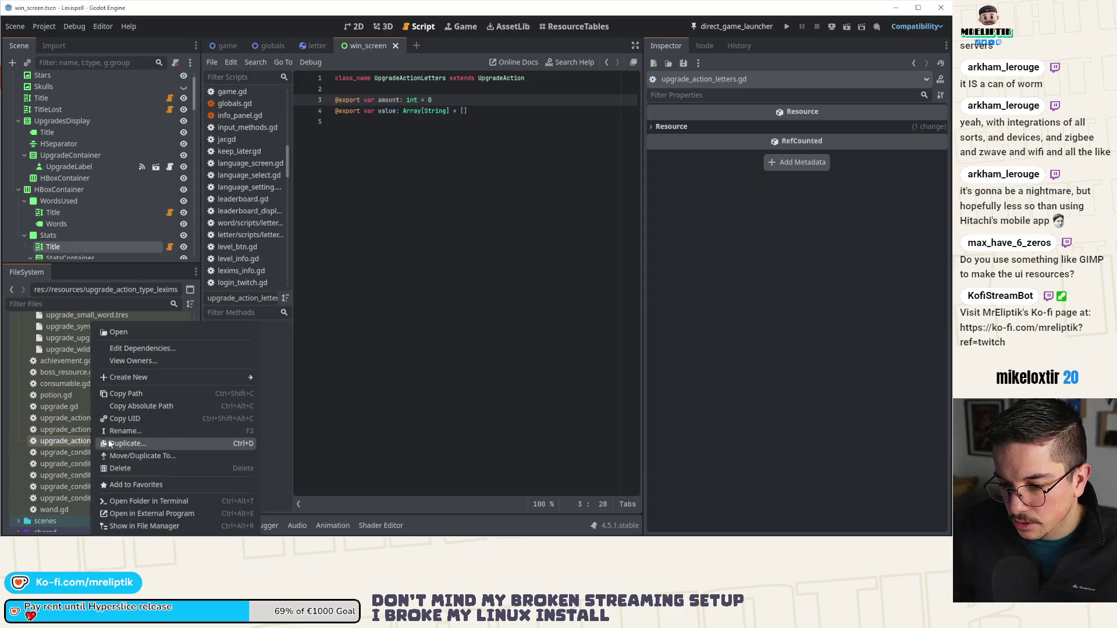
pyautogui.press('Escape')
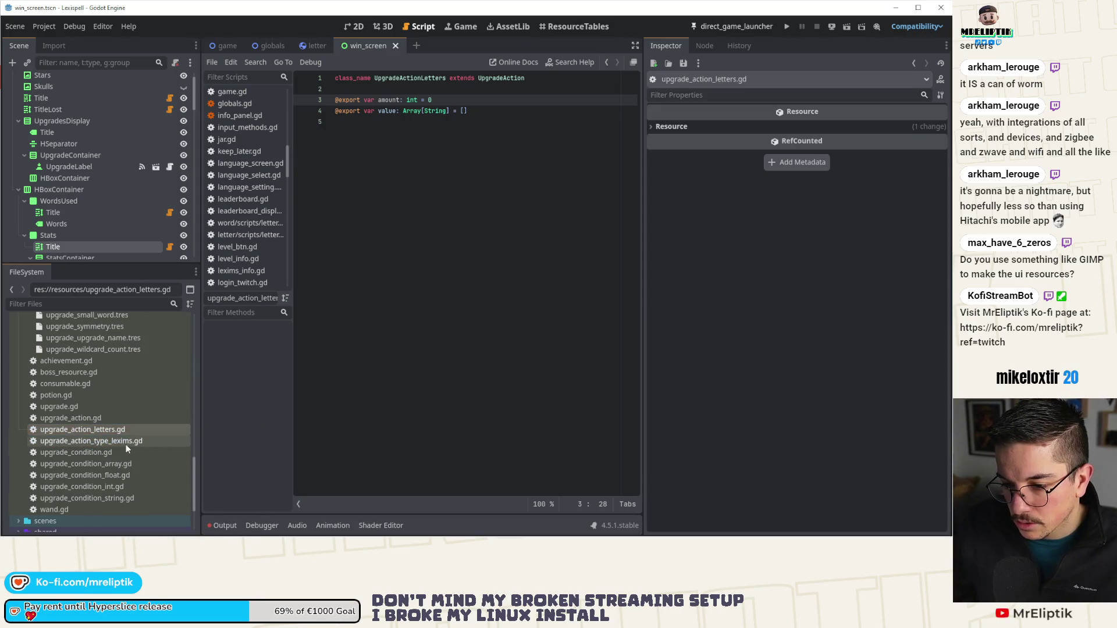
pyautogui.click(113, 448)
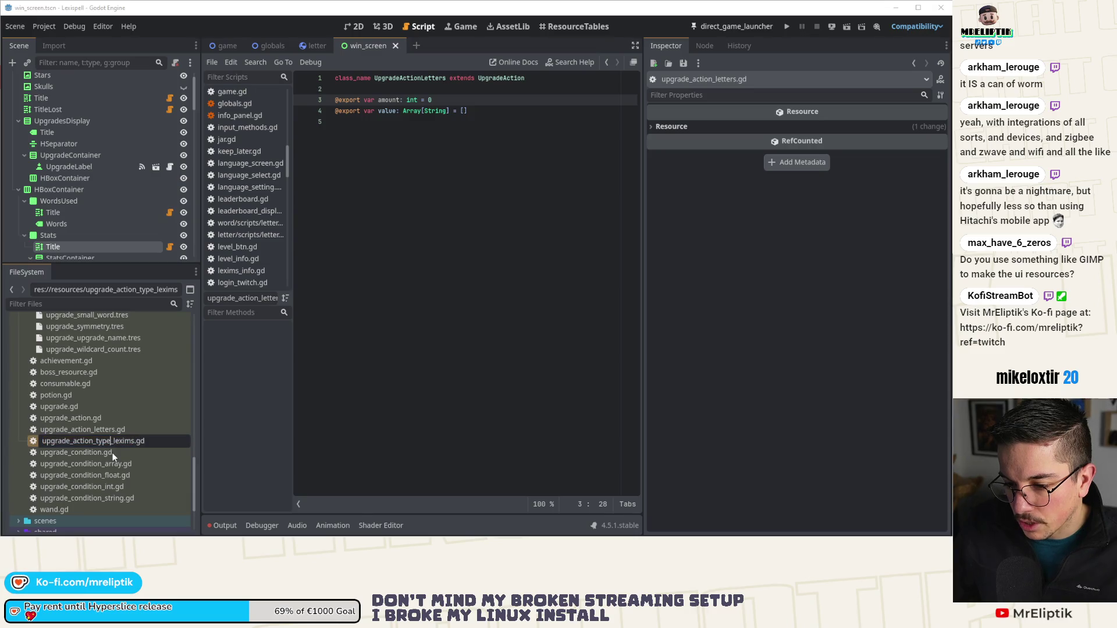
pyautogui.press('Return')
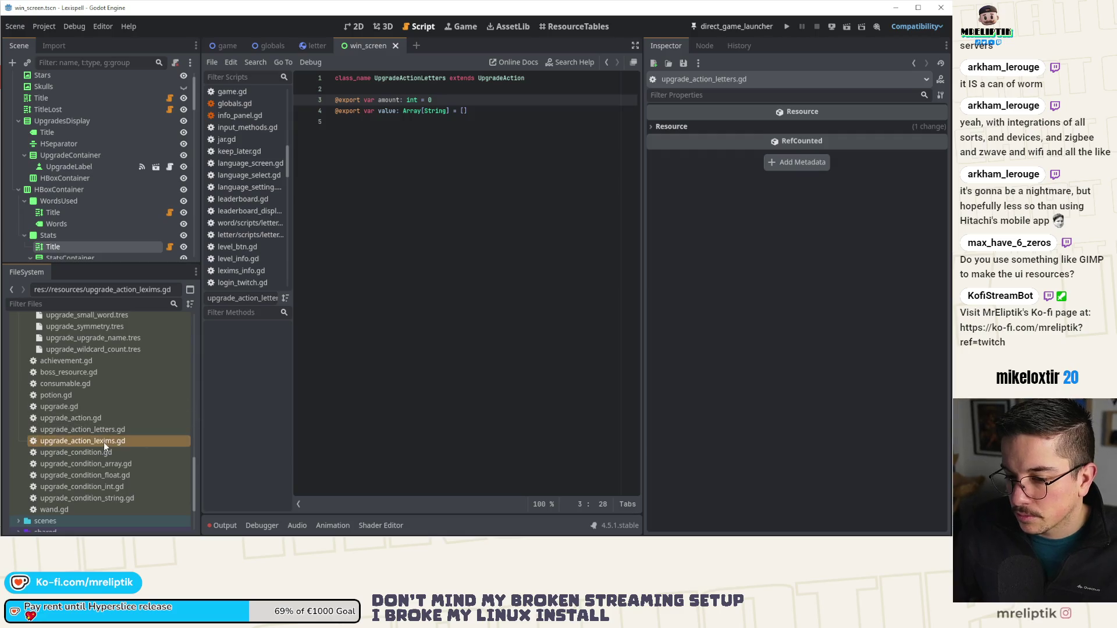
# Change line 1 to 'class_name UpgradeActionLexims extends UpgradeAction' and save
pyautogui.doubleClick(105, 441)
pyautogui.click(436, 79)
pyautogui.press('BackSpace')
pyautogui.press('BackSpace')
pyautogui.press('BackSpace')
pyautogui.press('End')
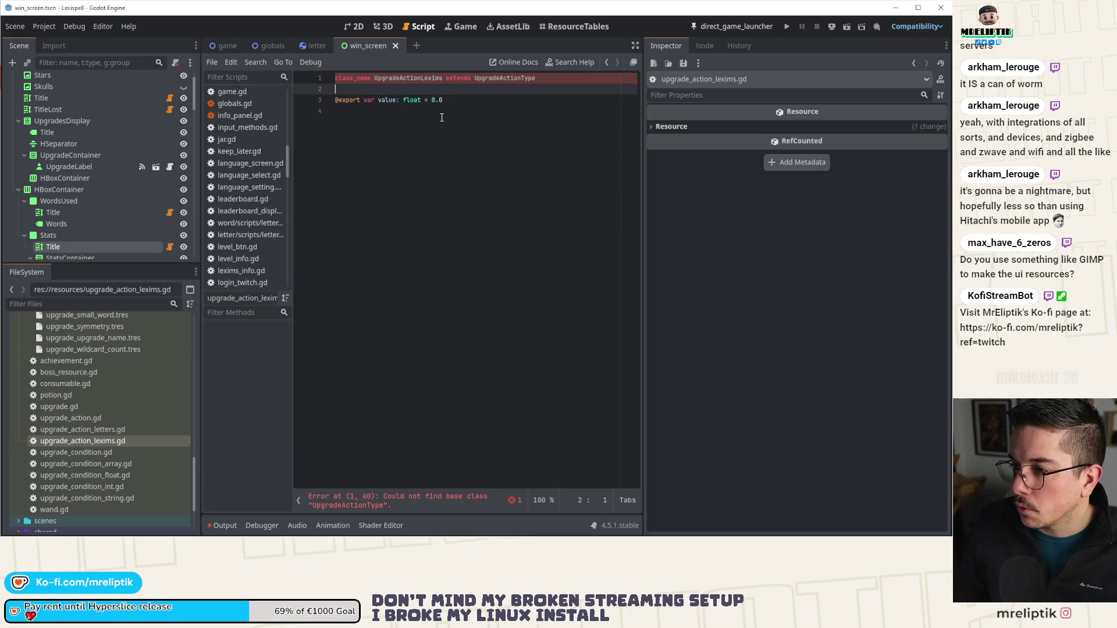
pyautogui.press('BackSpace')
pyautogui.hotkey('ctrl', 's')
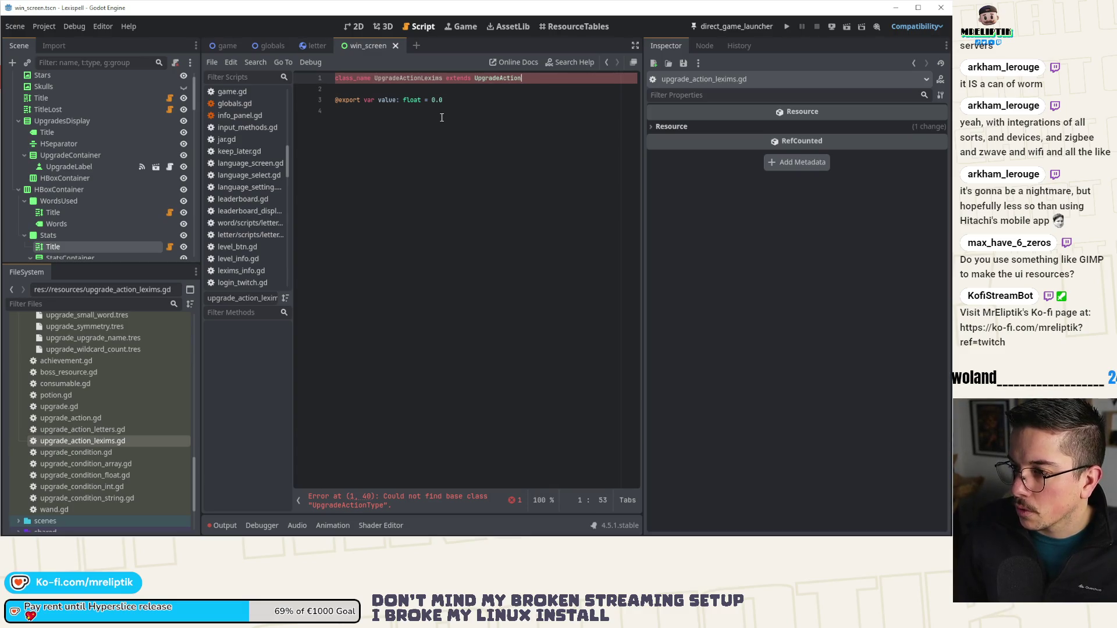
pyautogui.press('Down')
pyautogui.press('Down')
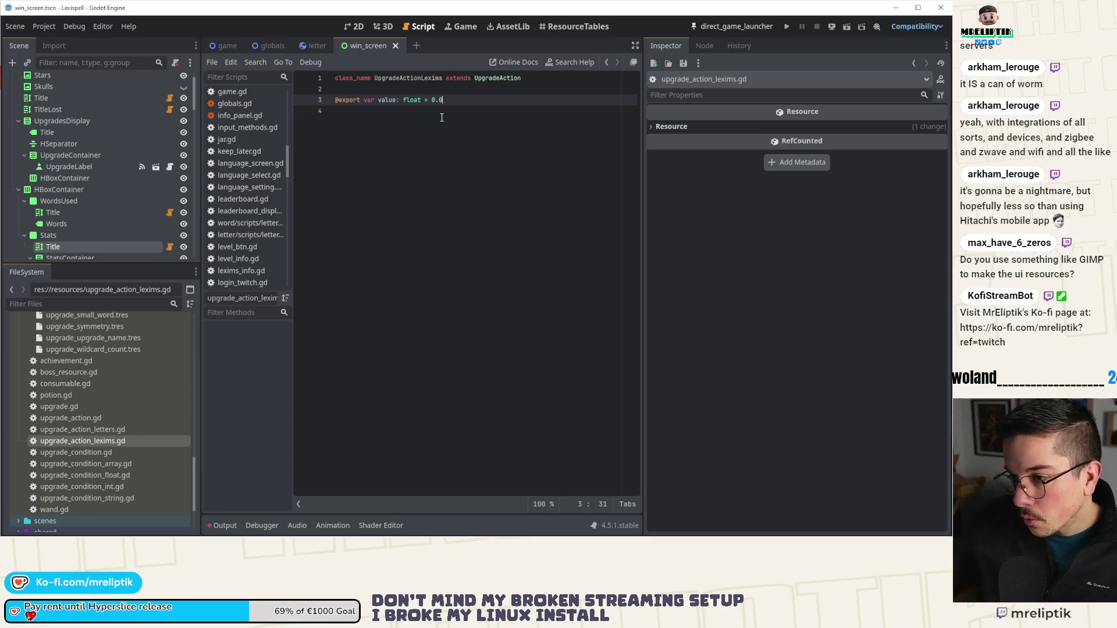
pyautogui.write('int')
pyautogui.hotkey('ctrl', 's')
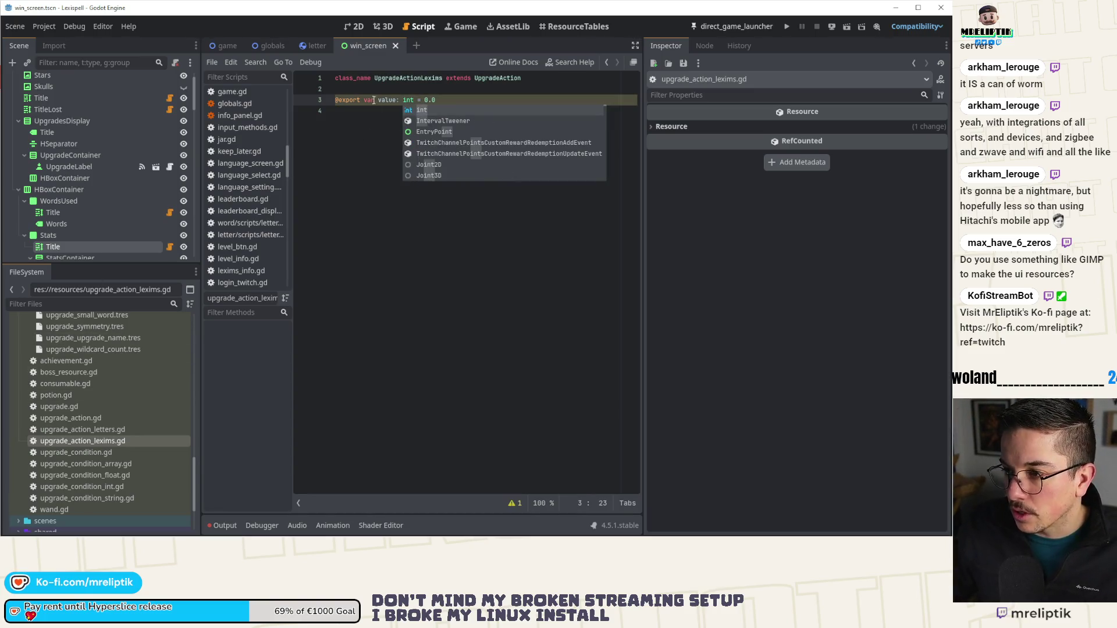
pyautogui.doubleClick(386, 100)
pyautogui.write('amount: int')
pyautogui.hotkey('ctrl', 's')
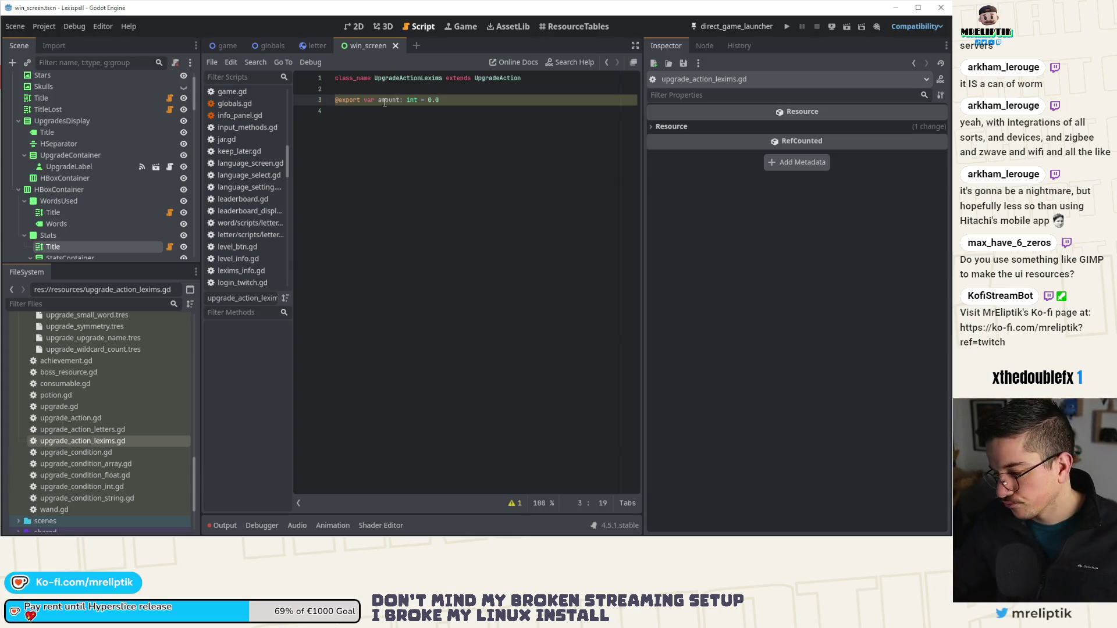
pyautogui.doubleClick(97, 419)
pyautogui.press('Return')
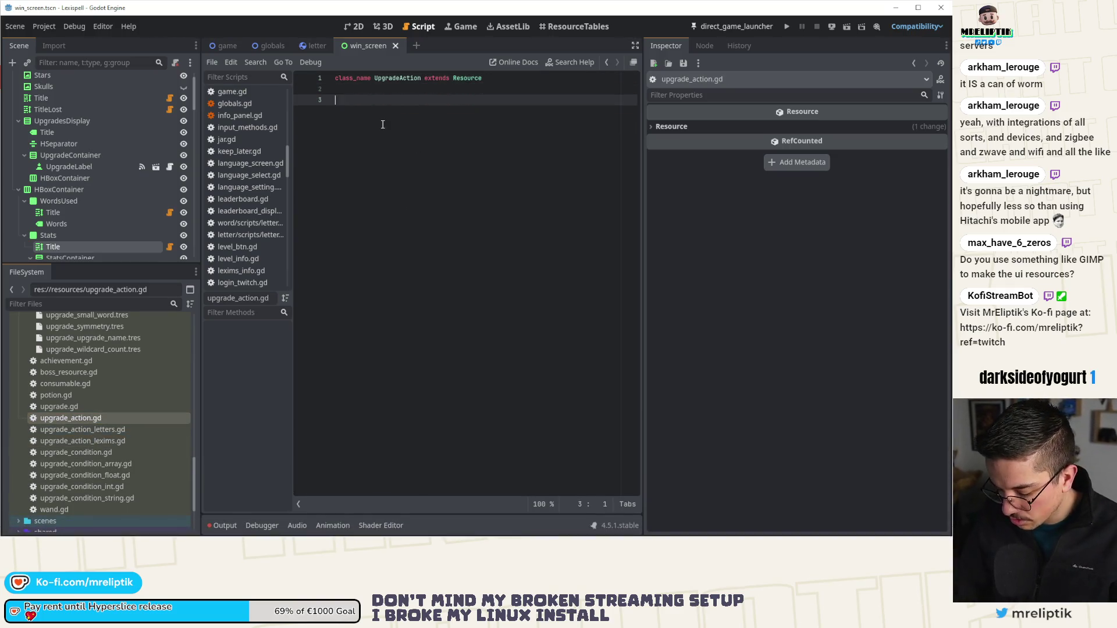
pyautogui.write('@abstract')
pyautogui.press('Return')
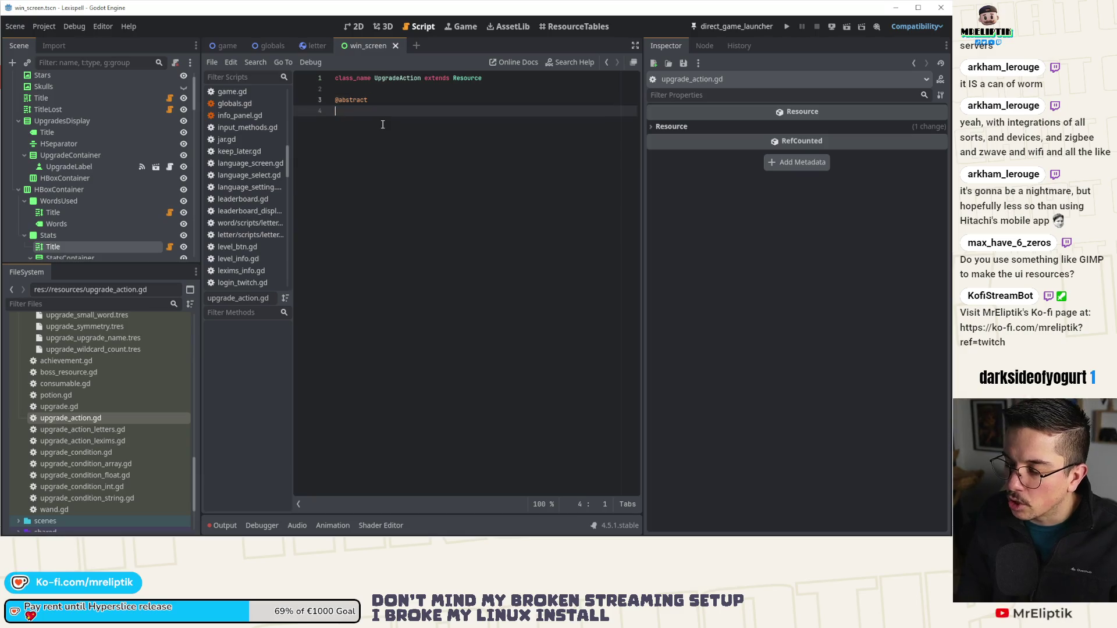
pyautogui.write('func ac')
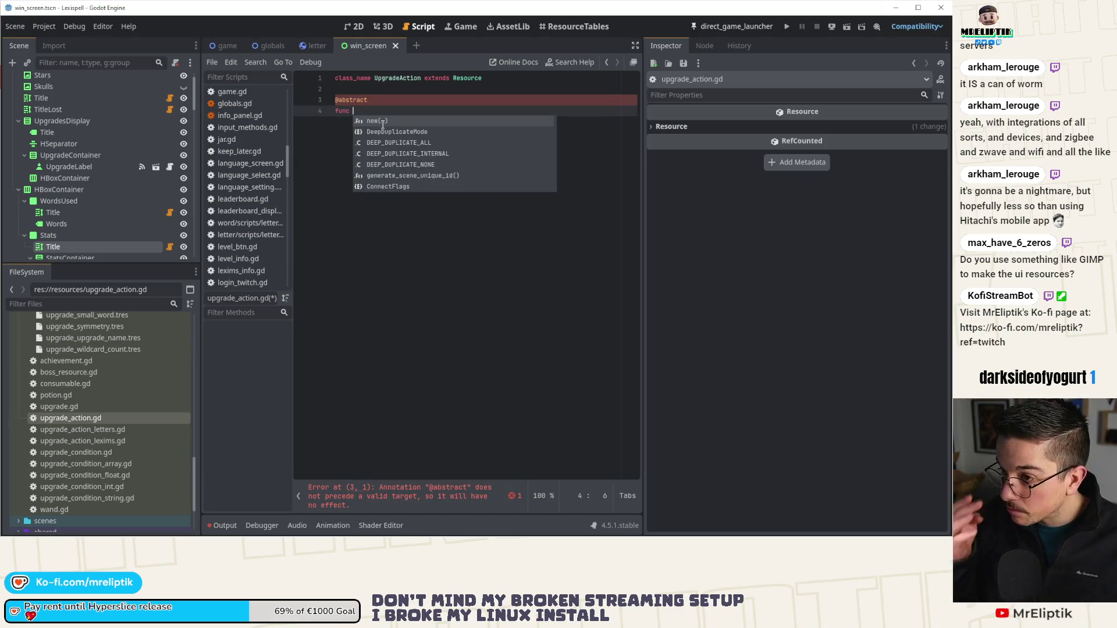
pyautogui.press('BackSpace')
pyautogui.press('BackSpace')
pyautogui.write('do_ca')
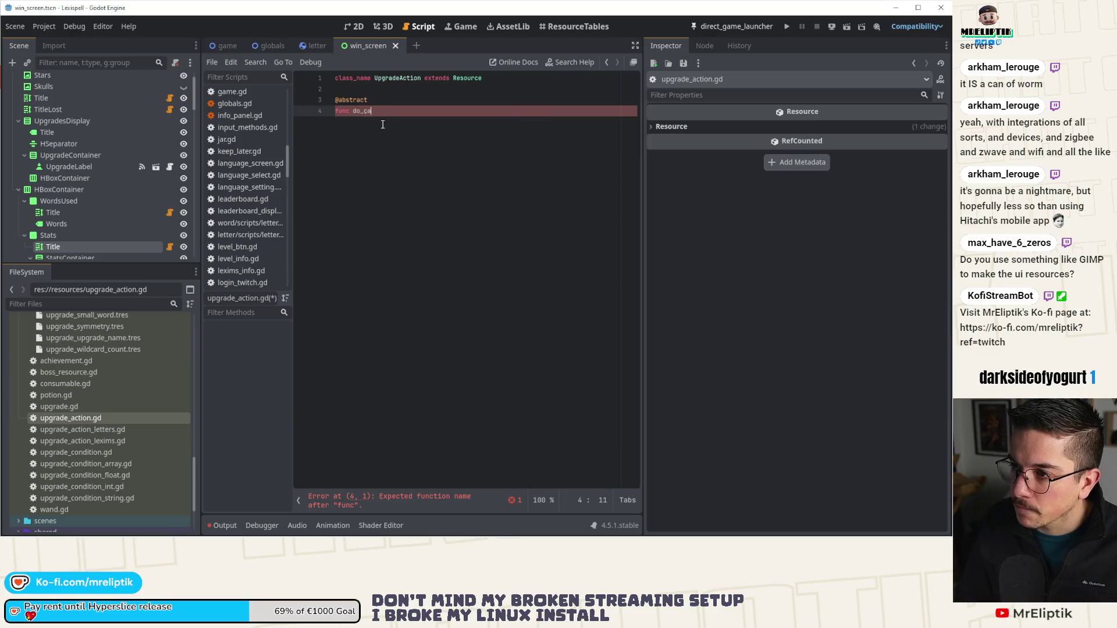
pyautogui.press('BackSpace')
pyautogui.write('action(')
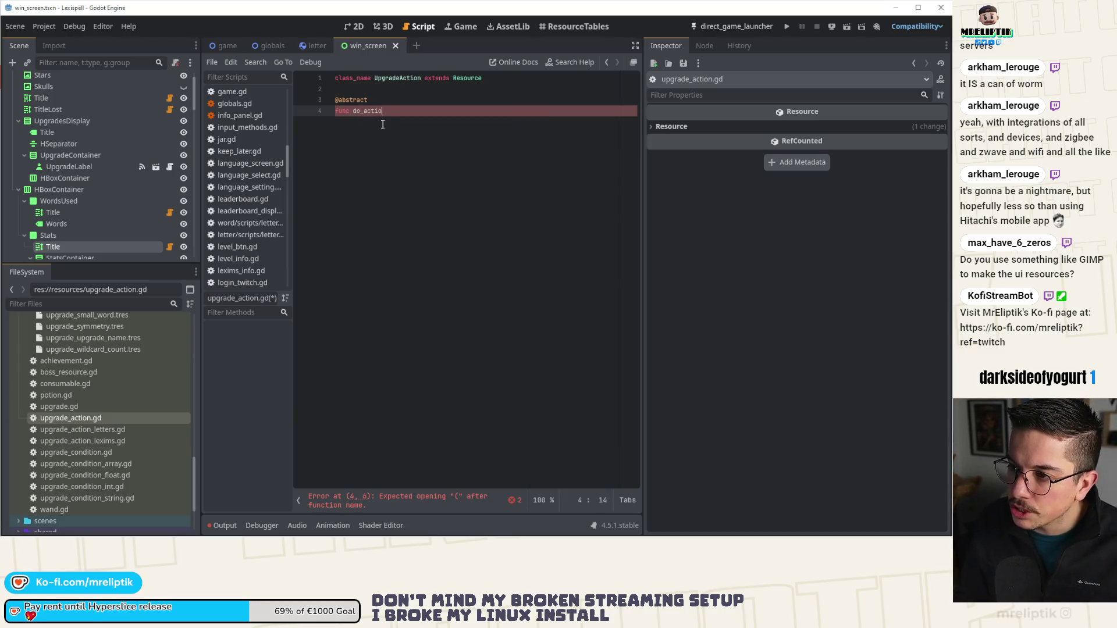
pyautogui.write(') -> void')
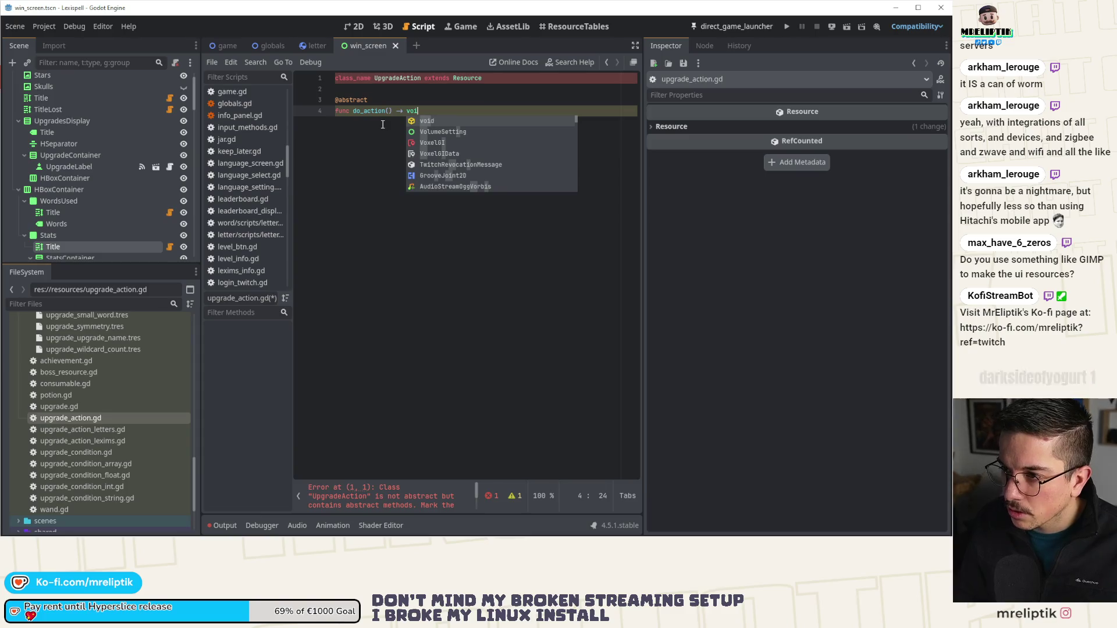
pyautogui.write(':')
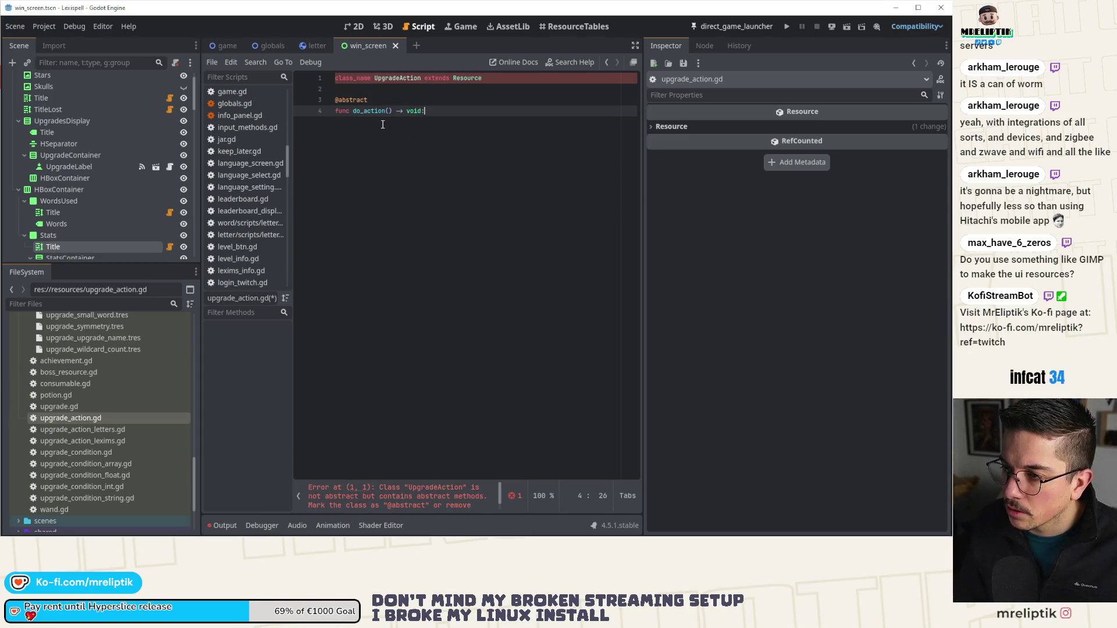
pyautogui.press('Return')
pyautogui.write('pass')
pyautogui.hotkey('ctrl', 's')
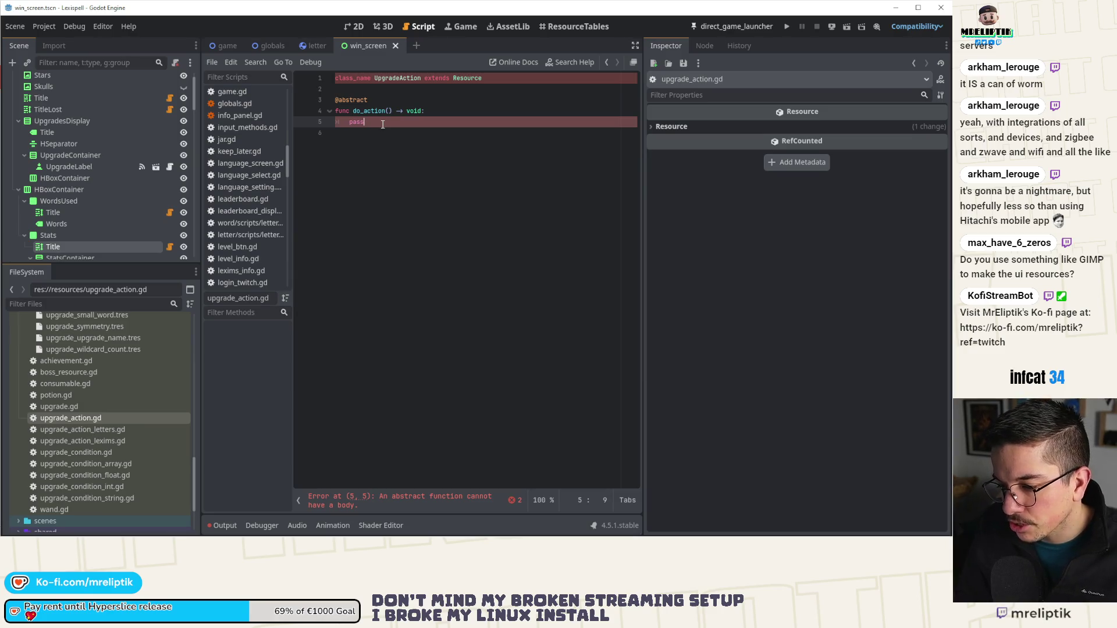
pyautogui.press('BackSpace')
pyautogui.press('BackSpace')
pyautogui.press('BackSpace')
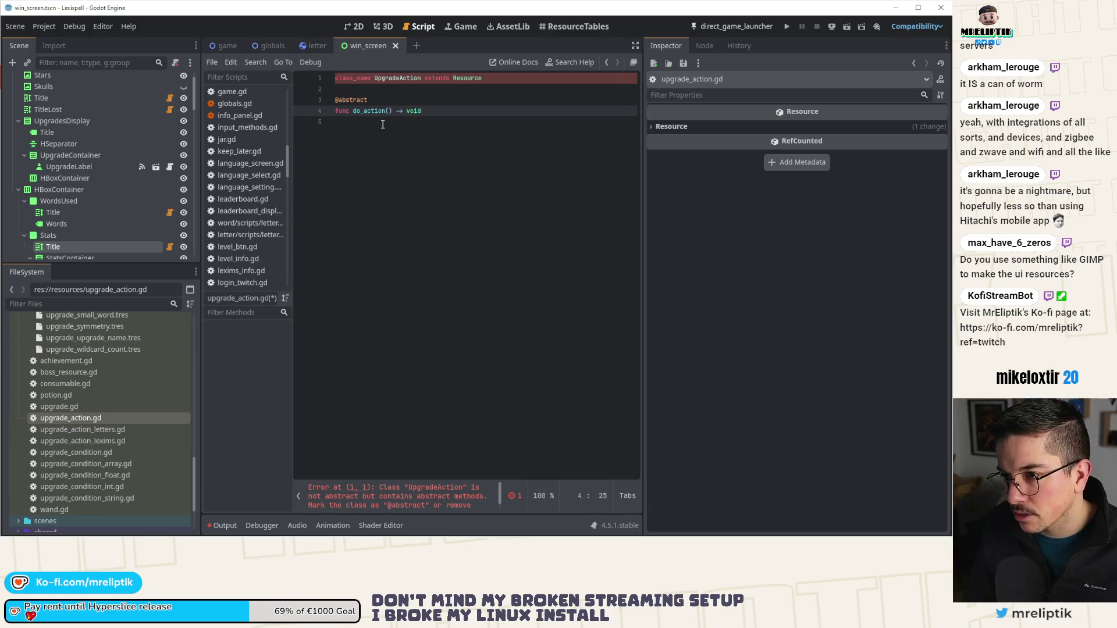
pyautogui.press('Up')
pyautogui.press('Up')
pyautogui.press('Up')
pyautogui.press('Return')
pyautogui.press('Up')
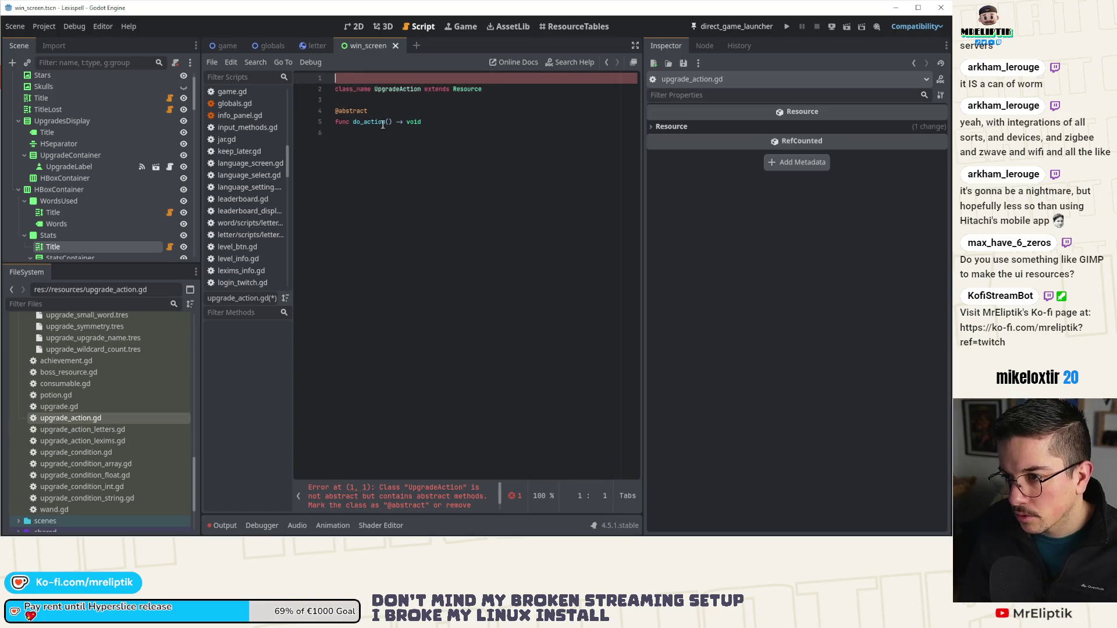
pyautogui.write('@abstract')
pyautogui.hotkey('ctrl', 's')
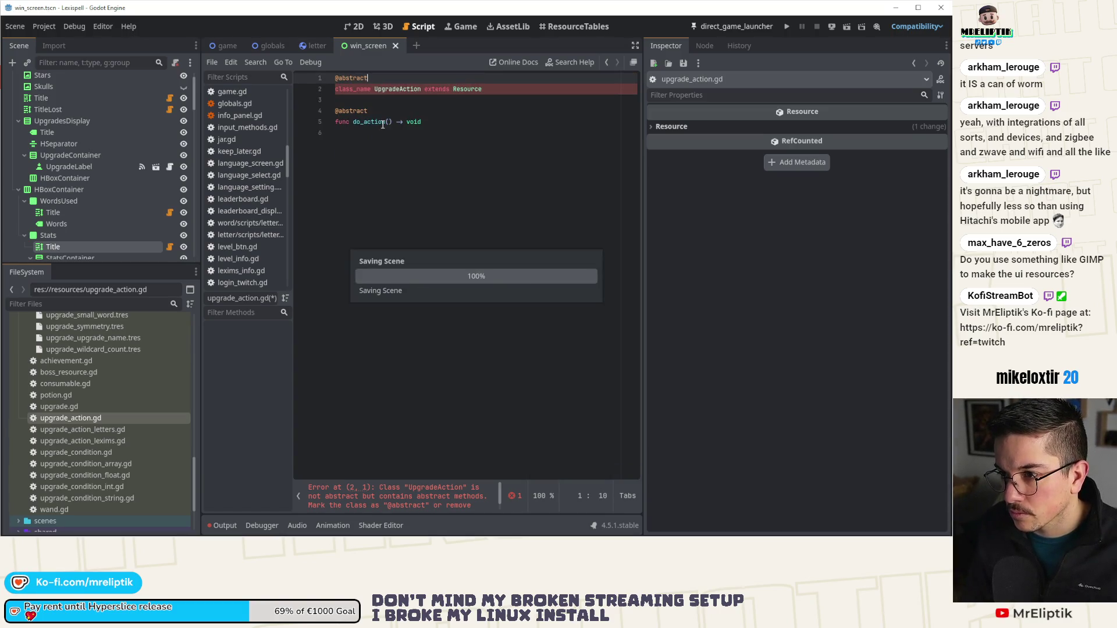
pyautogui.press('Down')
pyautogui.press('Down')
pyautogui.press('Down')
pyautogui.press('Down')
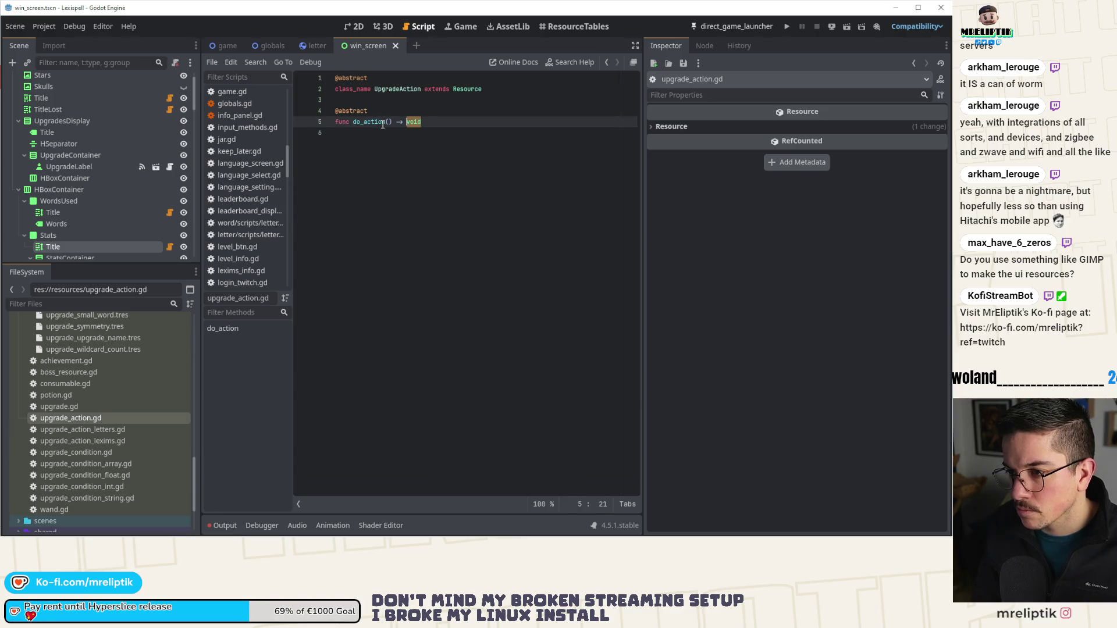
pyautogui.press('BackSpace')
pyautogui.press('BackSpace')
pyautogui.hotkey('ctrl', 's')
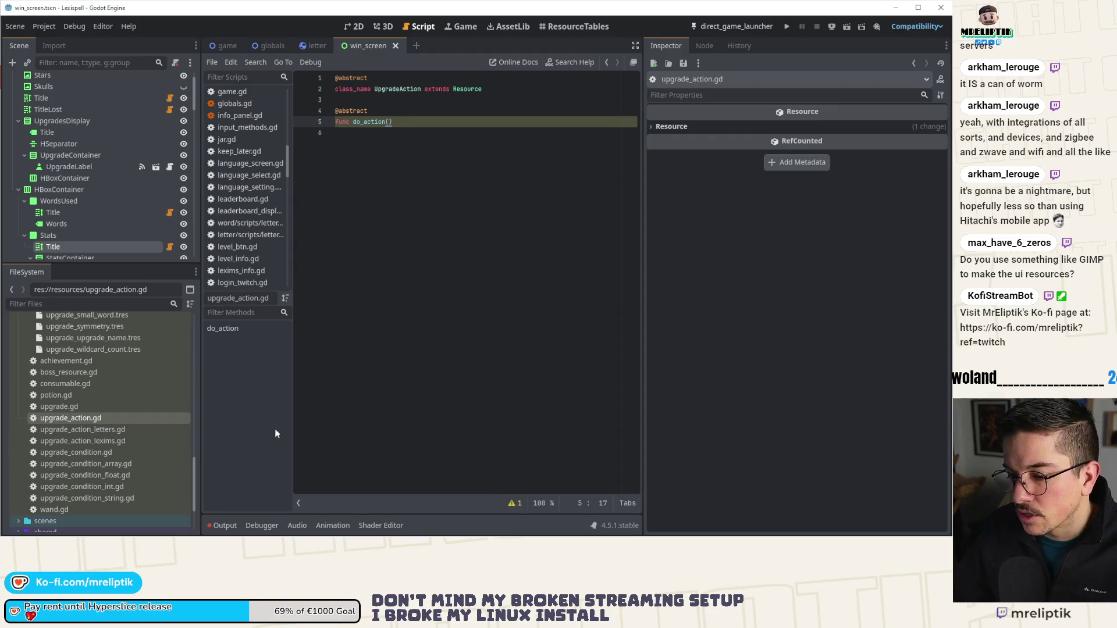
# Check the Output log's parse errors, open upgrade_action_letters.gd, and hide the Output panel
pyautogui.click(224, 527)
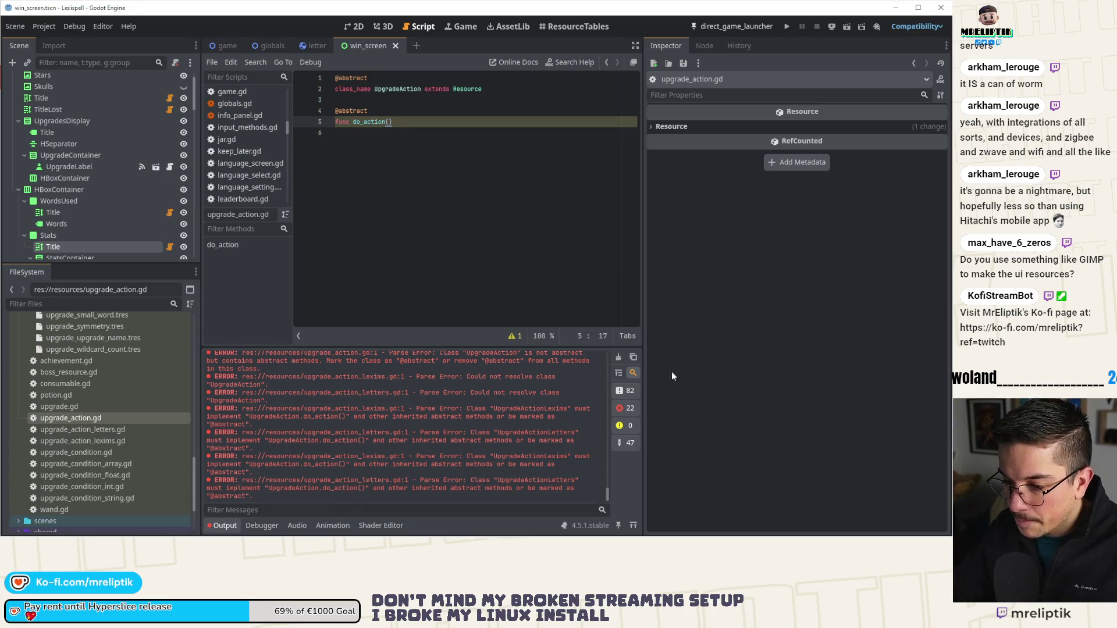
pyautogui.click(619, 358)
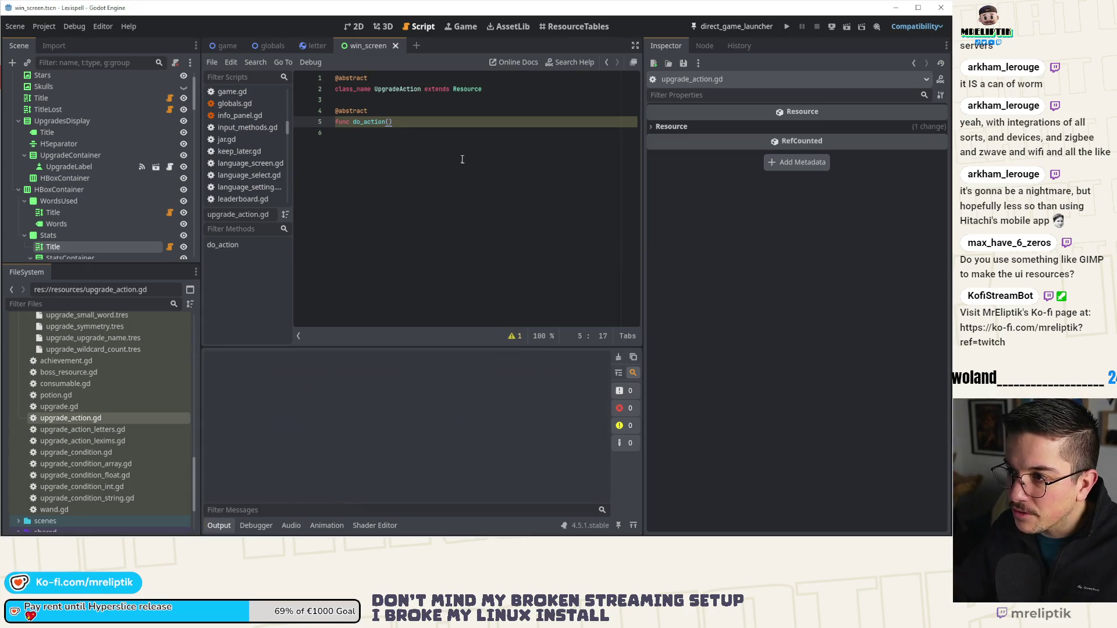
pyautogui.doubleClick(79, 431)
pyautogui.click(371, 136)
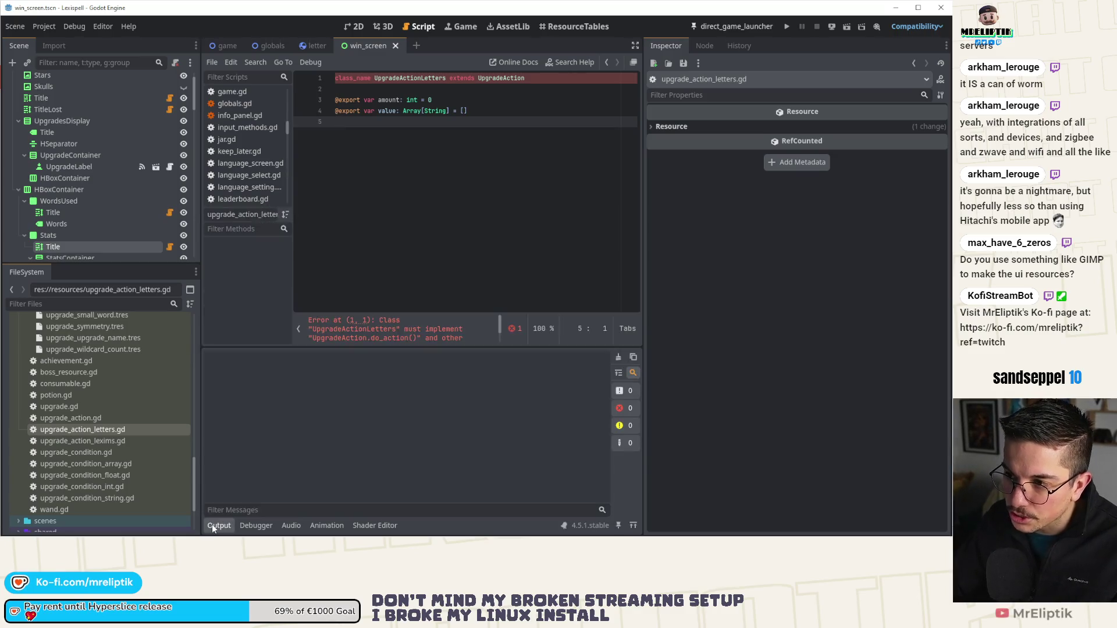
pyautogui.click(212, 525)
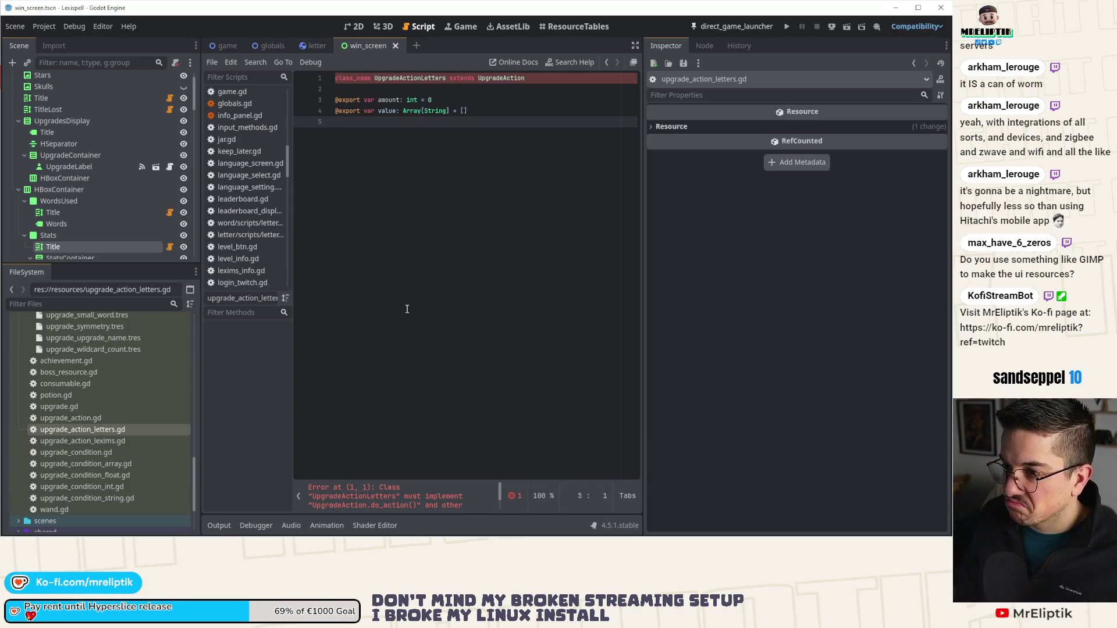
# Add a do_action() method with a pass body to the letters script and save
pyautogui.press('Return')
pyautogui.write('func do_')
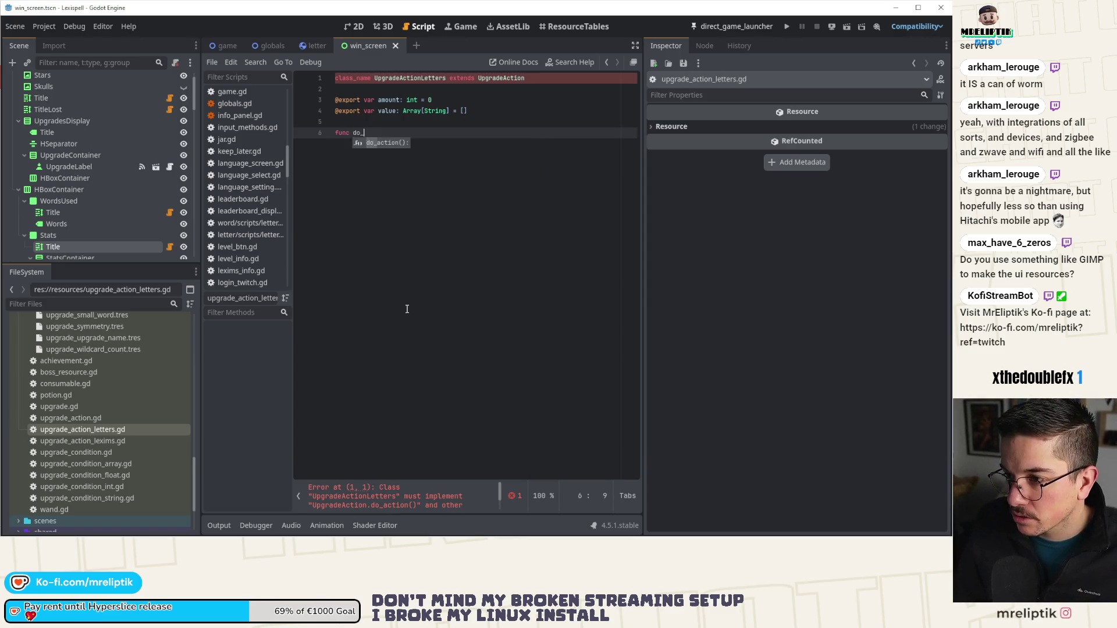
pyautogui.press('Return')
pyautogui.press('Return')
pyautogui.write('pass')
pyautogui.hotkey('ctrl', 's')
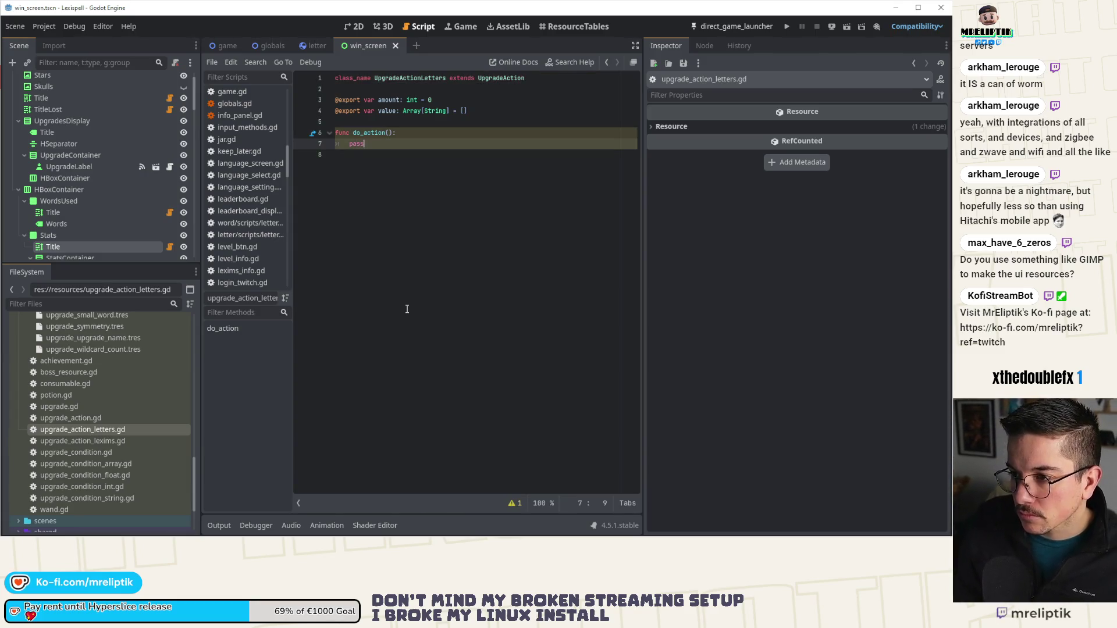
pyautogui.doubleClick(96, 441)
pyautogui.click(390, 180)
# Add 'func do_action():' with a pass body to upgrade_action_lexims.gd and save
pyautogui.press('Return')
pyautogui.write('func do_action():')
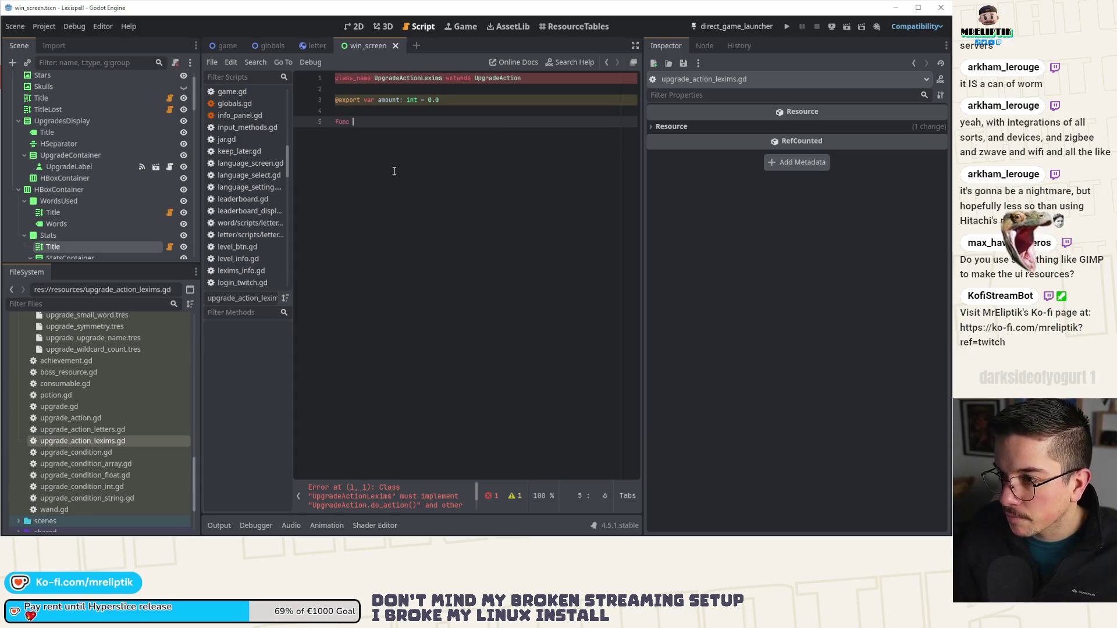
pyautogui.press('Return')
pyautogui.write('pass')
pyautogui.hotkey('ctrl', 's')
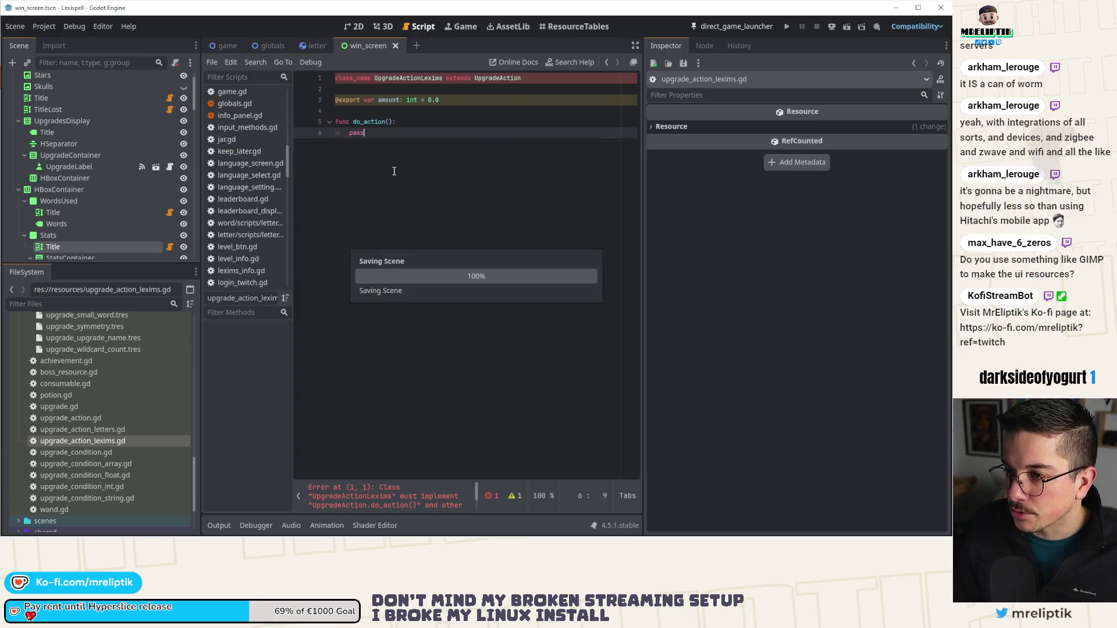
# Compare the letters and lexims scripts, then open upgrade.gd at its line-18 action export
pyautogui.doubleClick(93, 429)
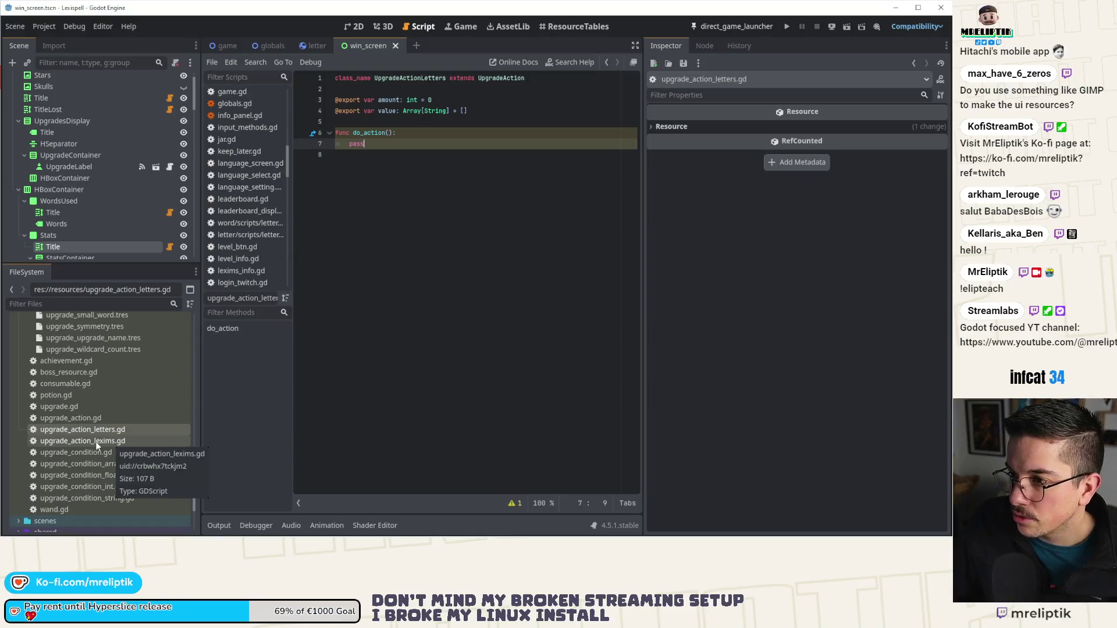
pyautogui.doubleClick(95, 441)
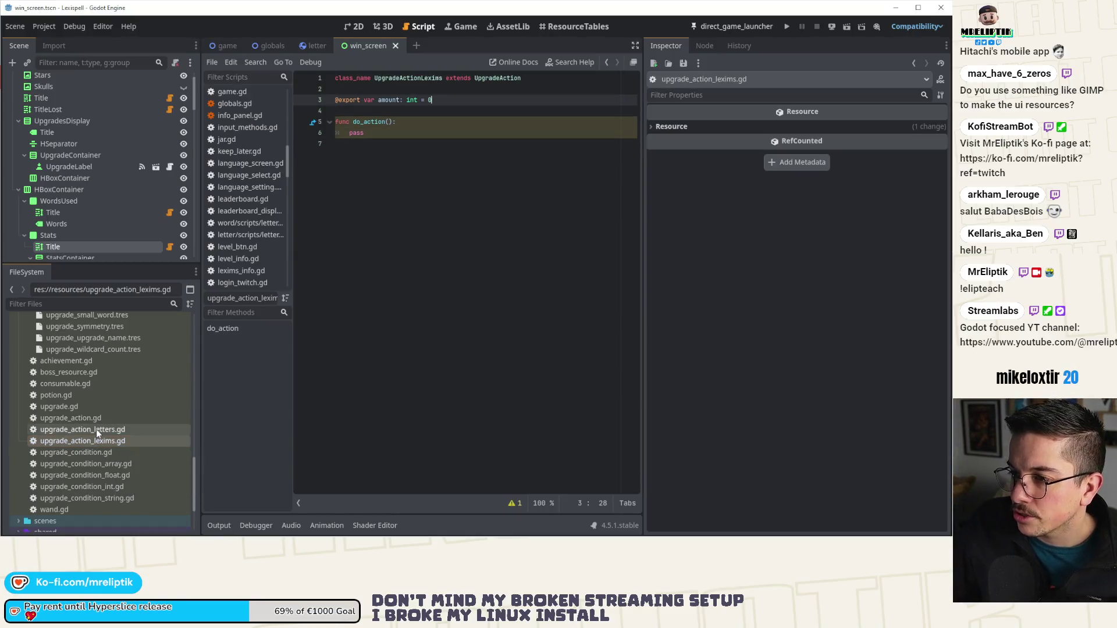
pyautogui.doubleClick(96, 430)
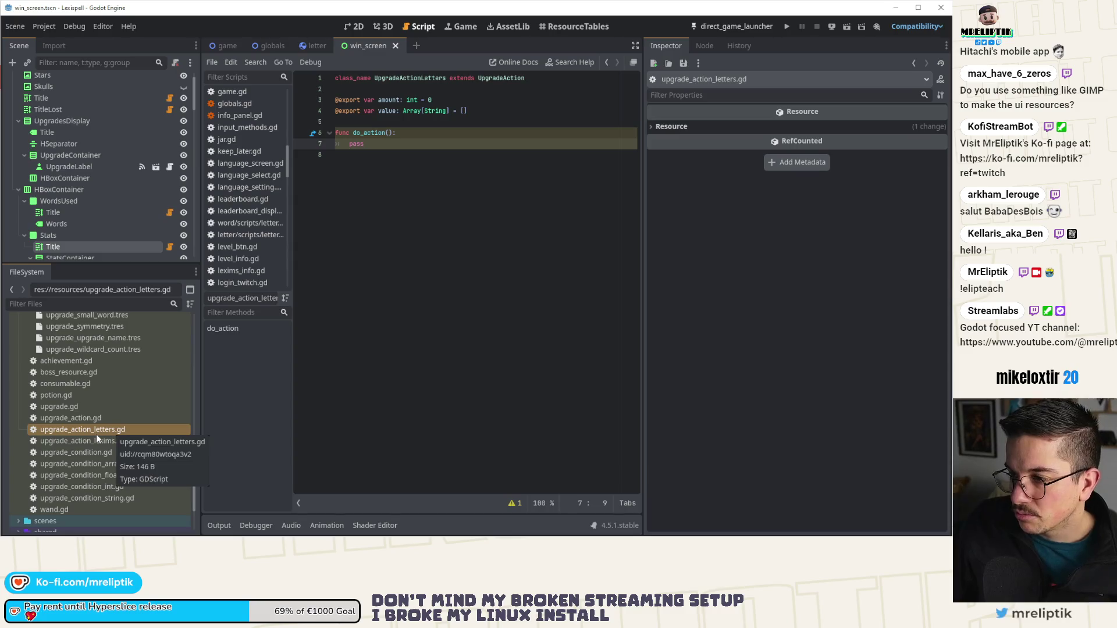
pyautogui.doubleClick(96, 441)
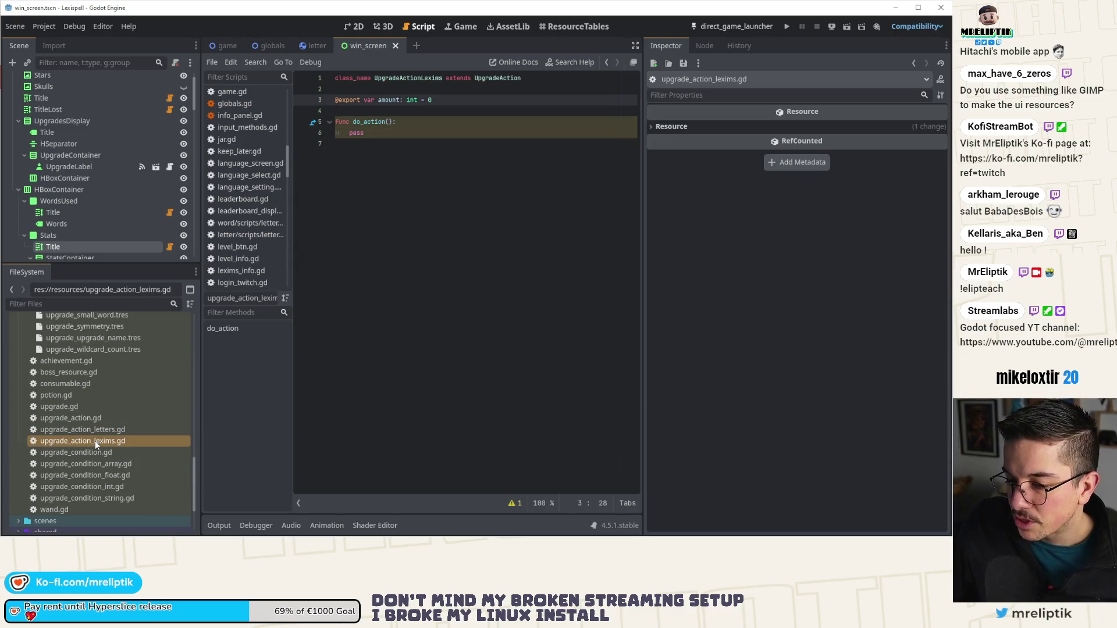
pyautogui.doubleClick(76, 407)
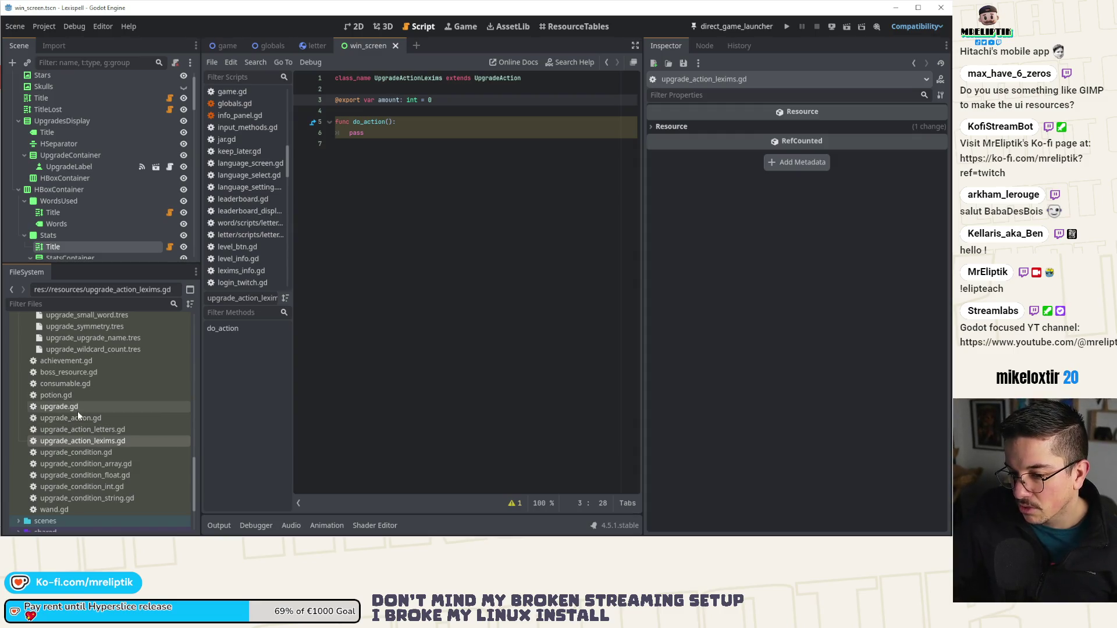
pyautogui.doubleClick(396, 264)
pyautogui.click(459, 265)
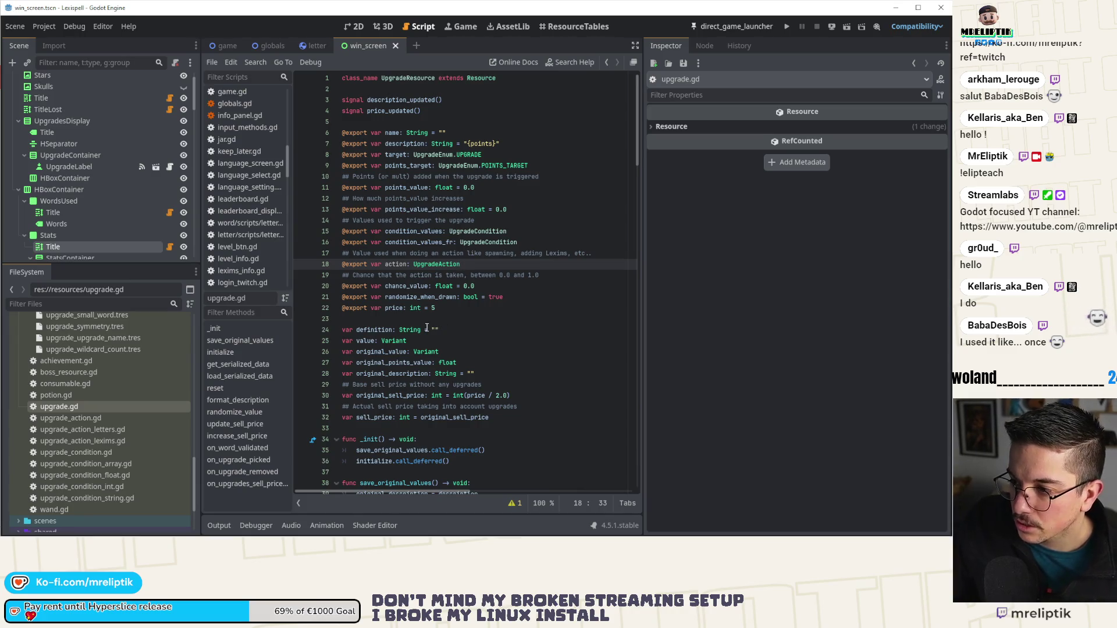
# Consult the String docs and review upgrade_action.gd plus the letters and lexims scripts
pyautogui.moveTo(419, 331)
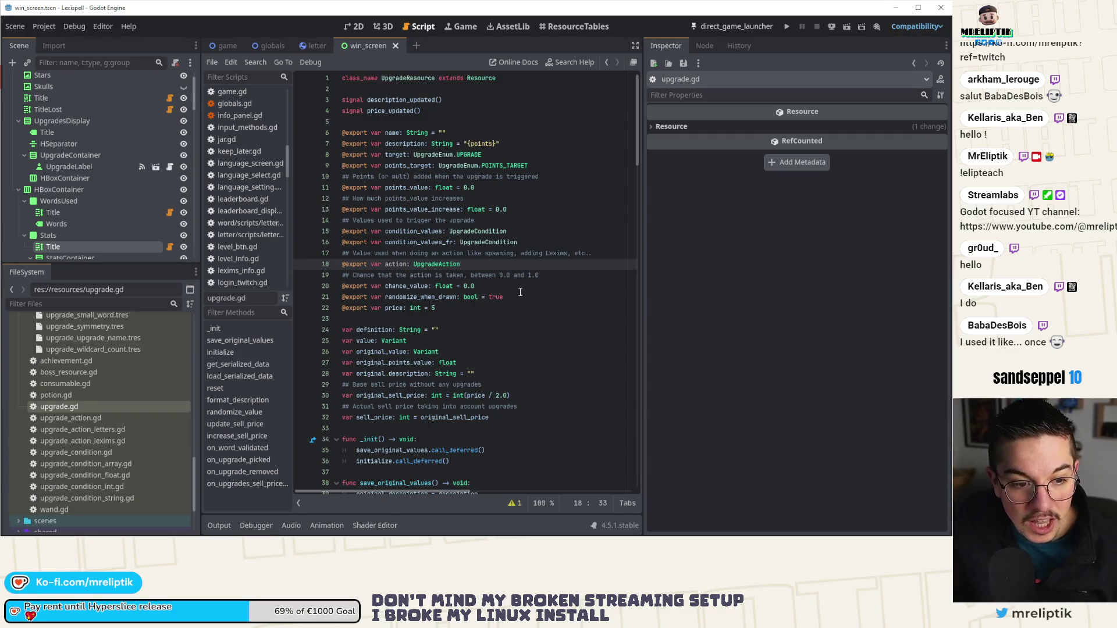
pyautogui.doubleClick(76, 418)
pyautogui.doubleClick(92, 433)
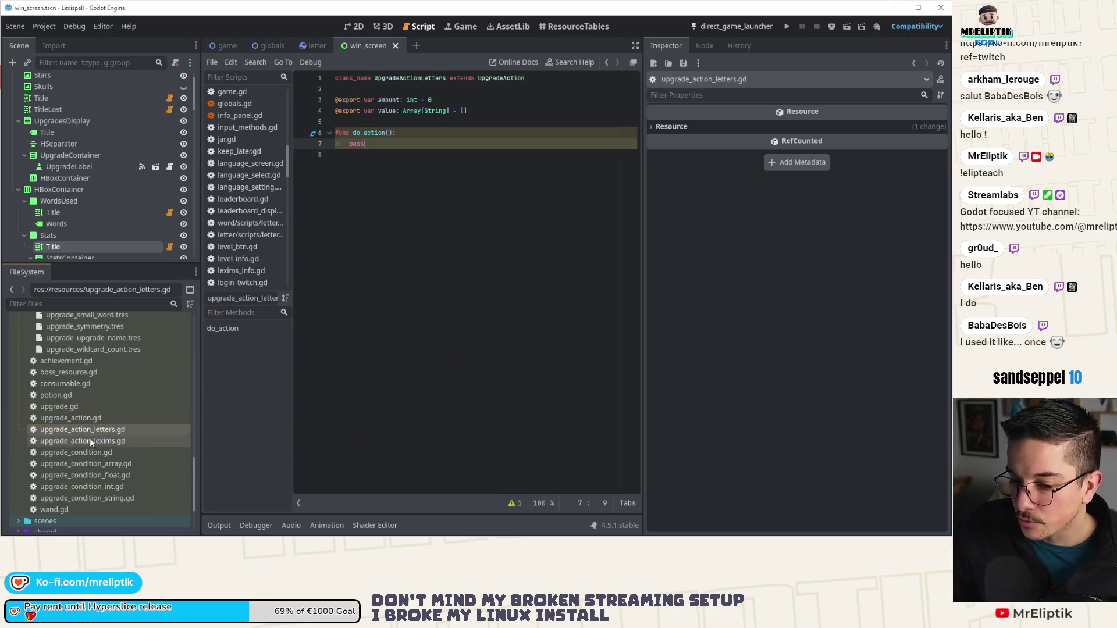
pyautogui.doubleClick(88, 441)
pyautogui.click(89, 429)
pyautogui.doubleClick(89, 429)
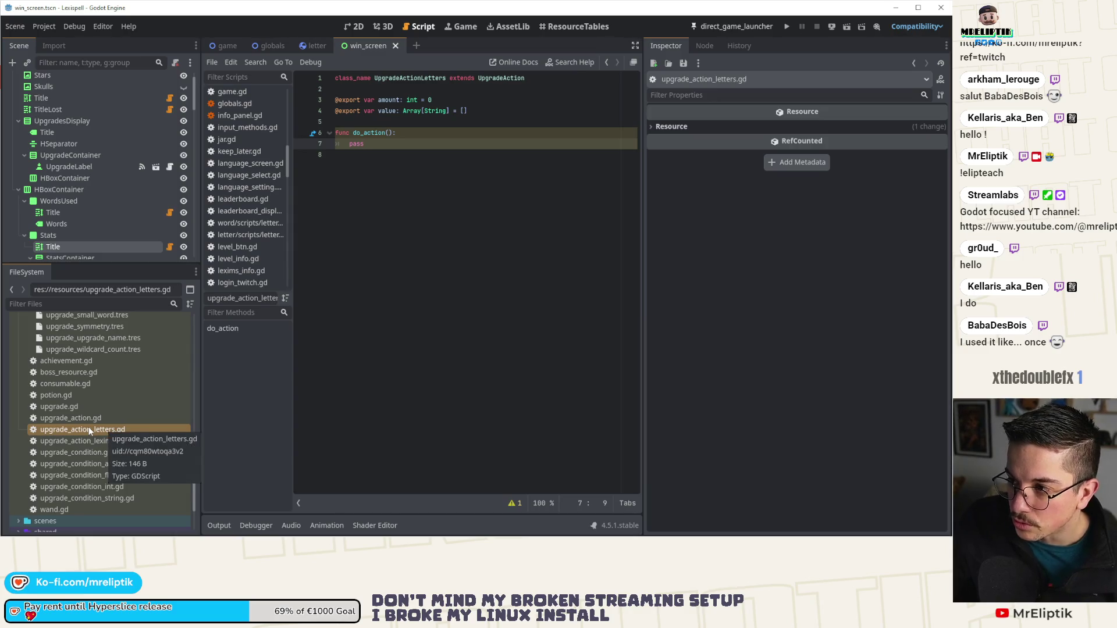
pyautogui.doubleClick(85, 417)
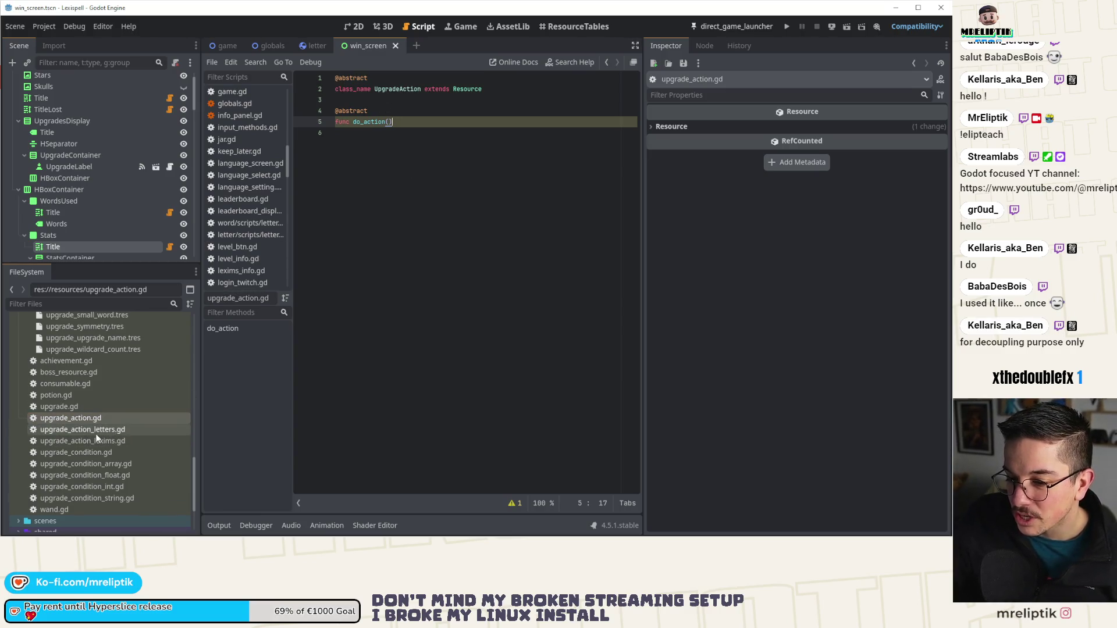
pyautogui.doubleClick(356, 112)
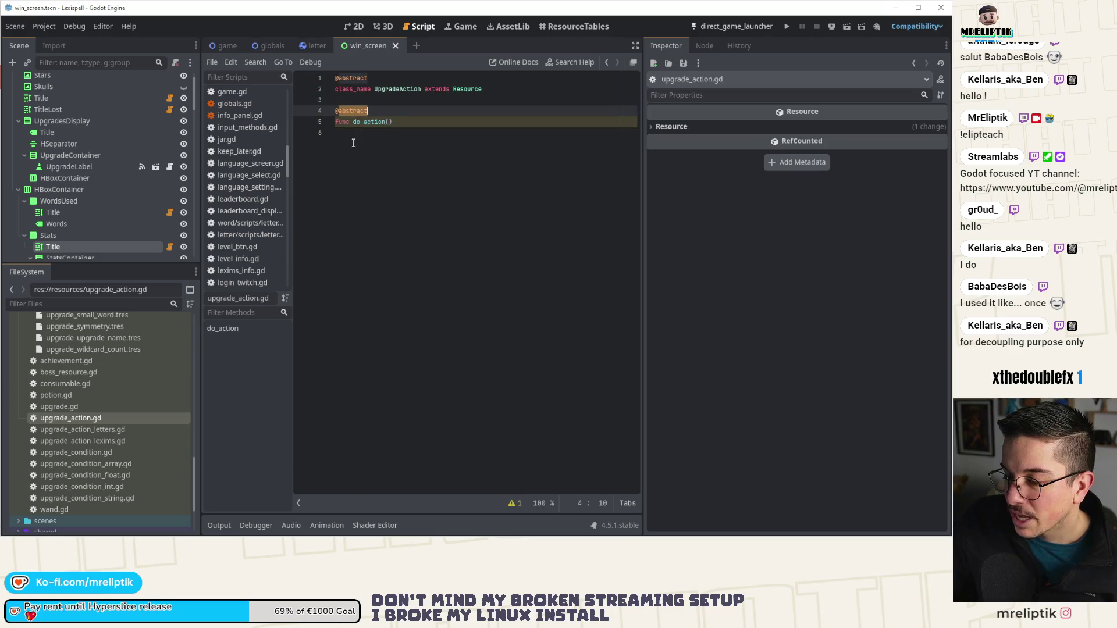
pyautogui.click(354, 111)
pyautogui.press('Return')
pyautogui.press('BackSpace')
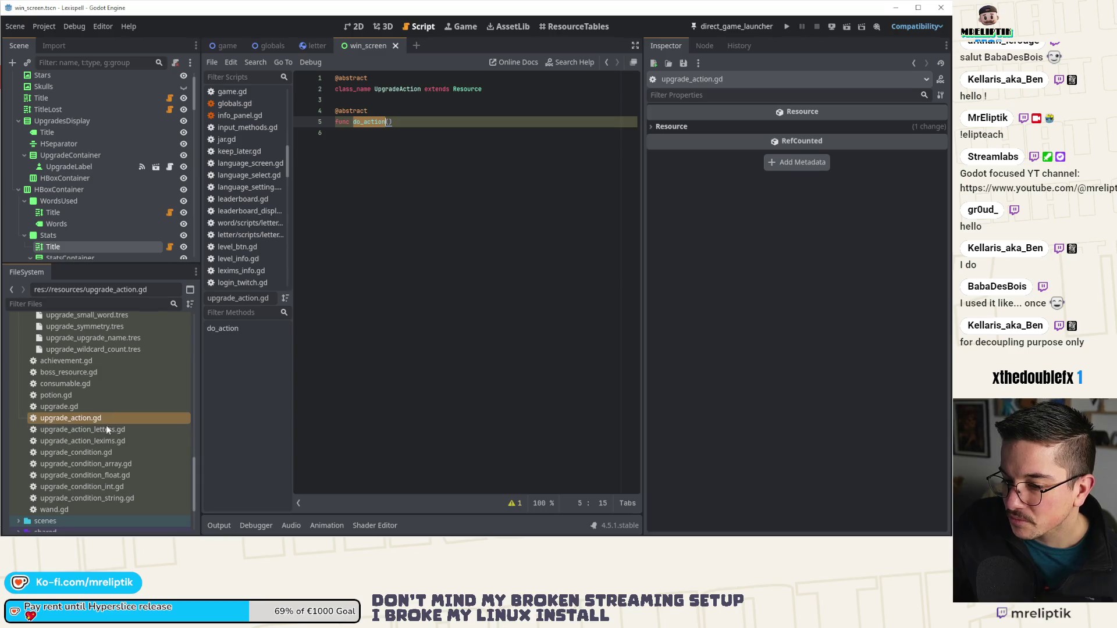
# Return to upgrade_action_letters.gd, narrow the Inspector to widen the code, and run the project
pyautogui.doubleClick(80, 431)
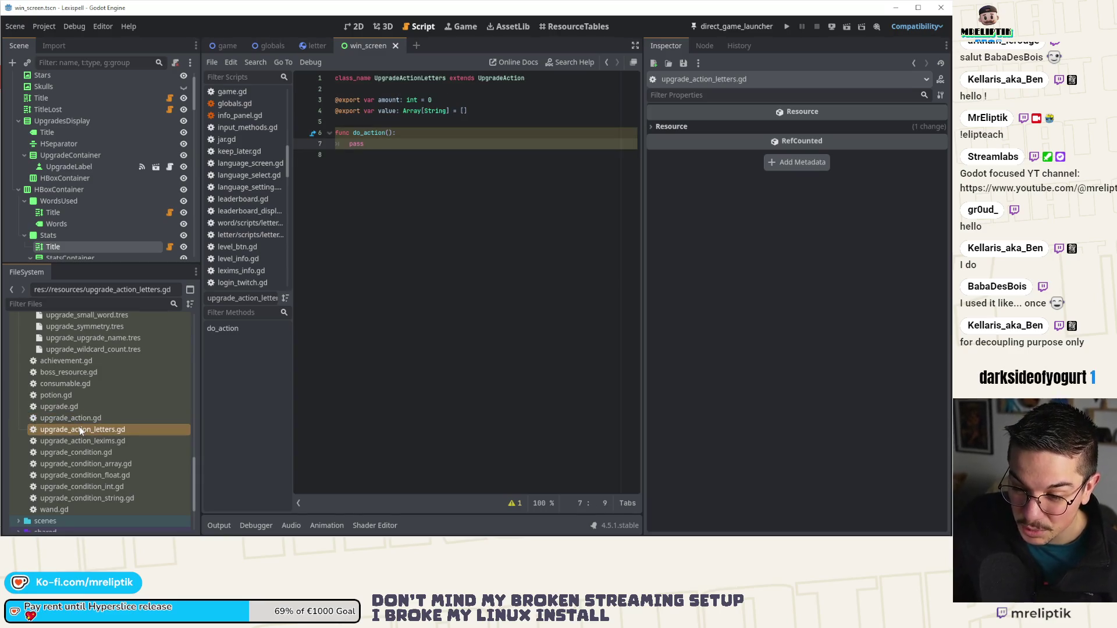
pyautogui.click(441, 294)
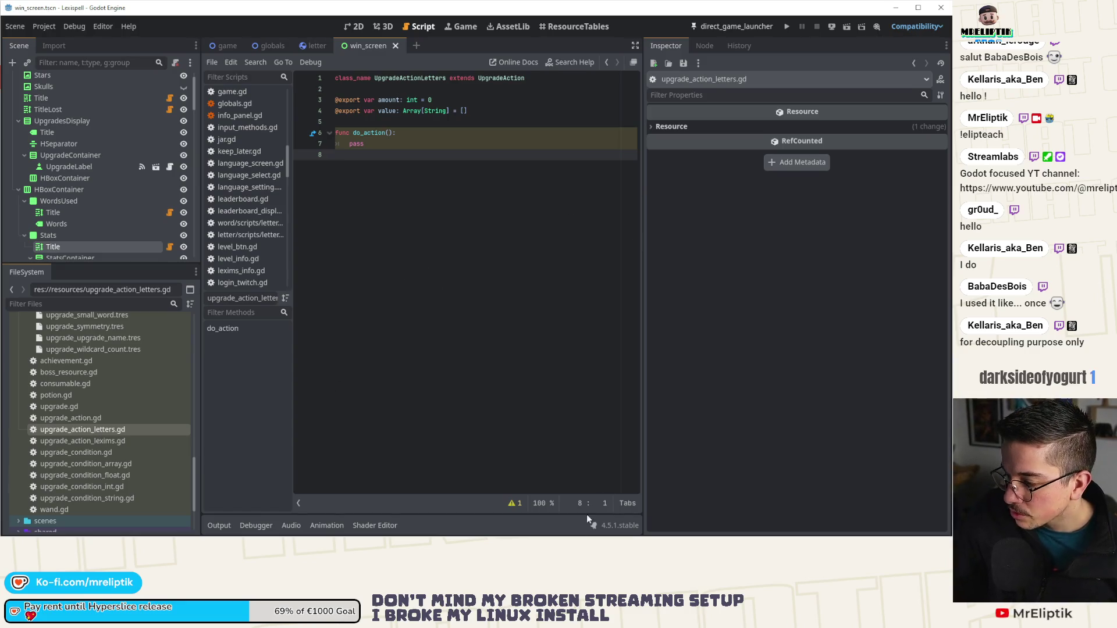
pyautogui.moveTo(645, 382); pyautogui.dragTo(690, 384)
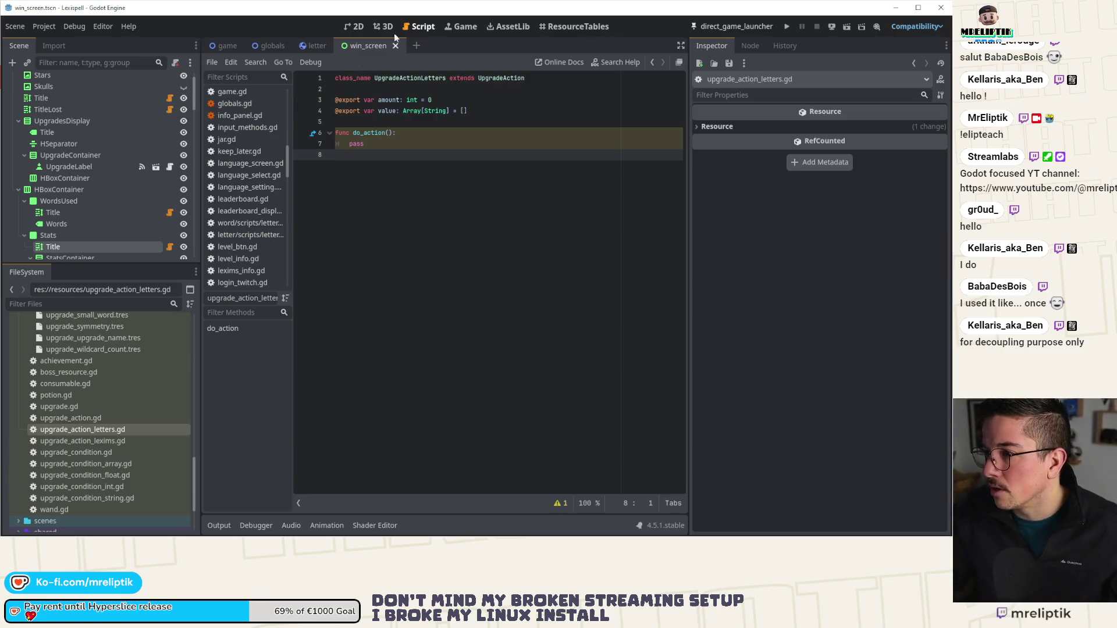
pyautogui.click(785, 27)
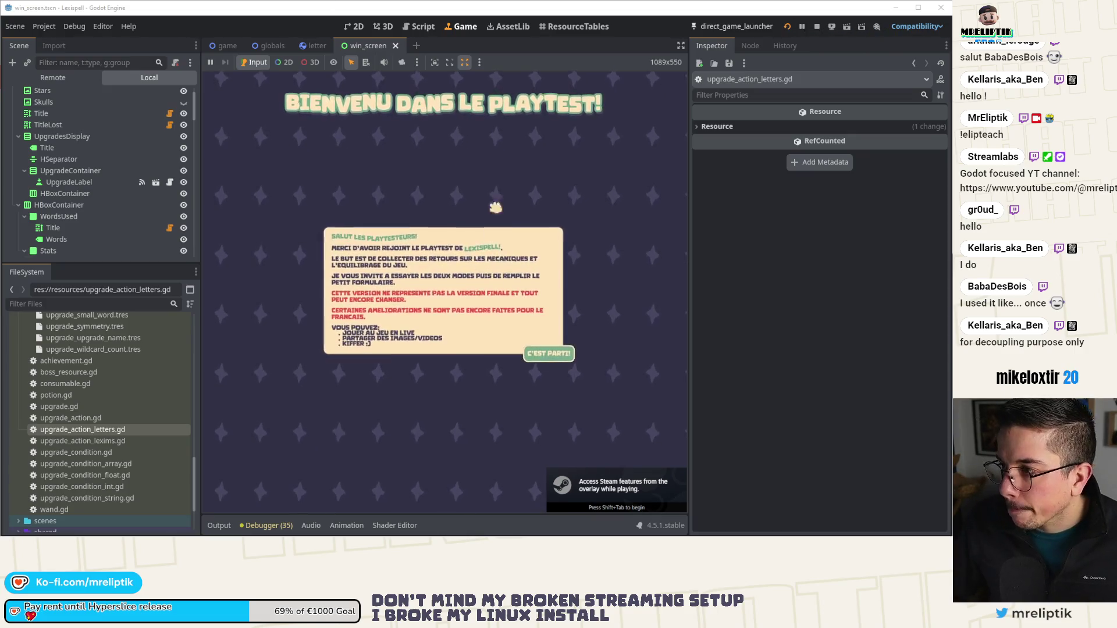
# Expand the Game view, dismiss the welcome message, and set the game language to ENGLISH
pyautogui.click(681, 46)
pyautogui.click(648, 389)
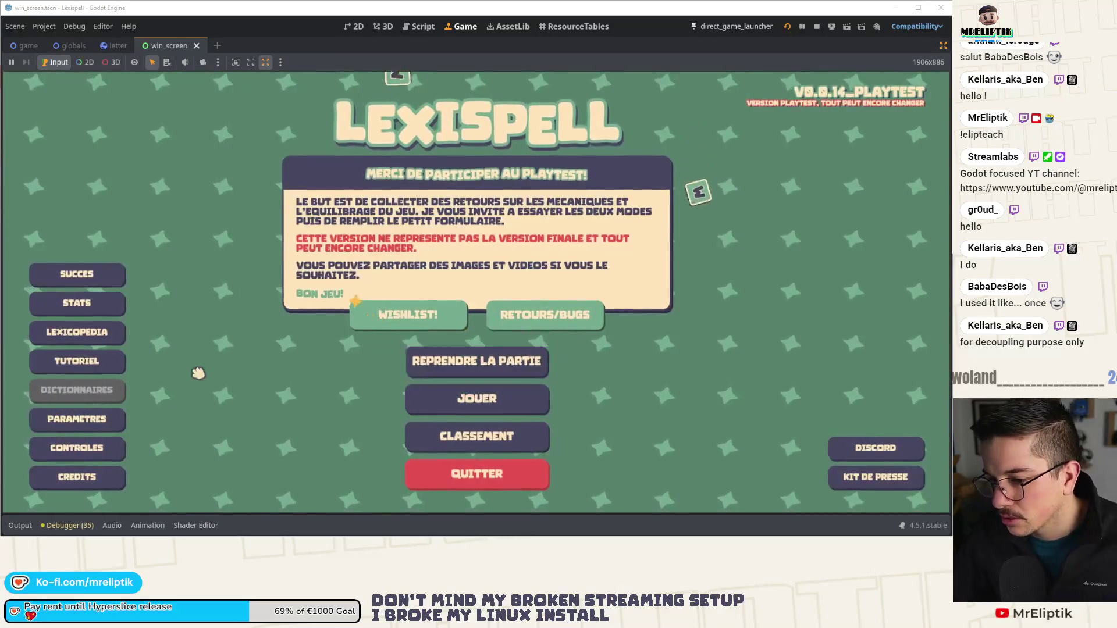
pyautogui.click(94, 420)
pyautogui.click(558, 193)
pyautogui.click(570, 201)
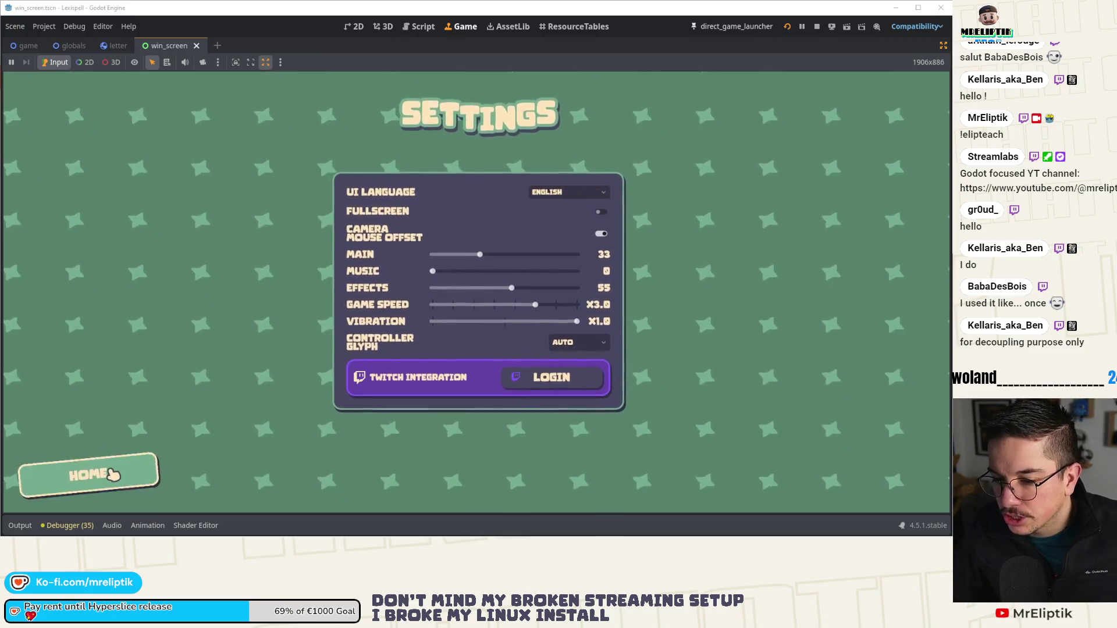
pyautogui.click(110, 475)
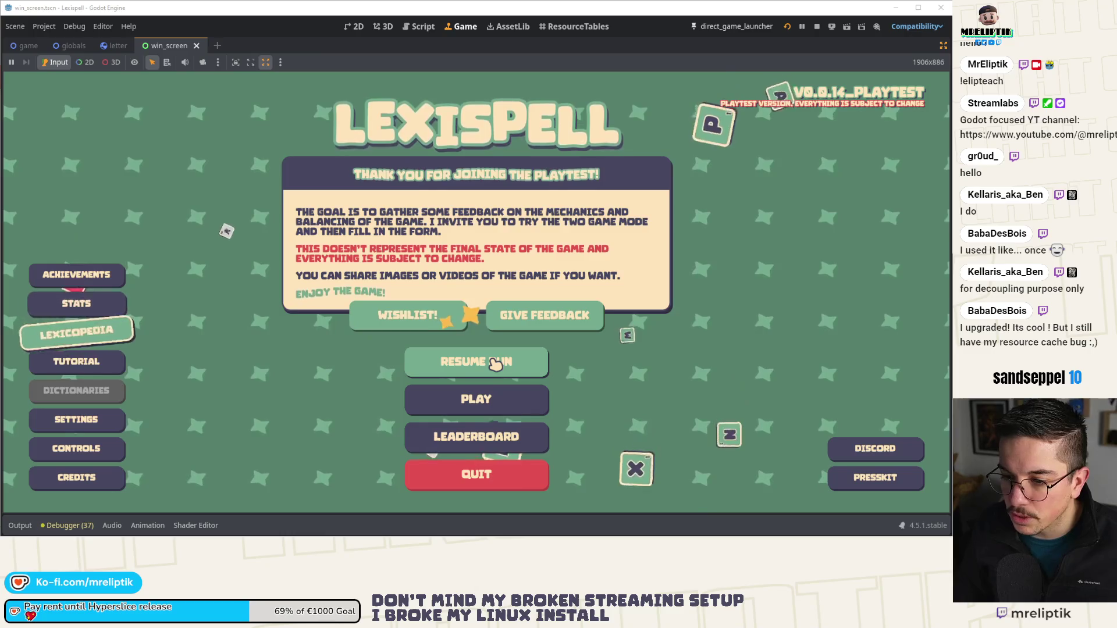
# Resume the saved run from the game modes menu and start level 1
pyautogui.press('Up')
pyautogui.press('Right')
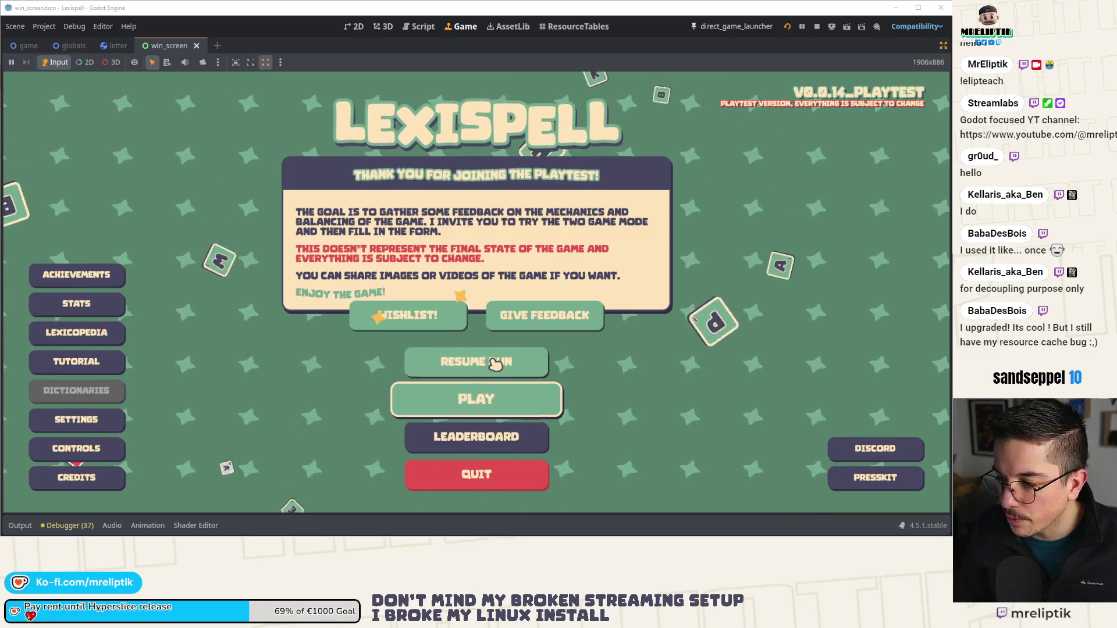
pyautogui.press('Up')
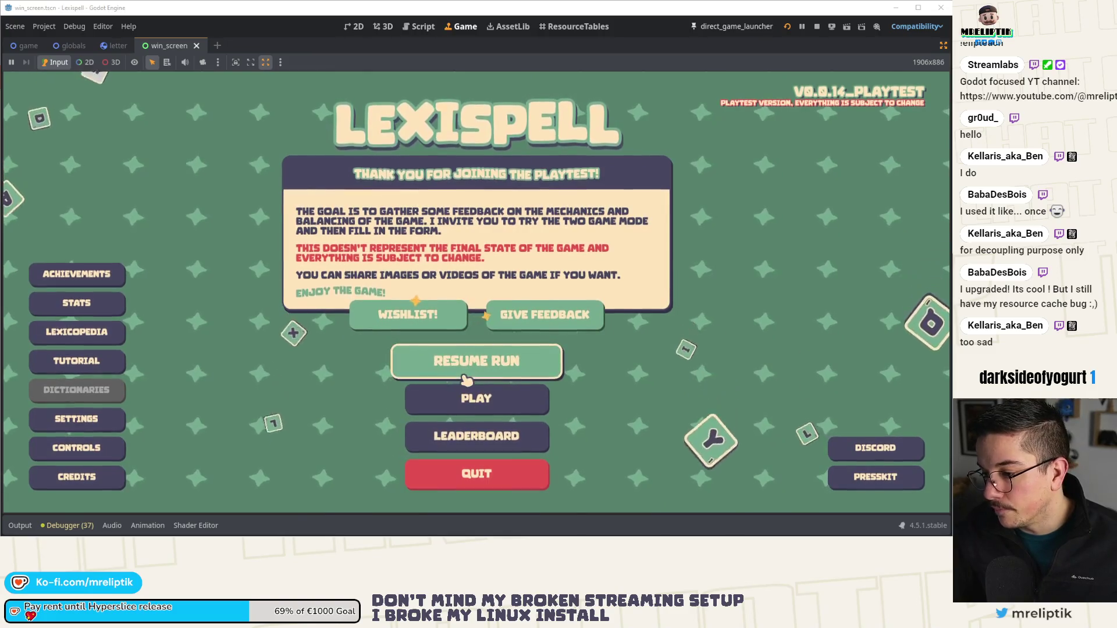
pyautogui.click(468, 362)
pyautogui.click(524, 364)
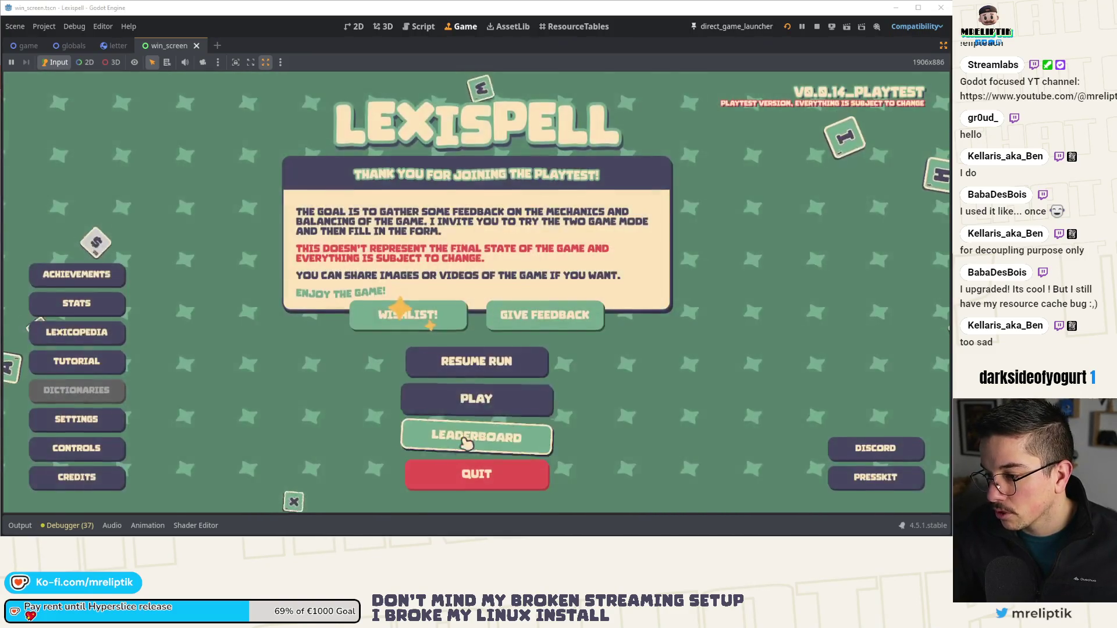
pyautogui.click(439, 477)
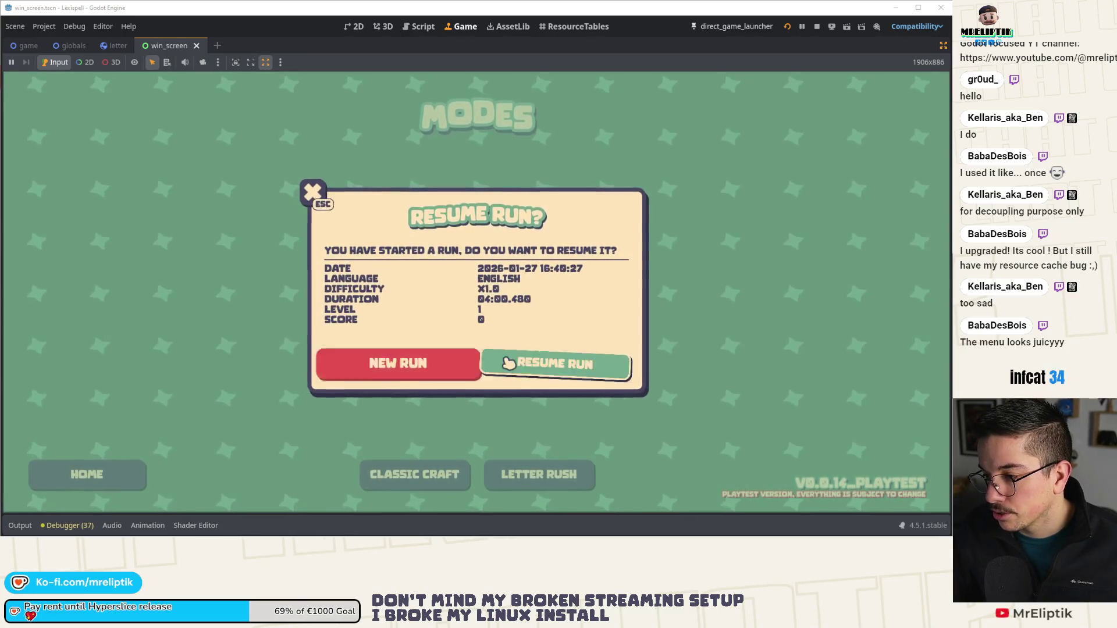
pyautogui.click(450, 378)
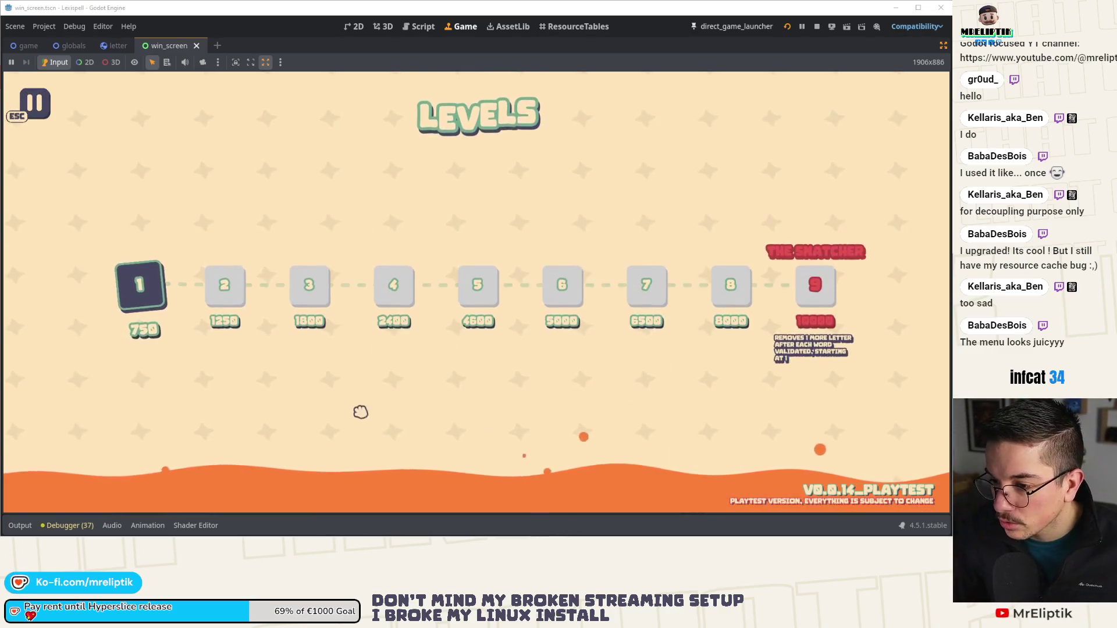
pyautogui.click(150, 296)
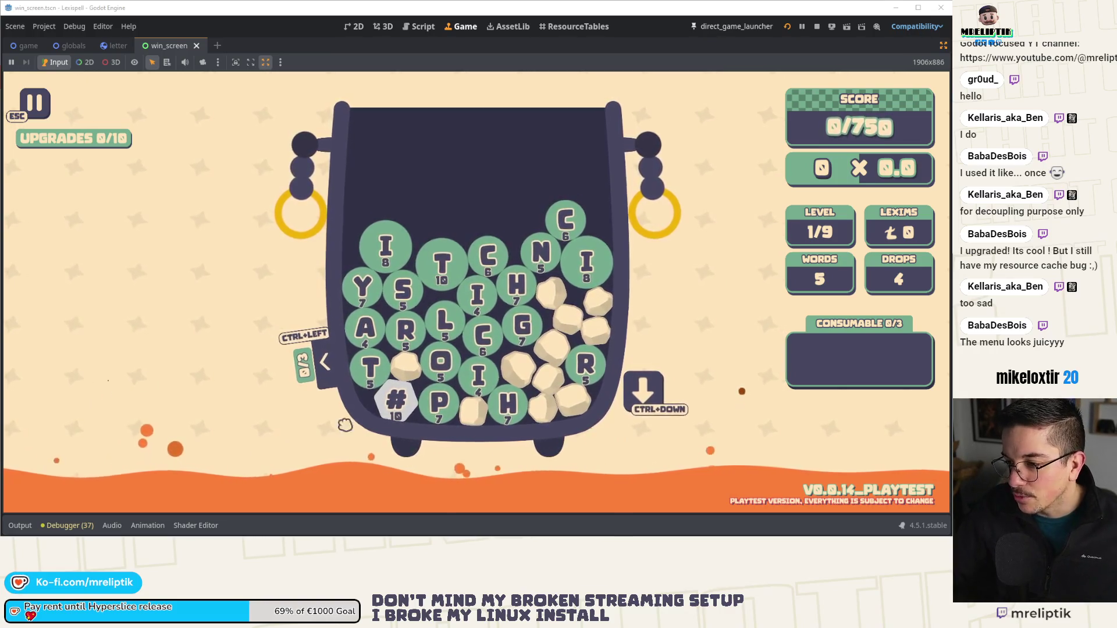
# Submit #STYLING and CHATTER, bringing level 1's score to 743 of 750
pyautogui.write('sty')
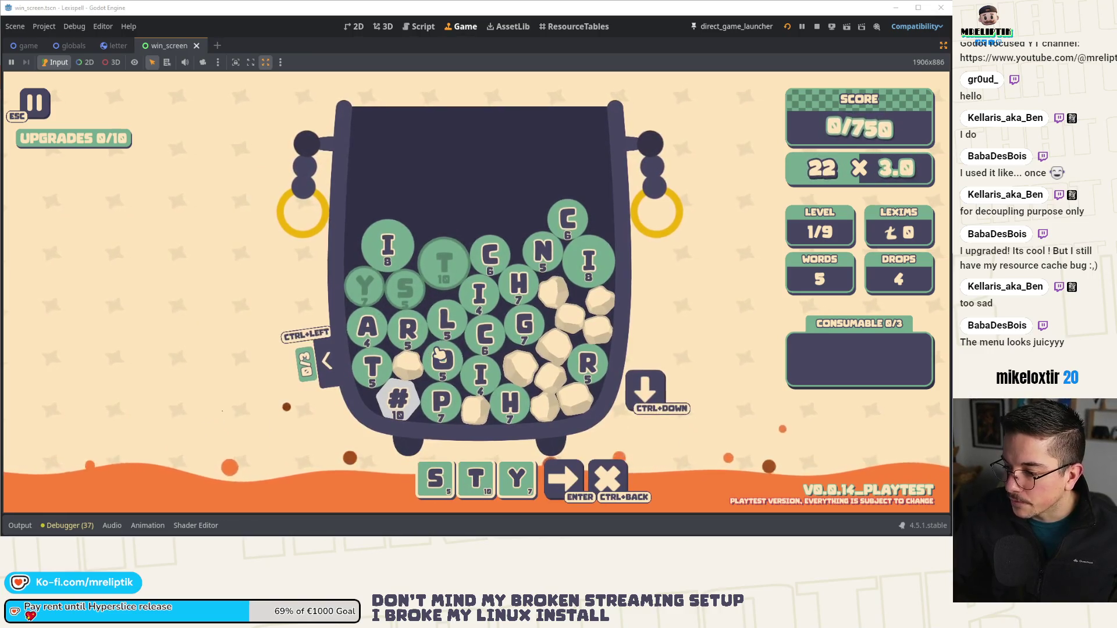
pyautogui.write('ling')
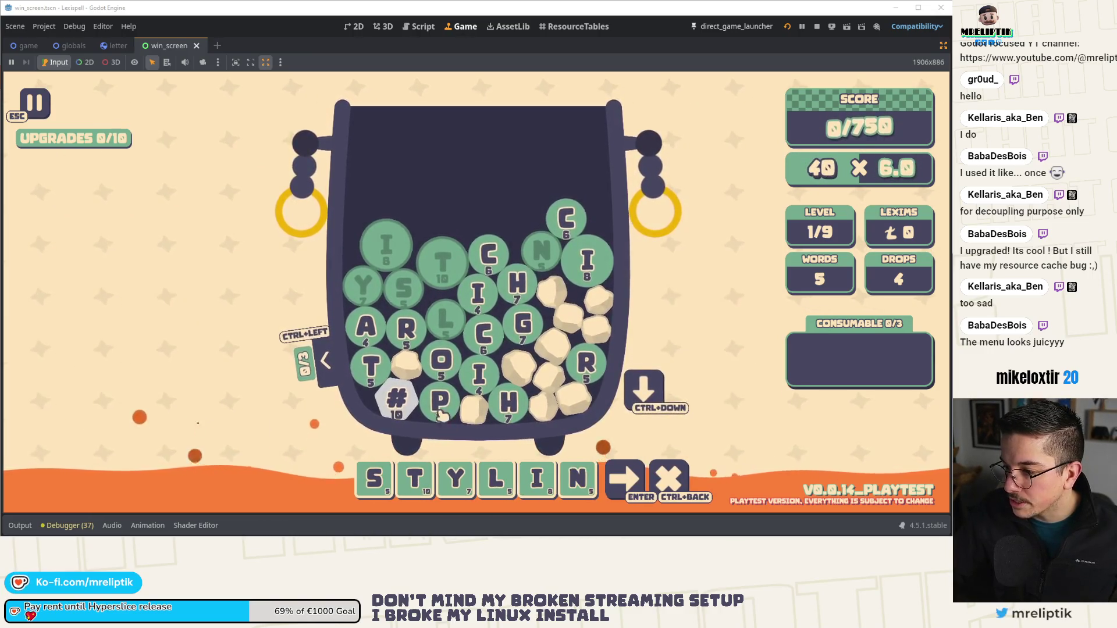
pyautogui.write('#')
pyautogui.press('Return')
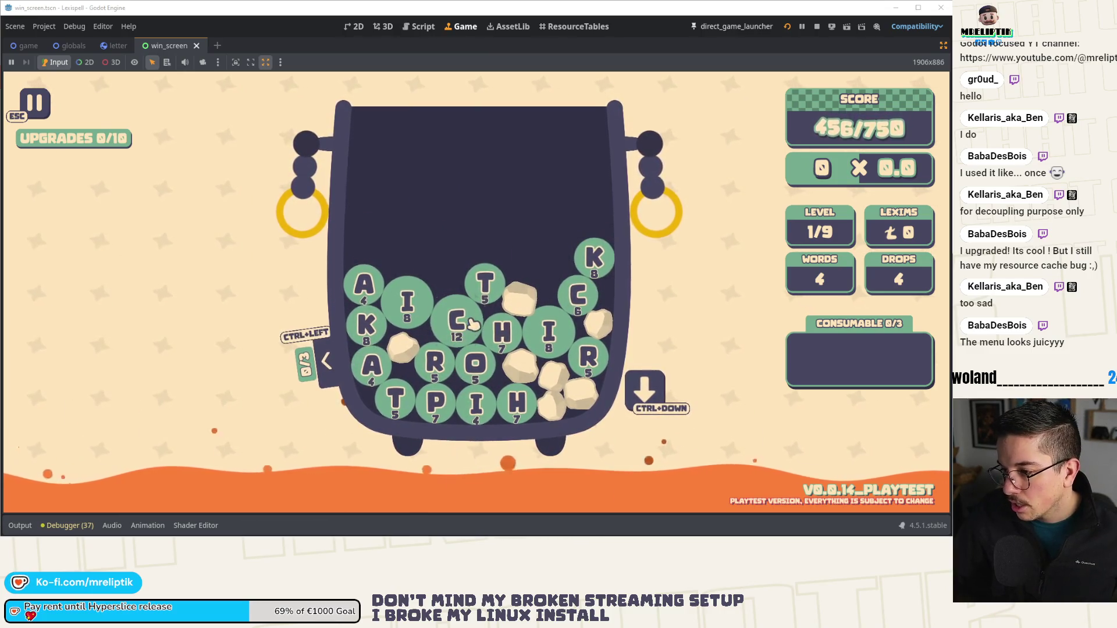
pyautogui.write('cha')
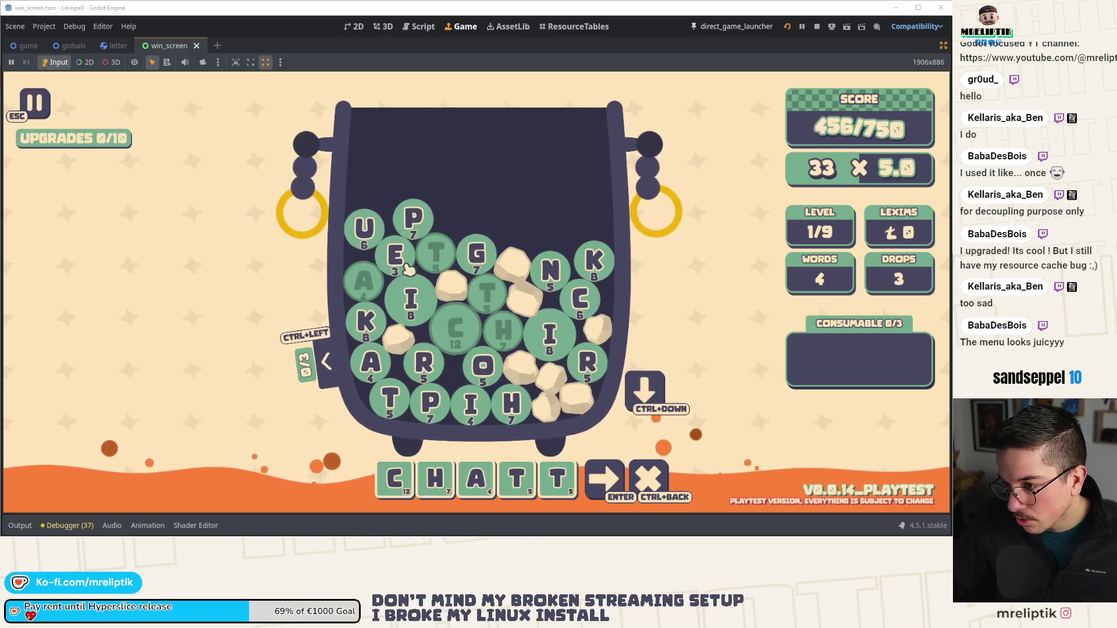
pyautogui.write('r')
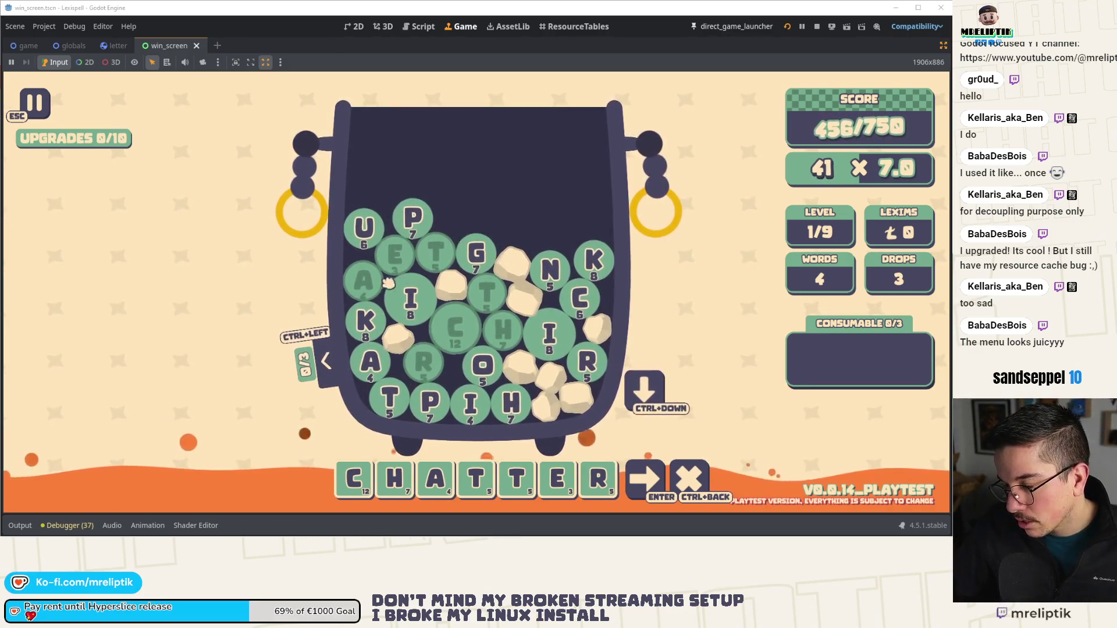
pyautogui.press('Return')
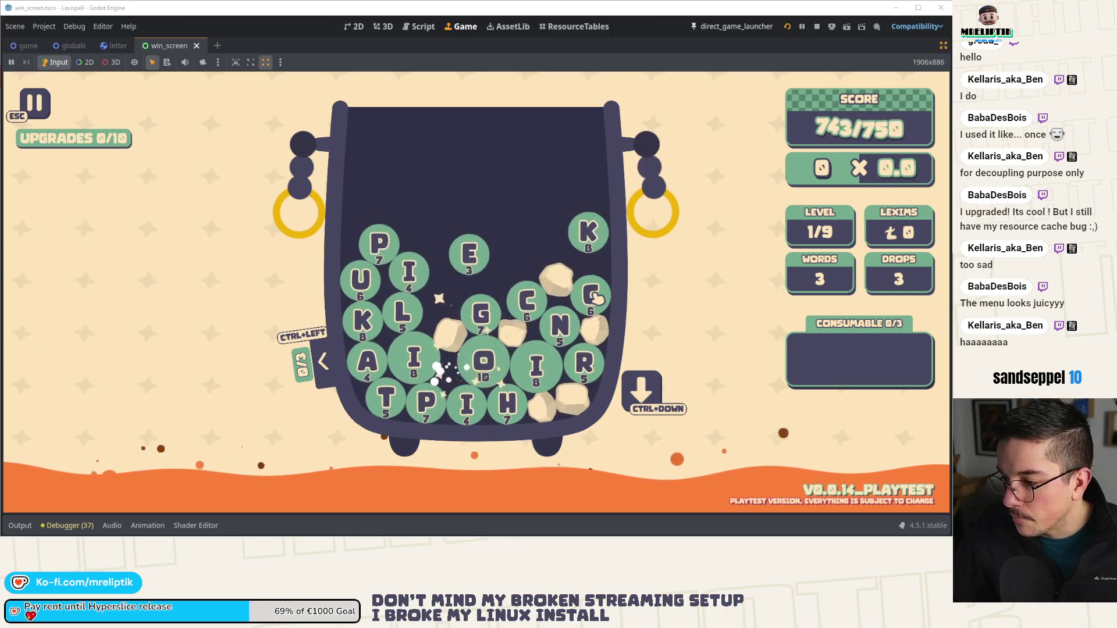
# Pause the game, log in to the Twitch integration, and resume play
pyautogui.press('Escape')
pyautogui.click(561, 347)
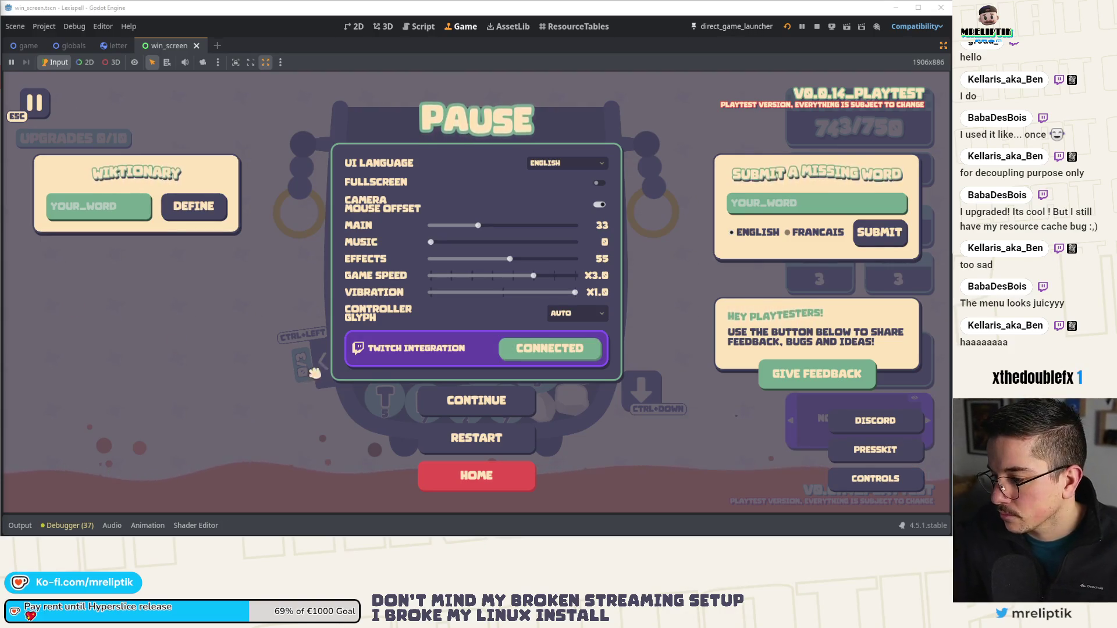
pyautogui.click(459, 402)
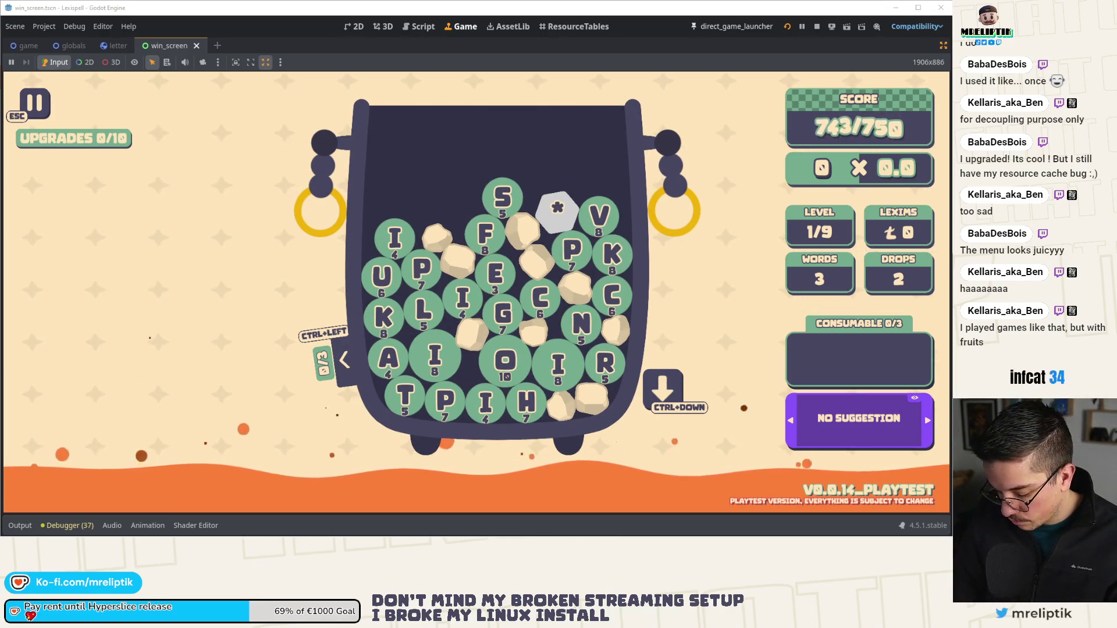
# Shift the pot left, stash the star tile for later, drop fresh letters, and spell SERVING for 1030/750
pyautogui.hotkey('ctrl', 'Left')
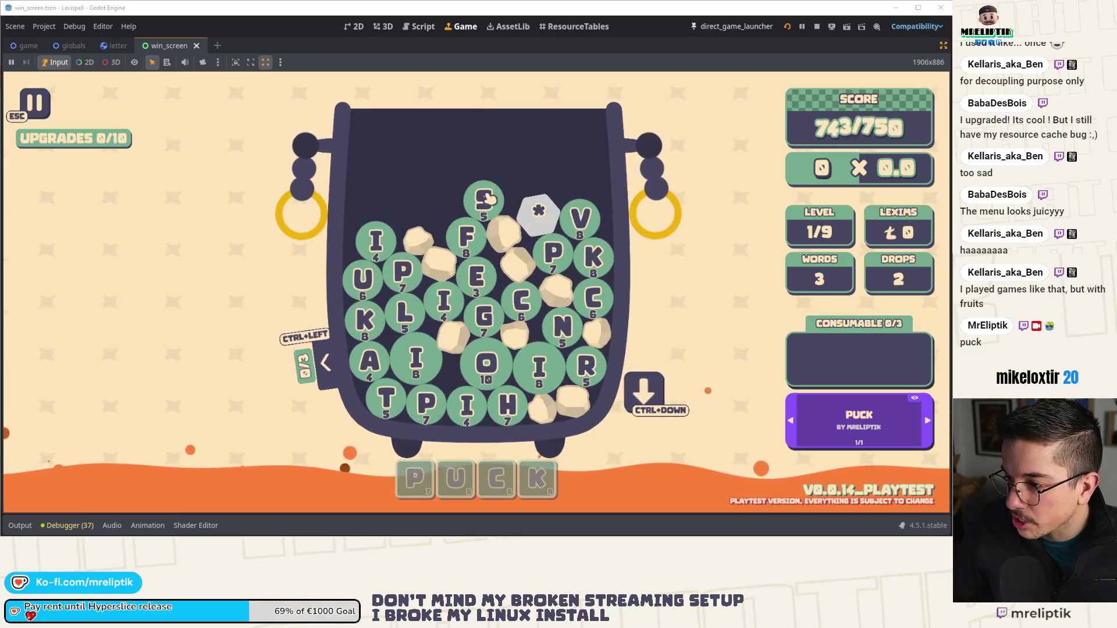
pyautogui.moveTo(547, 224)
pyautogui.mouseDown()
pyautogui.moveTo(241, 218)
pyautogui.moveTo(265, 256)
pyautogui.mouseUp()
pyautogui.write('s')
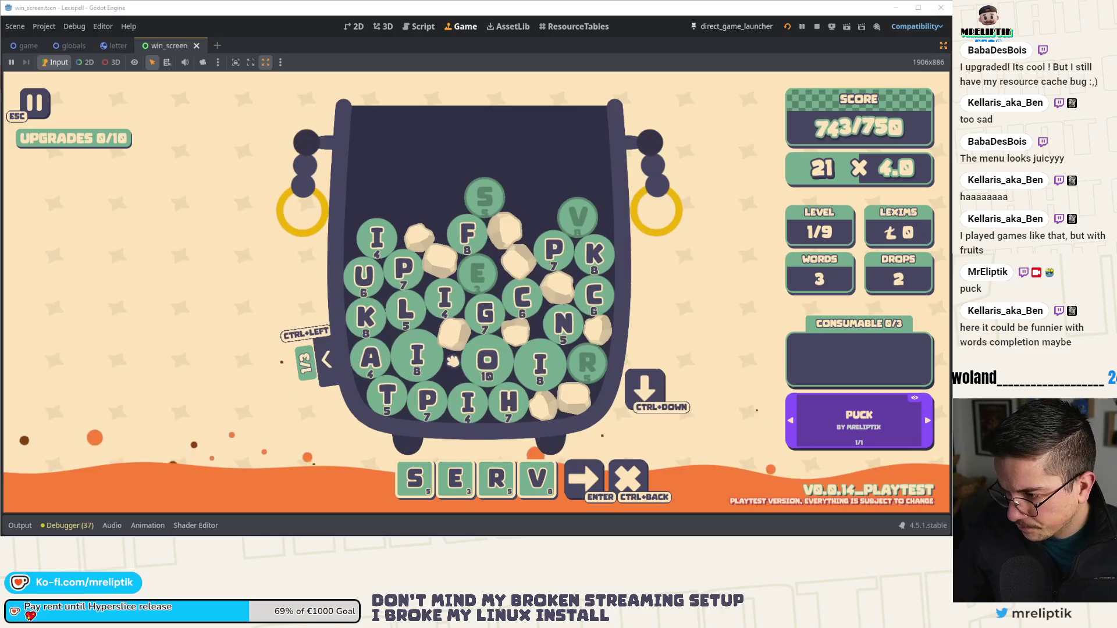
pyautogui.click(642, 410)
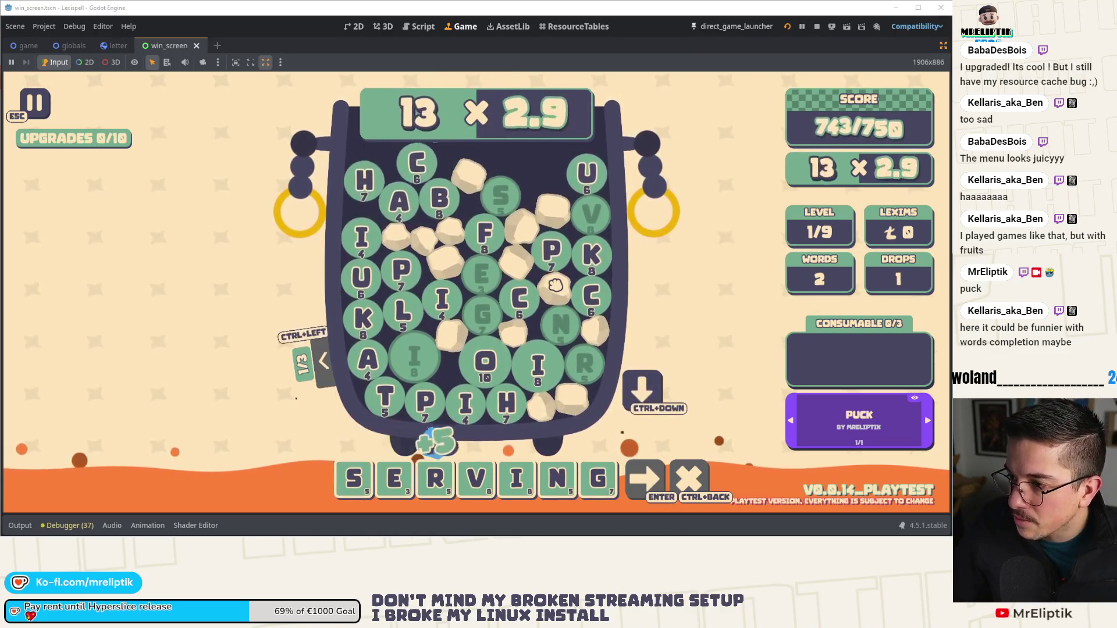
pyautogui.write('puck')
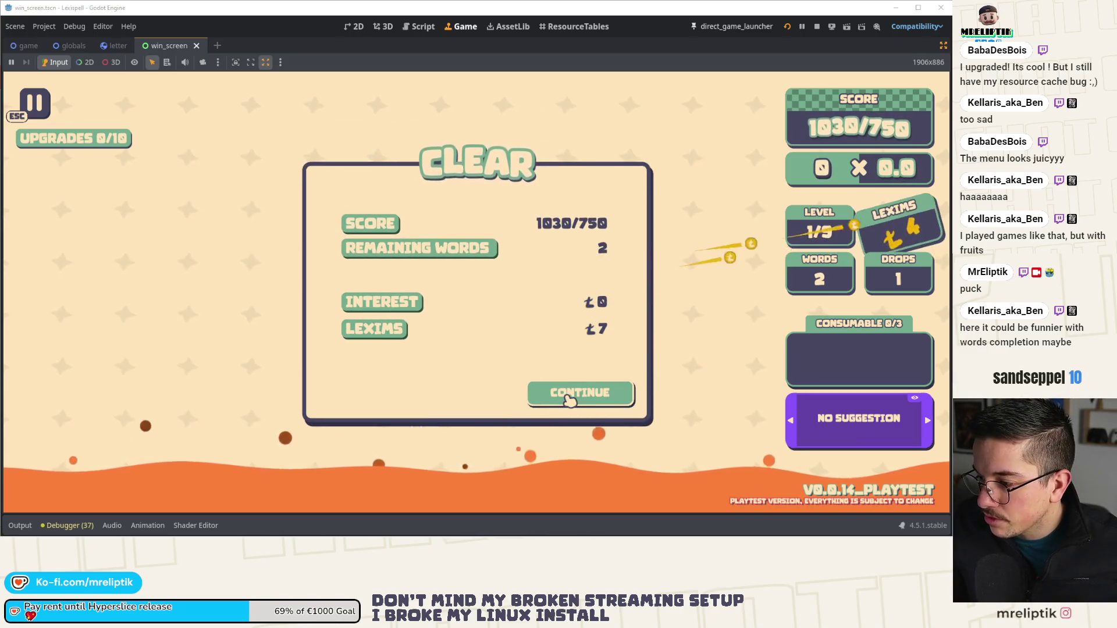
# From the CLEAR panel, buy the ODD card and Potion of Avidity, then continue to the level 2 map
pyautogui.click(568, 396)
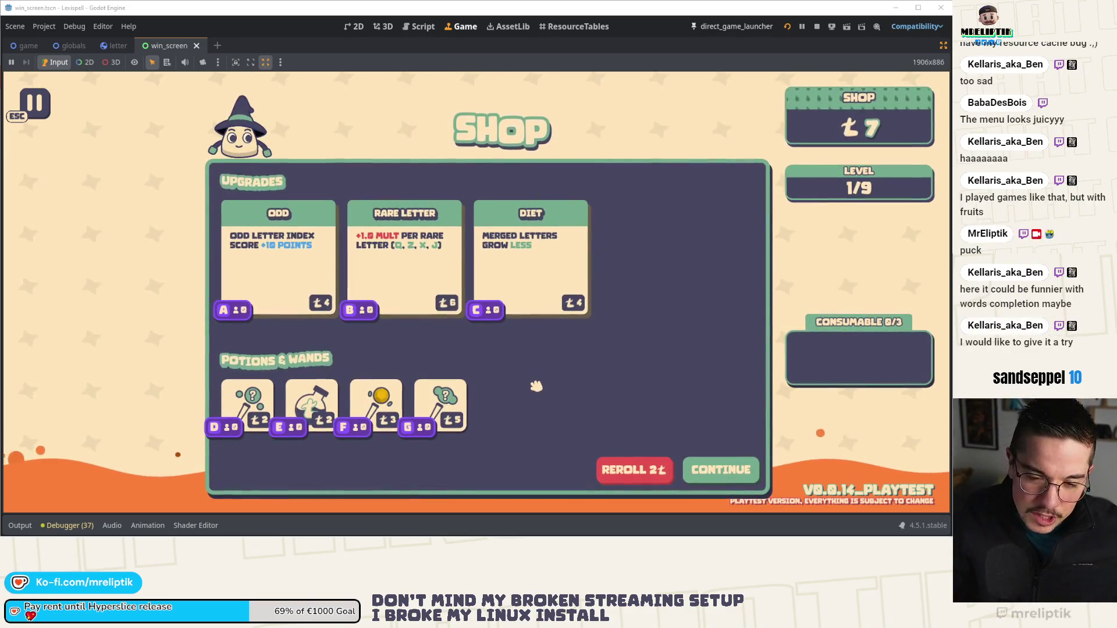
pyautogui.moveTo(489, 537)
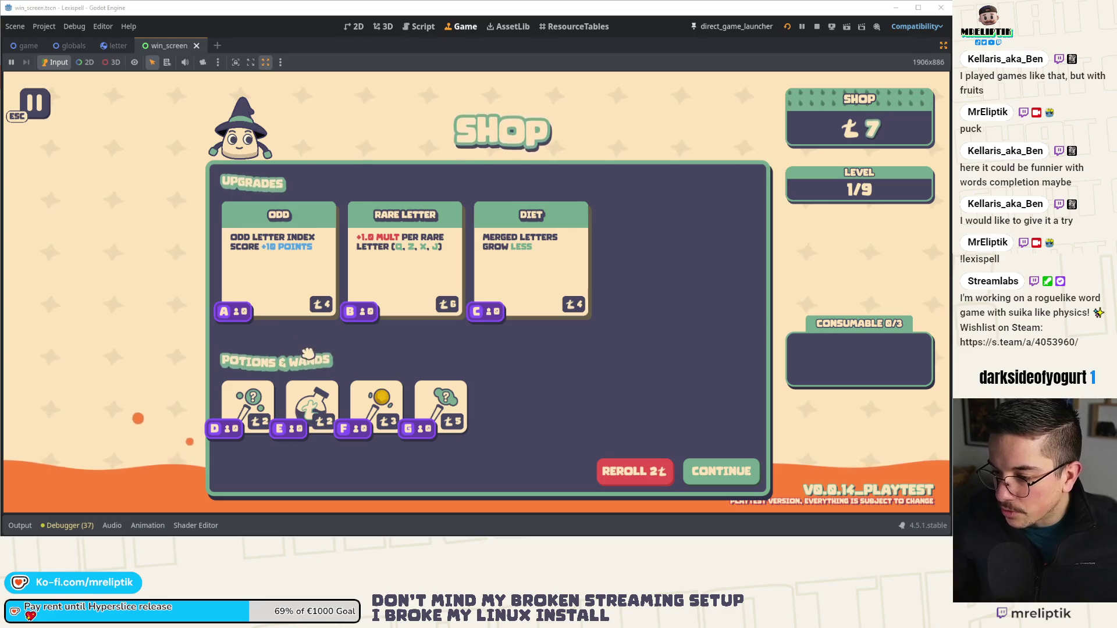
pyautogui.moveTo(397, 414)
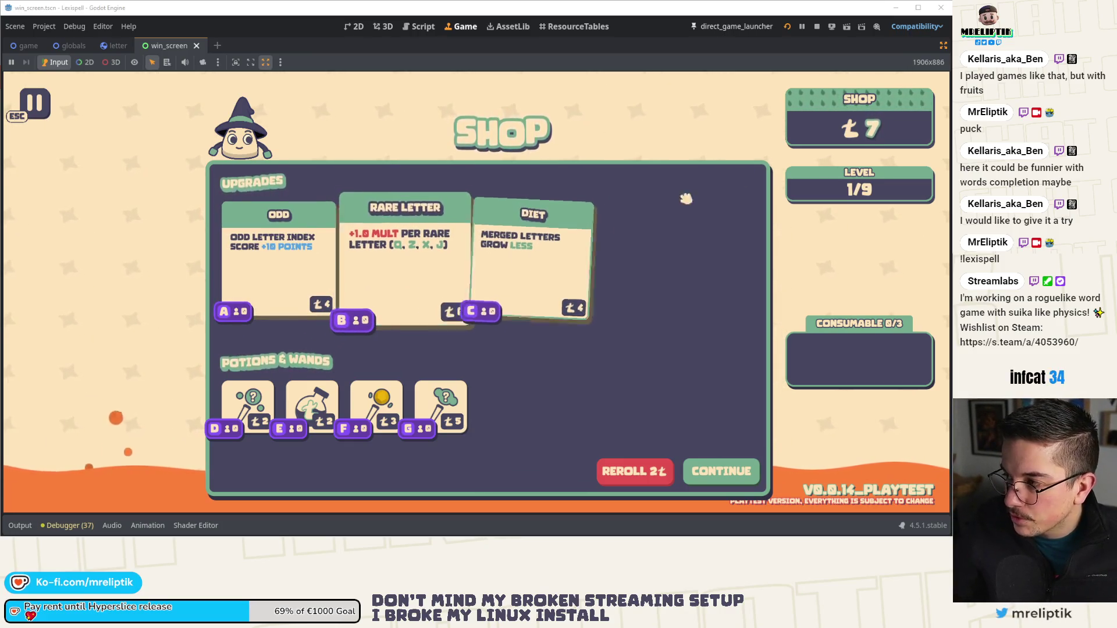
pyautogui.click(222, 277)
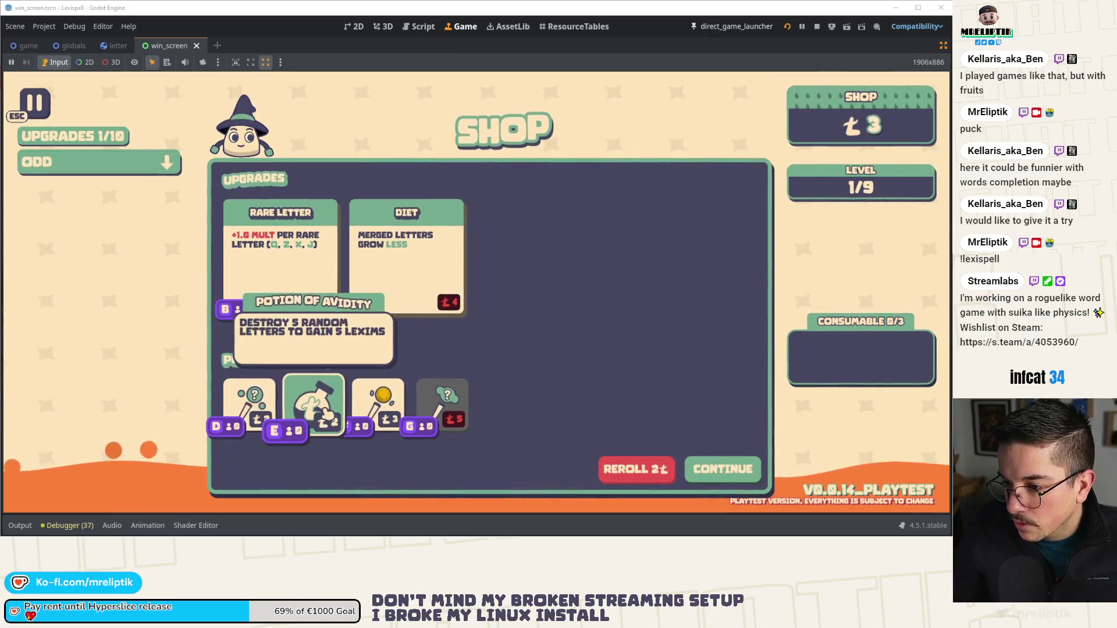
pyautogui.click(319, 410)
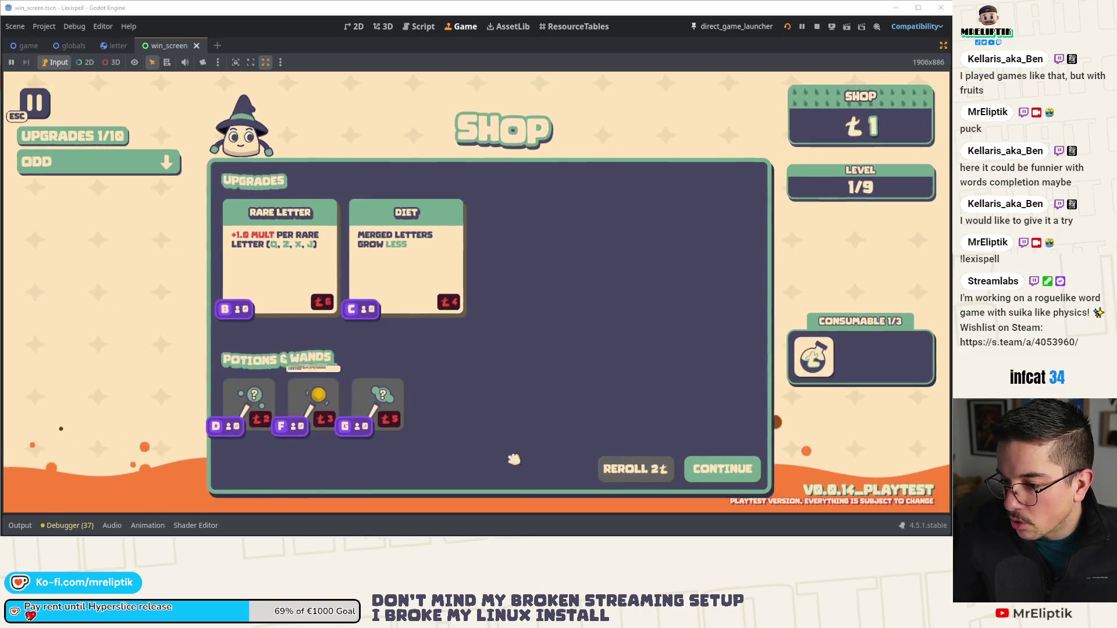
pyautogui.click(723, 468)
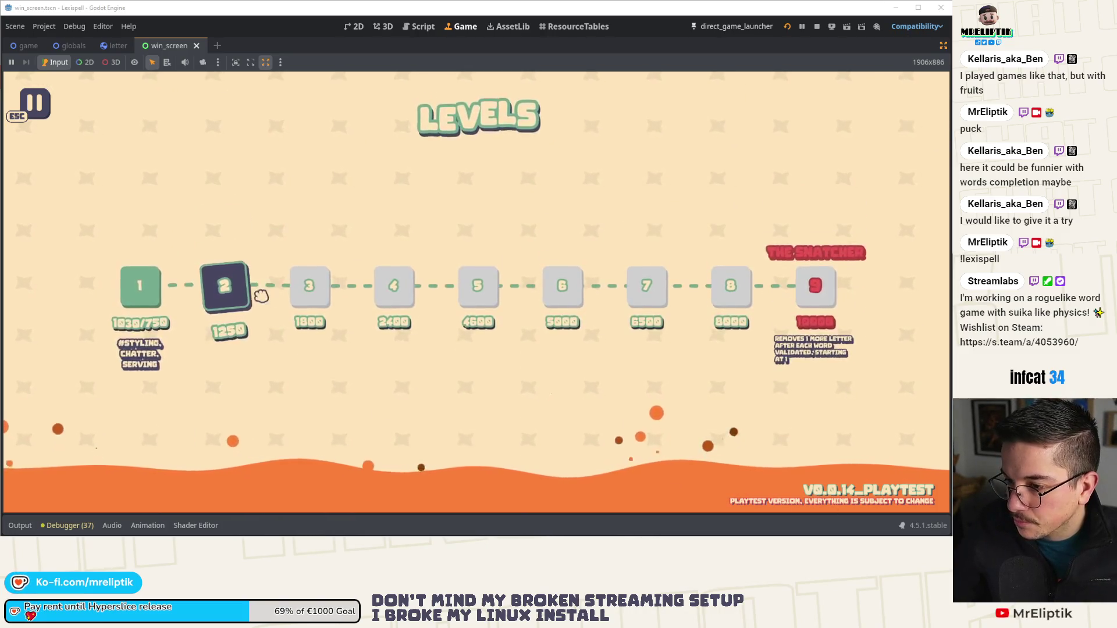
# Start level 2 and stash the C tile in the for-later storage
pyautogui.click(663, 384)
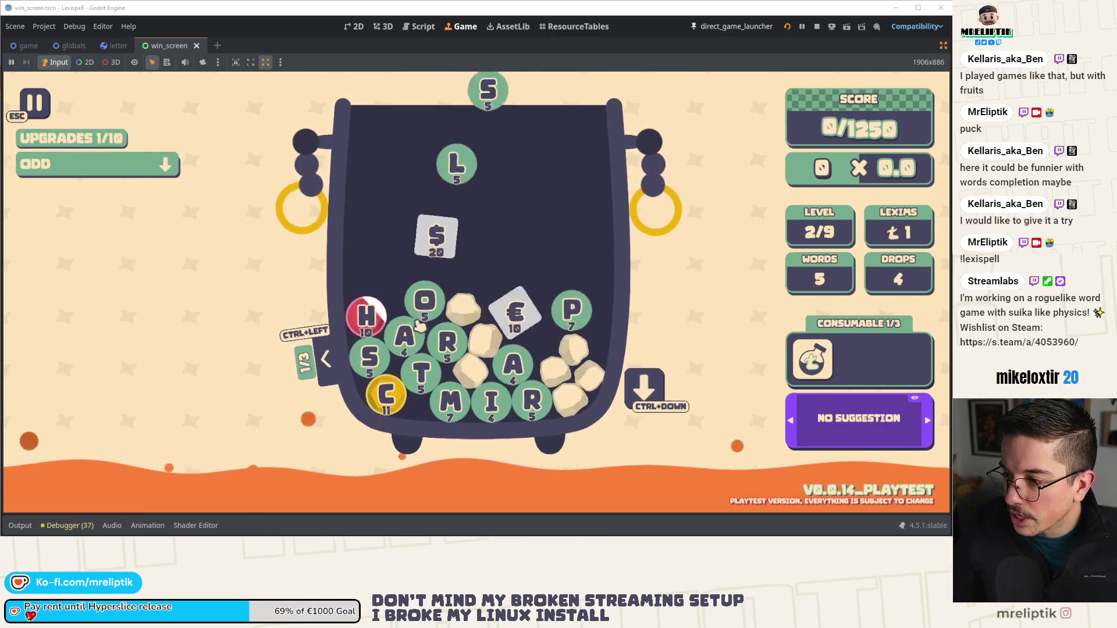
pyautogui.moveTo(368, 320)
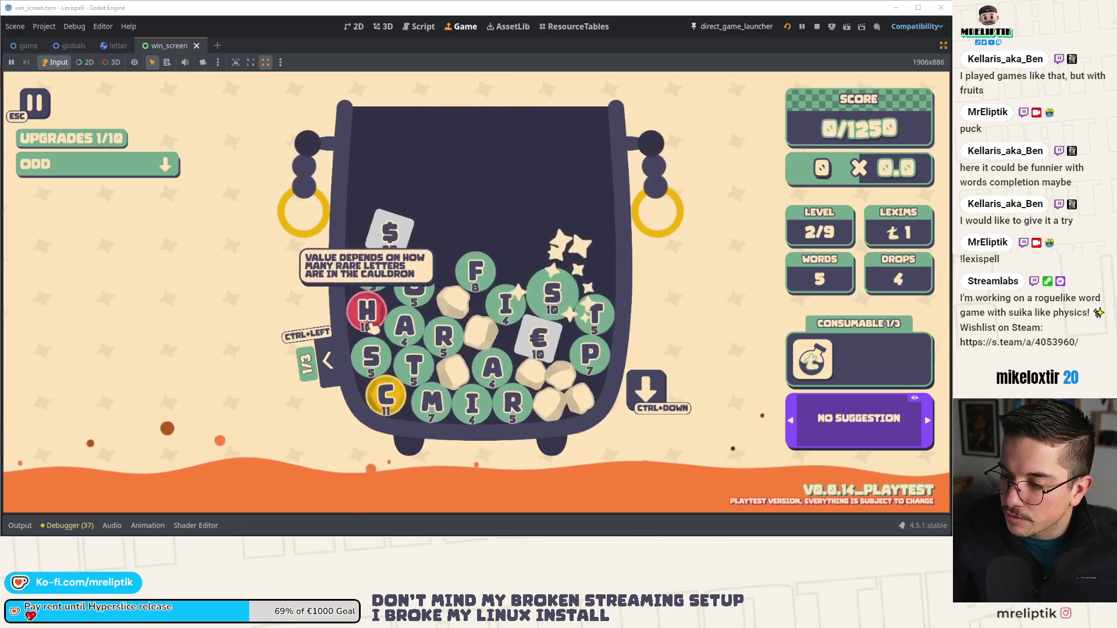
pyautogui.click(386, 395)
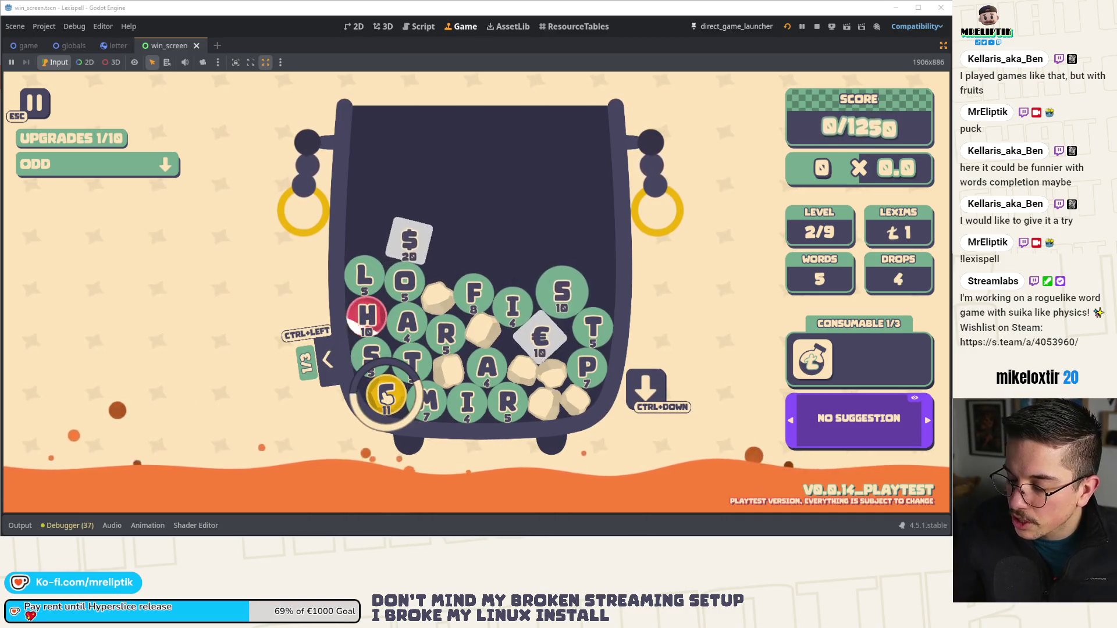
pyautogui.hotkey('ctrl', 'Left')
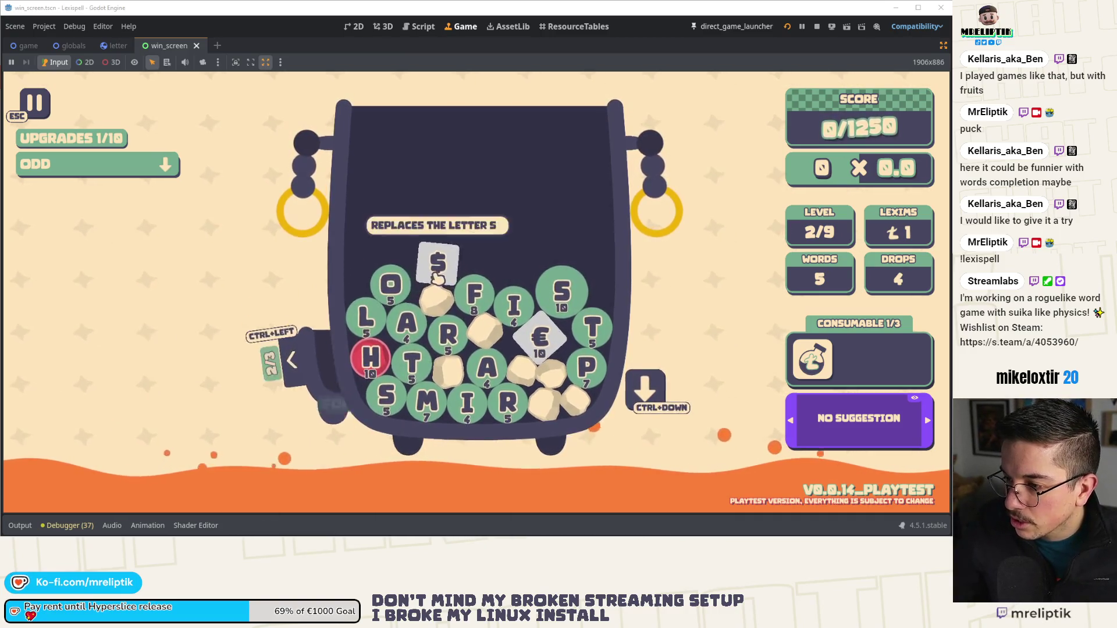
pyautogui.click(433, 291)
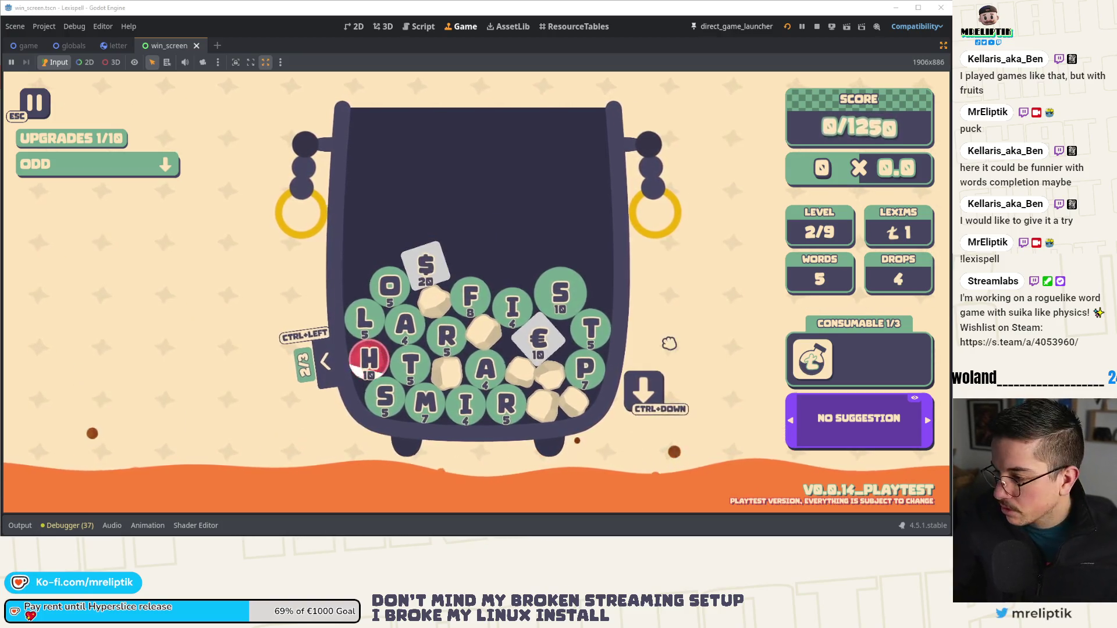
# Use the Potion of Avidity, then spell and submit SUGARS for 432 points
pyautogui.click(813, 360)
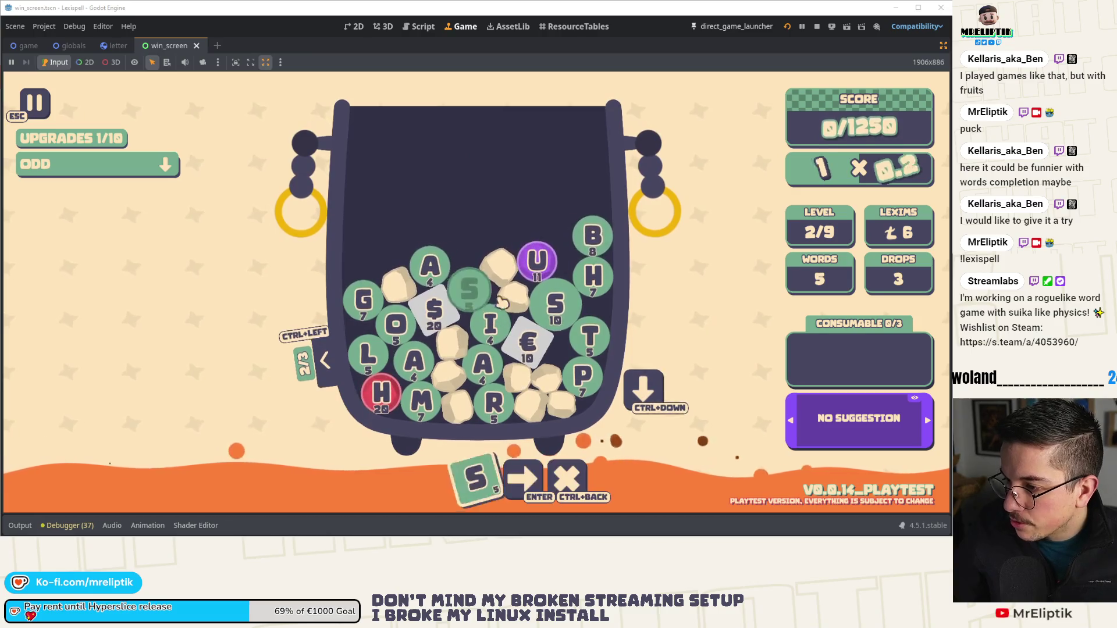
pyautogui.click(363, 301)
pyautogui.click(414, 362)
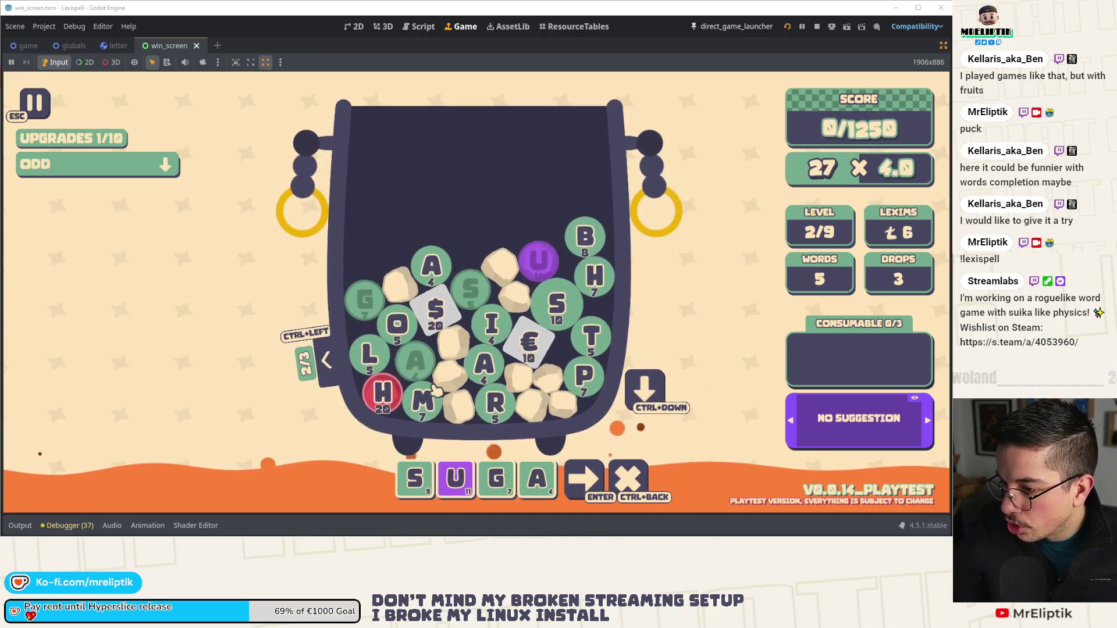
pyautogui.click(494, 402)
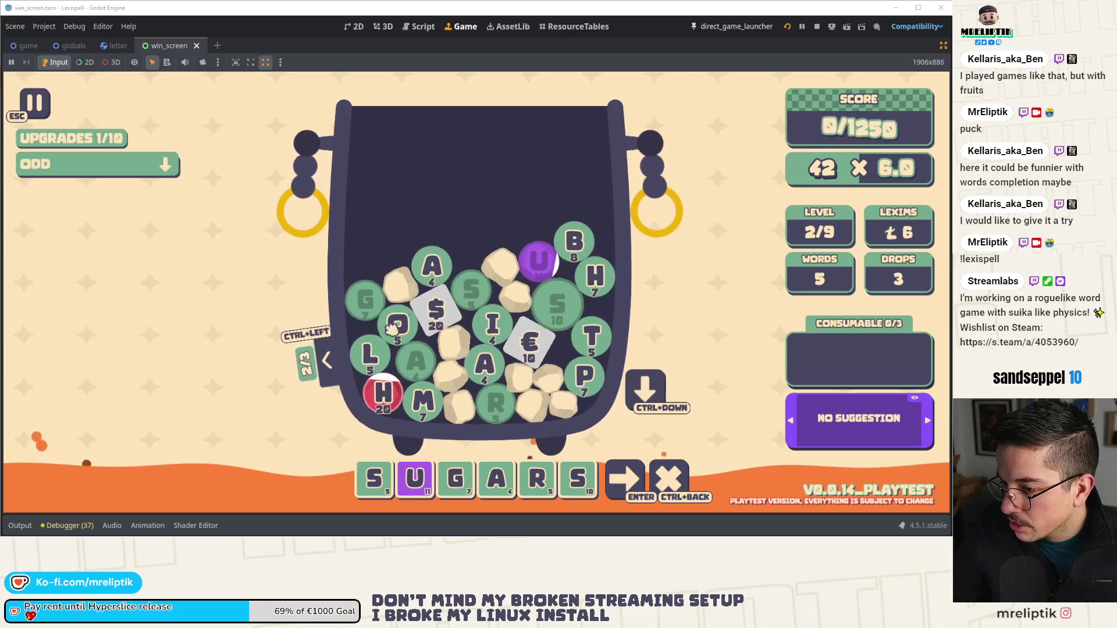
pyautogui.press('Return')
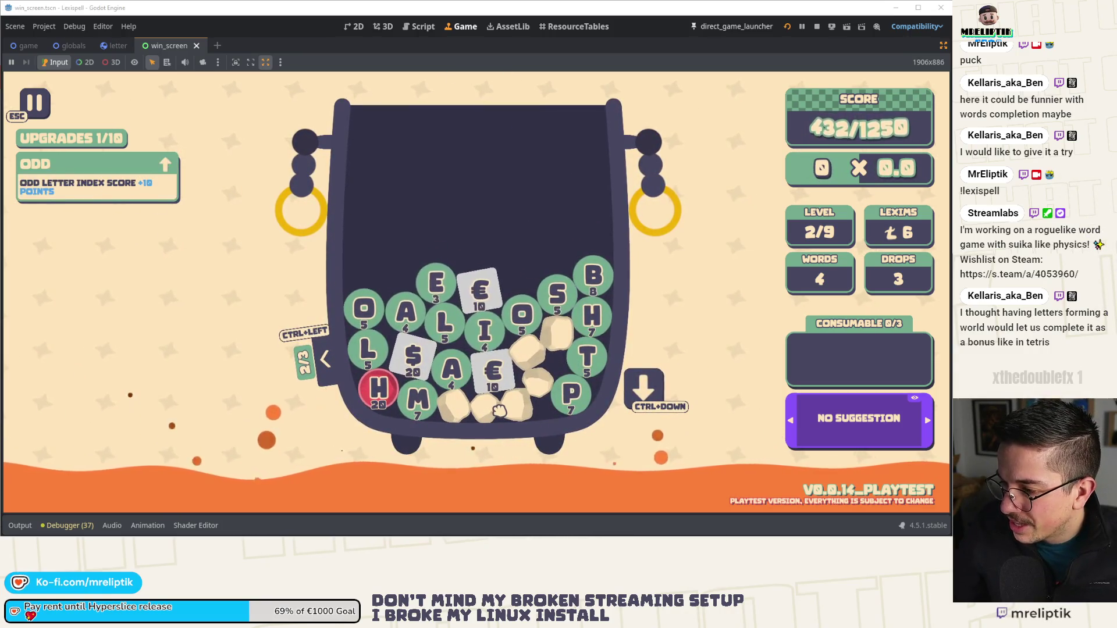
# Build SAILORS from the $ tile, dropping more letters for the RS, and submit it
pyautogui.click(415, 366)
pyautogui.click(406, 311)
pyautogui.click(445, 321)
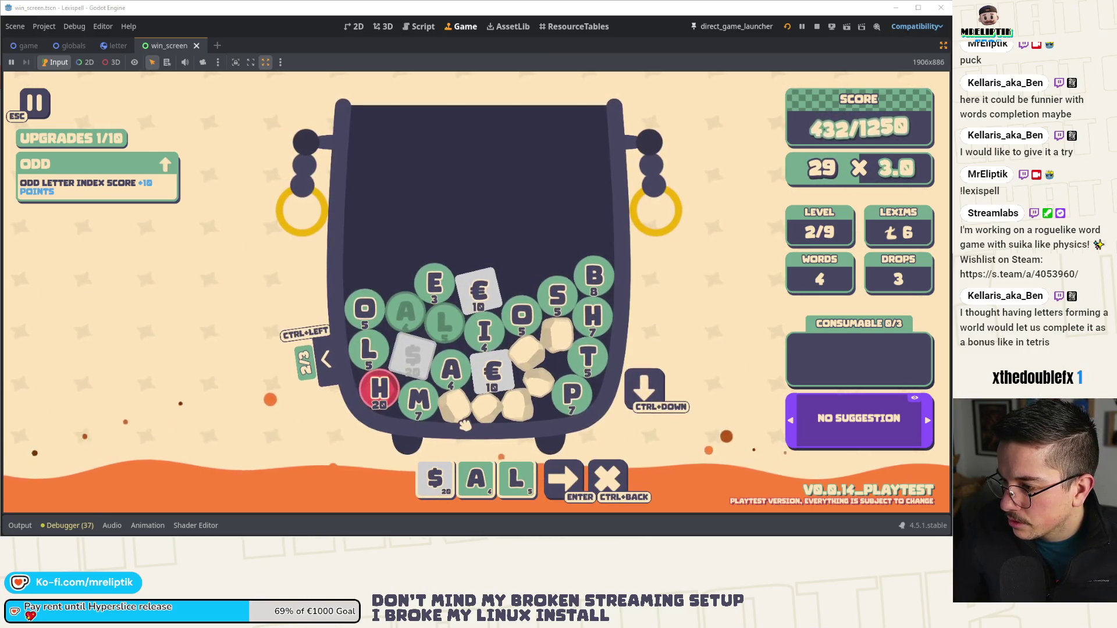
pyautogui.click(483, 331)
pyautogui.moveTo(519, 492); pyautogui.dragTo(476, 479)
pyautogui.click(521, 316)
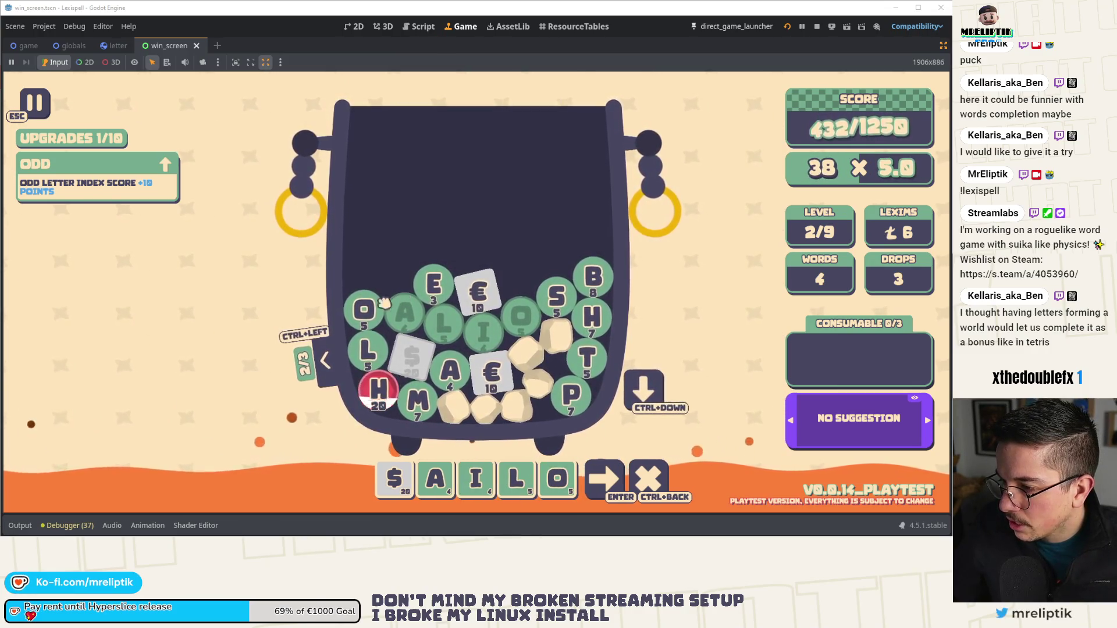
pyautogui.hotkey('ctrl', 'Down')
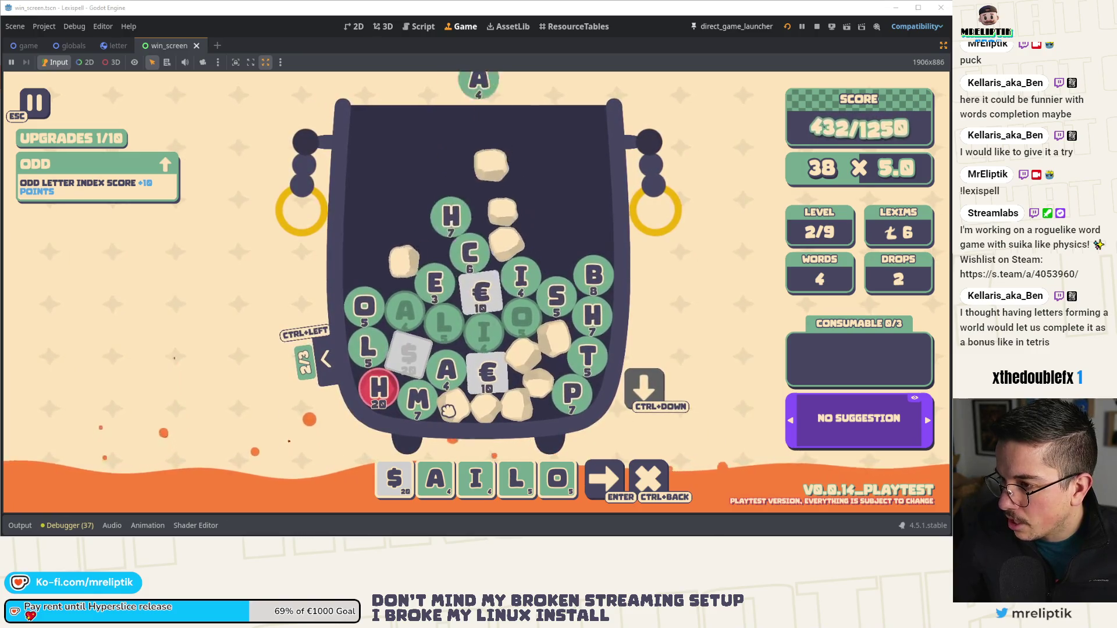
pyautogui.write('r')
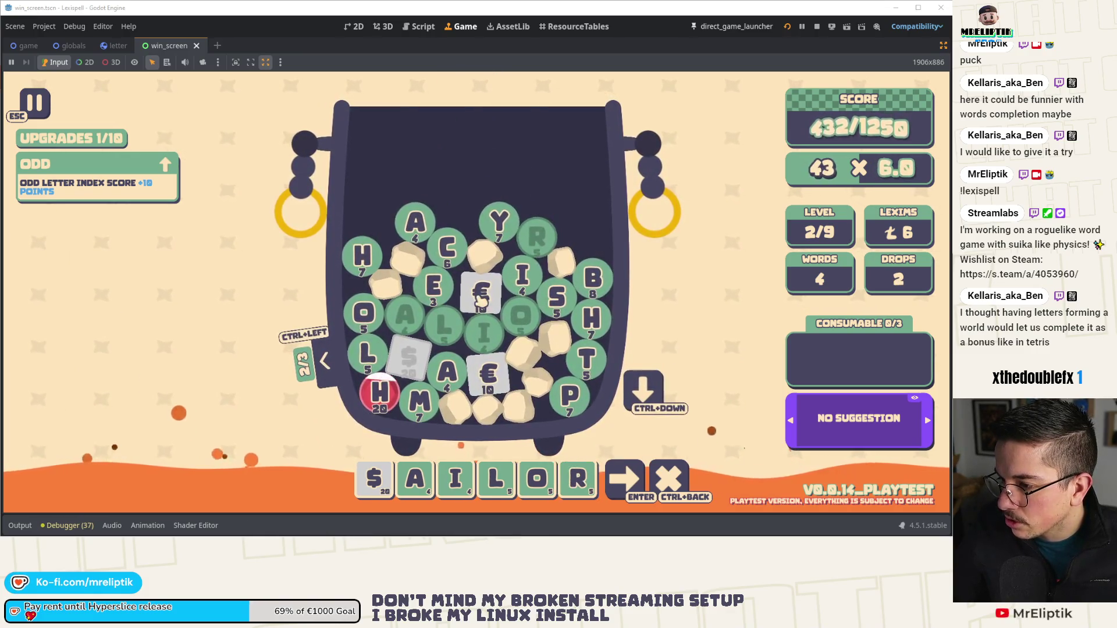
pyautogui.write('s')
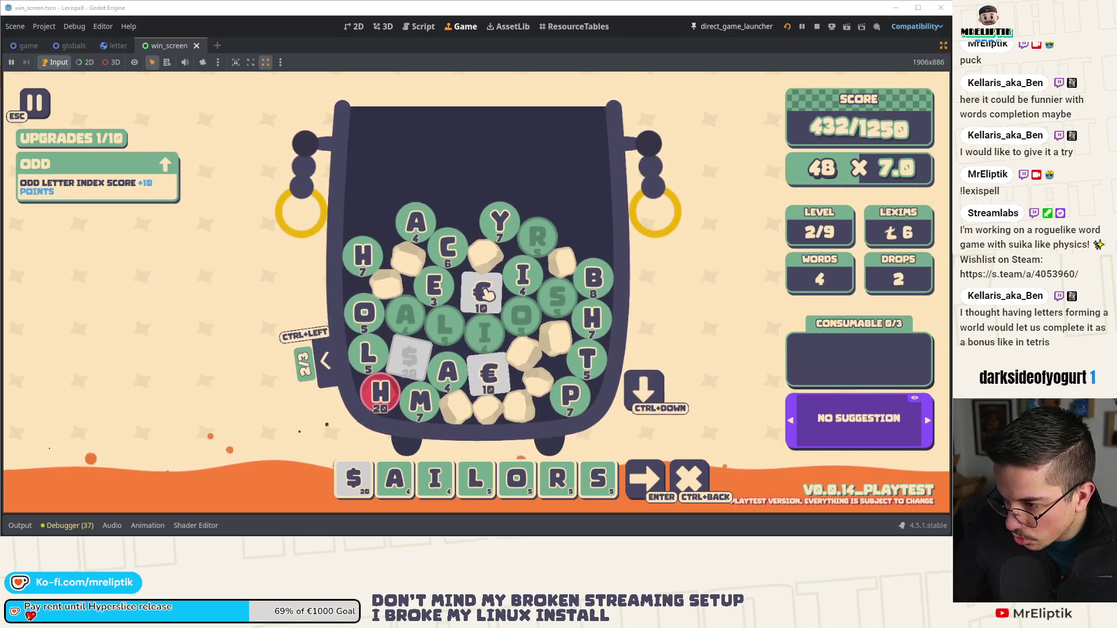
pyautogui.press('Return')
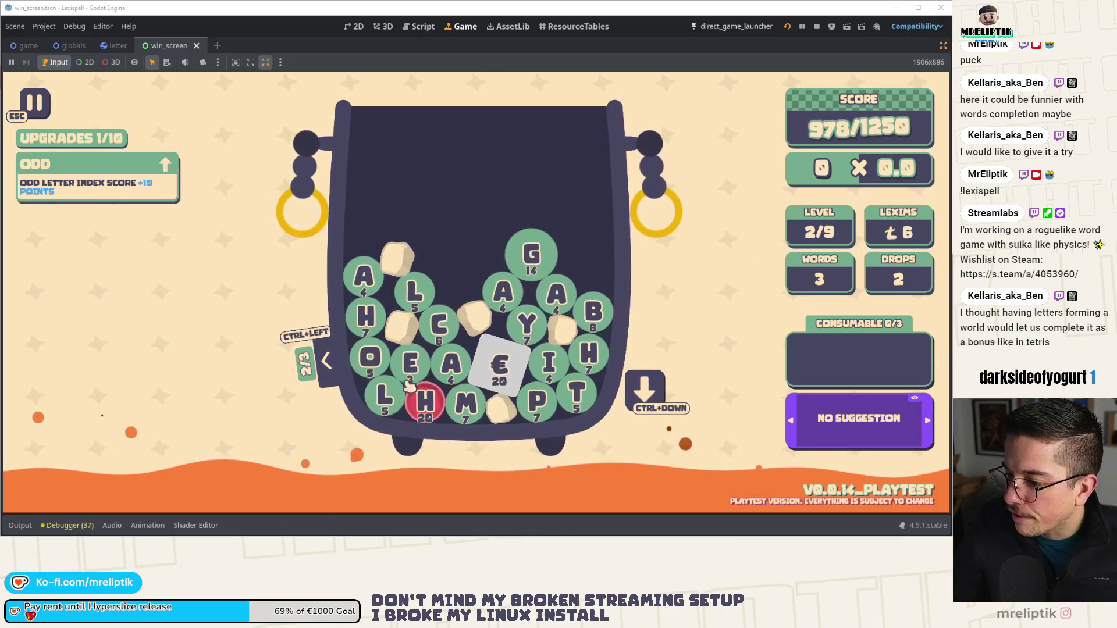
# Check the saved-letters drawer, drop a fresh batch, submit CHALLE*GES, and continue past the results
pyautogui.moveTo(431, 400)
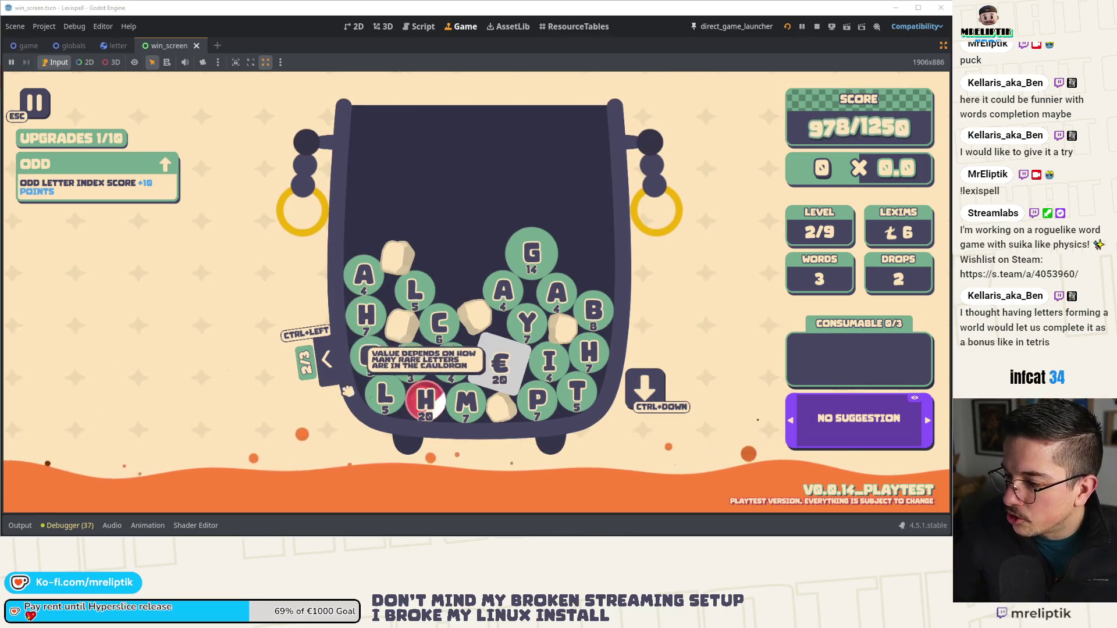
pyautogui.click(348, 391)
pyautogui.moveTo(438, 405)
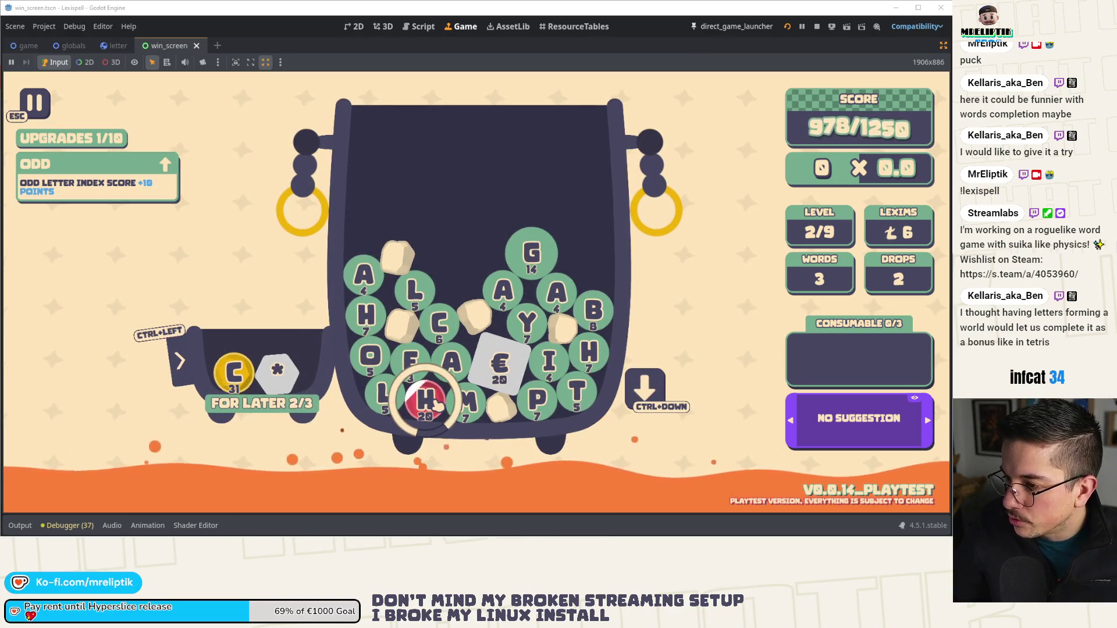
pyautogui.moveTo(235, 375)
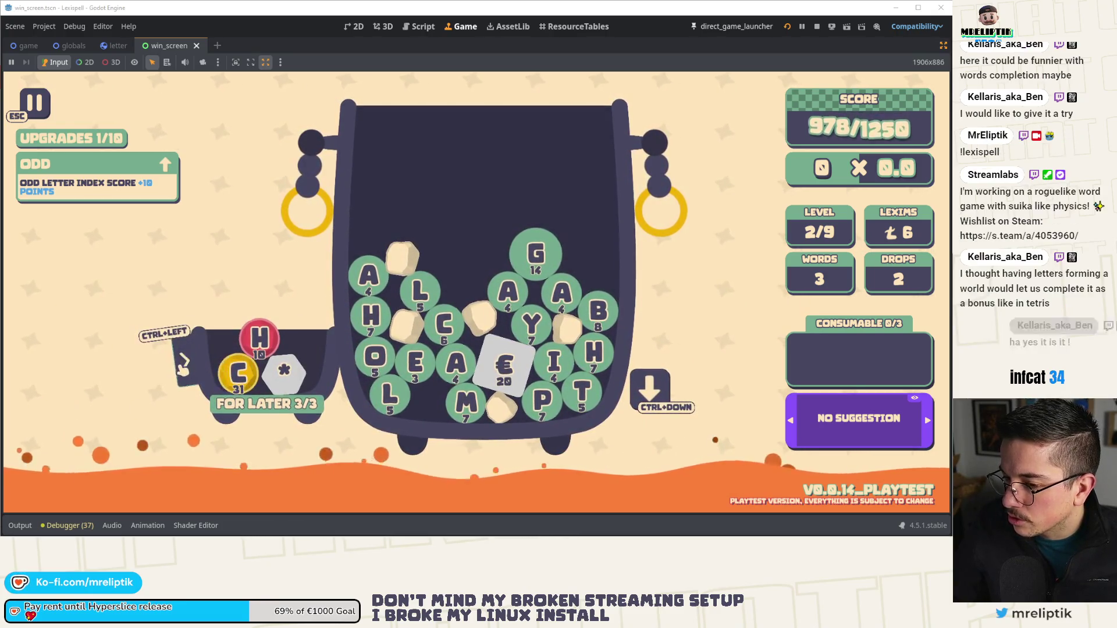
pyautogui.click(184, 362)
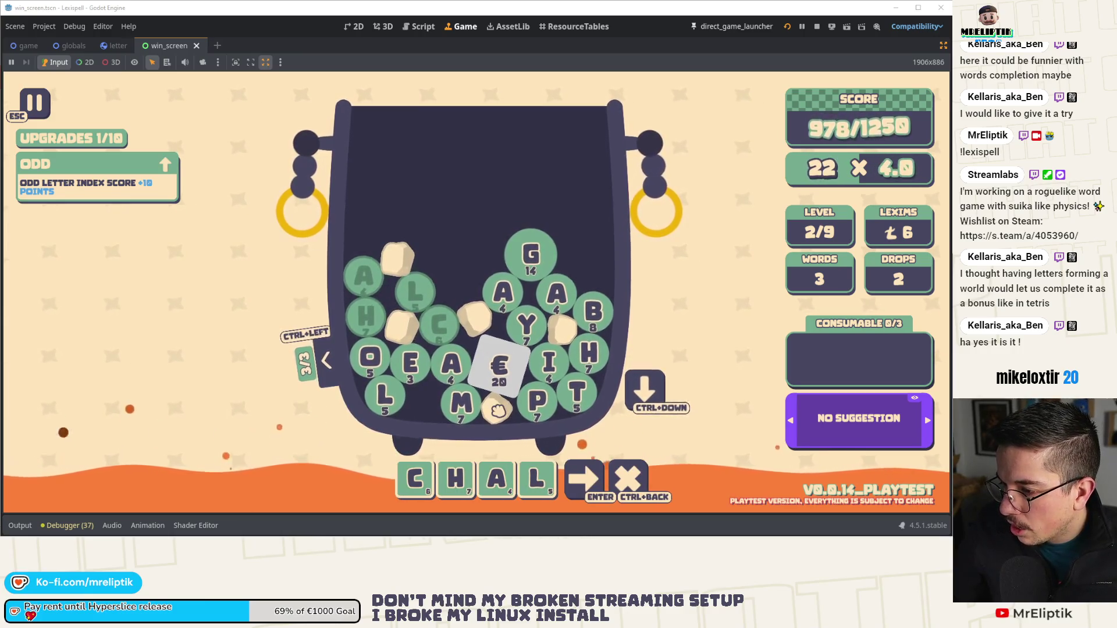
pyautogui.click(634, 417)
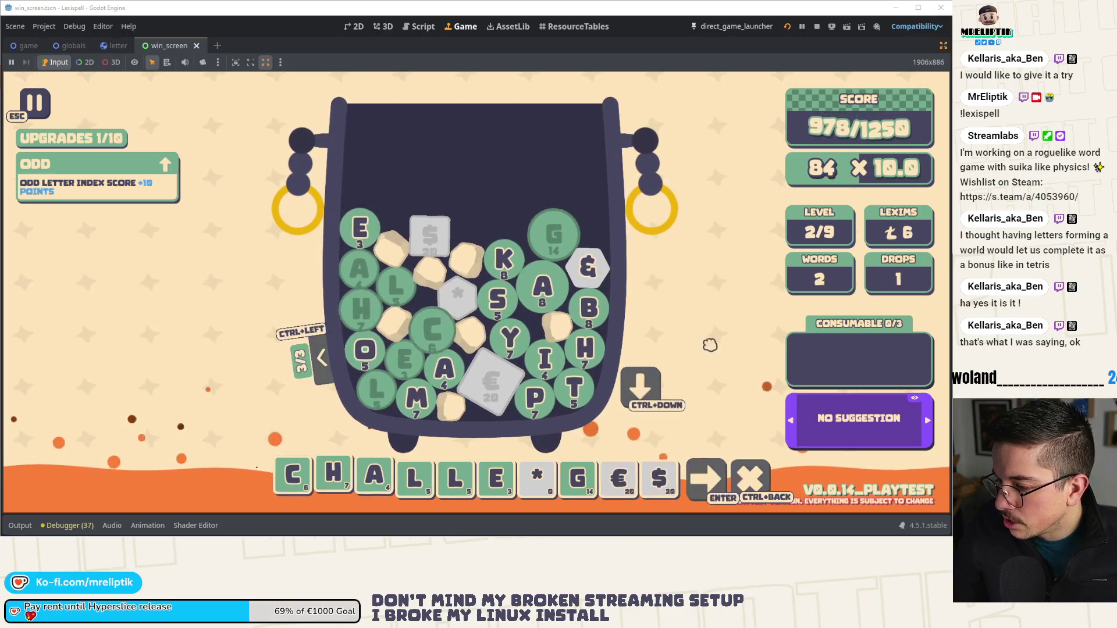
pyautogui.press('Return')
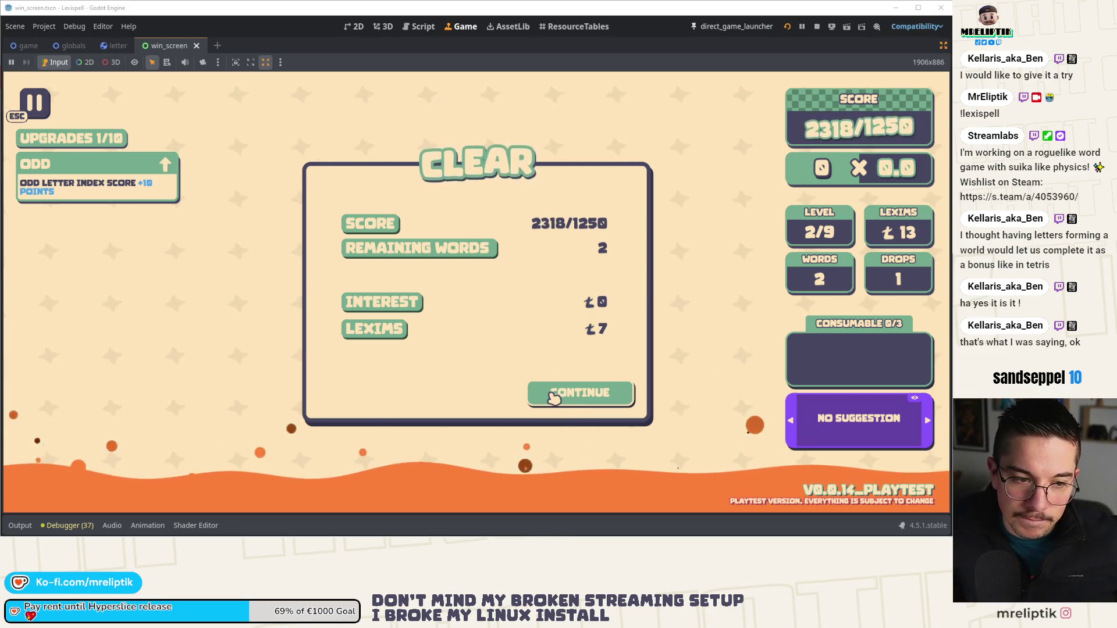
pyautogui.click(569, 399)
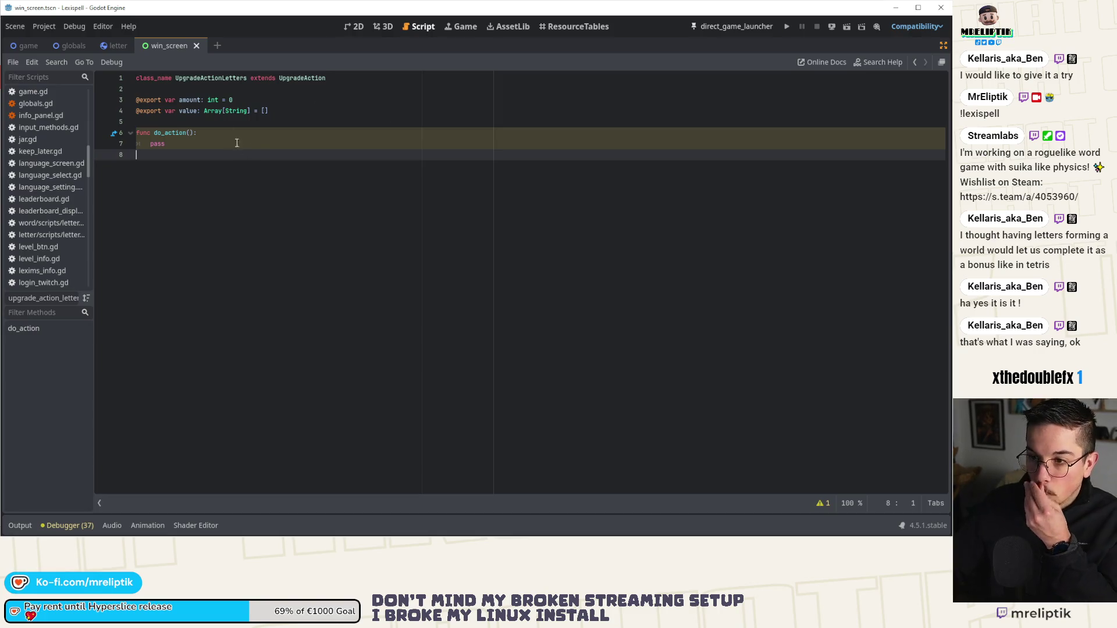
# Exit distraction-free mode to bring back all side panels and scroll up the FileSystem dock
pyautogui.click(941, 47)
pyautogui.hotkey('ctrl', 's')
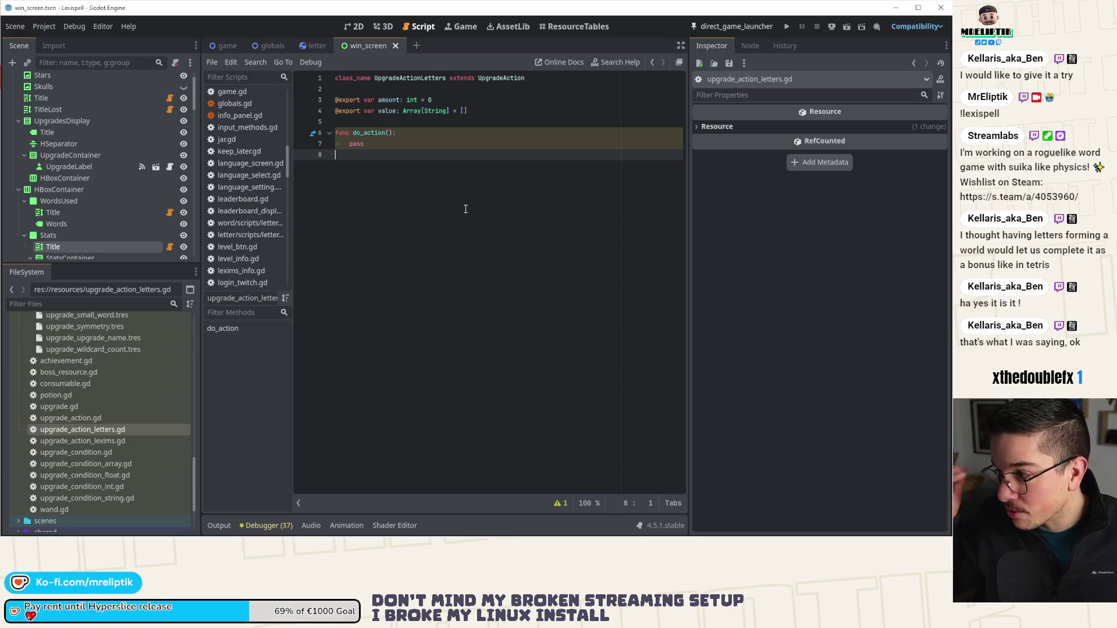
pyautogui.scroll(4, 89, 385)
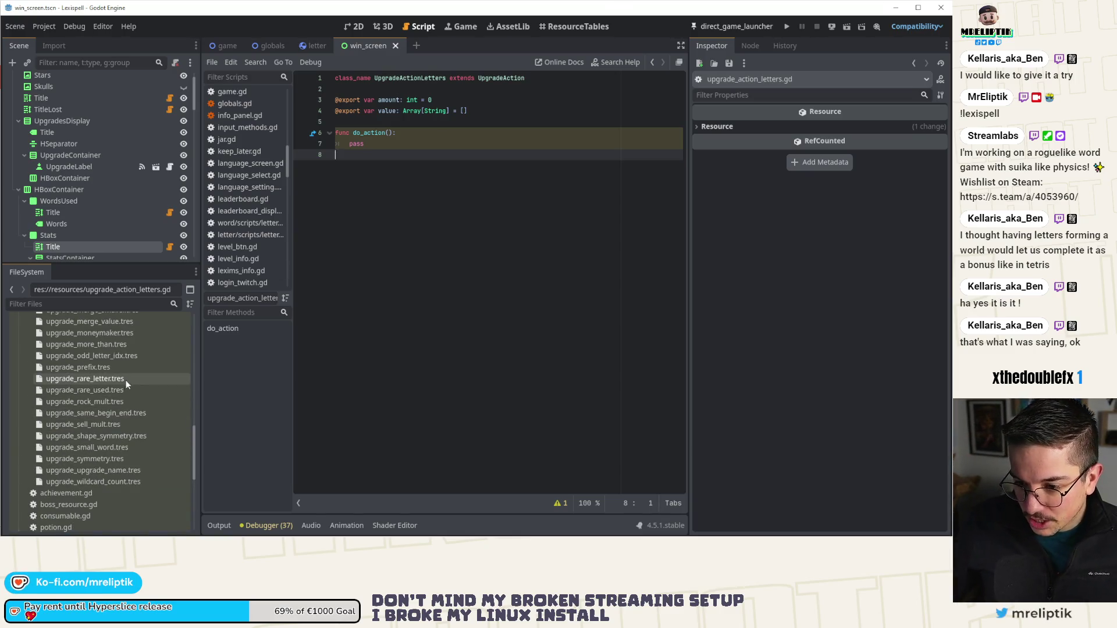
pyautogui.scroll(4, 114, 383)
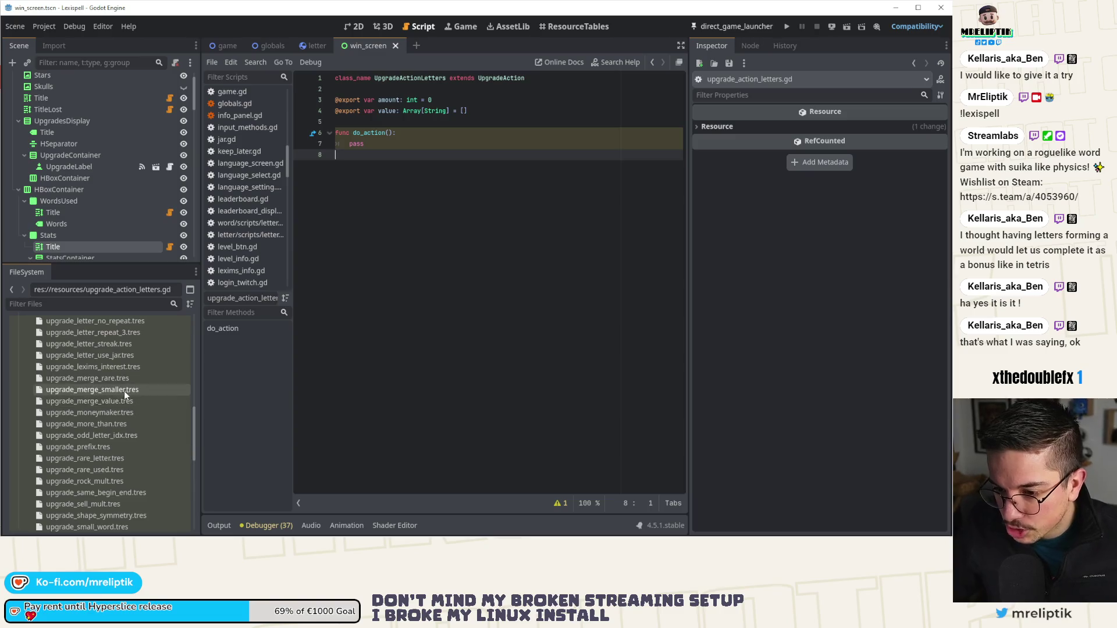
pyautogui.scroll(2, 137, 361)
# Try Action Value 1 on upgrade_length_spawn_rare.tres, undo it back to 0.0, and open upgrade.gd
pyautogui.click(123, 381)
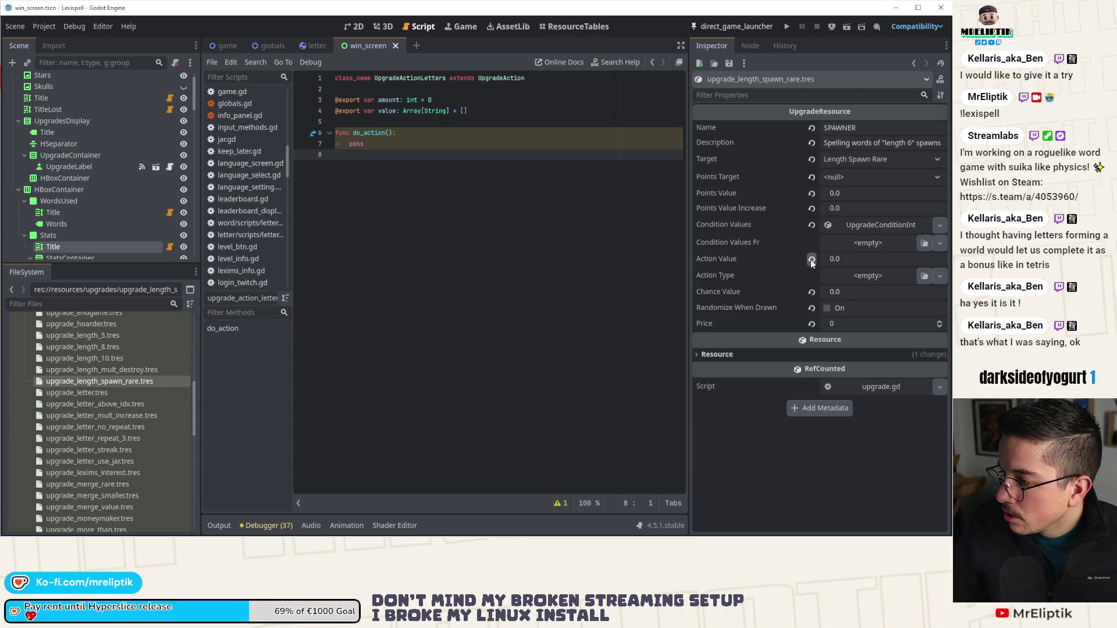
pyautogui.write('1')
pyautogui.press('Return')
pyautogui.hotkey('ctrl', 'z')
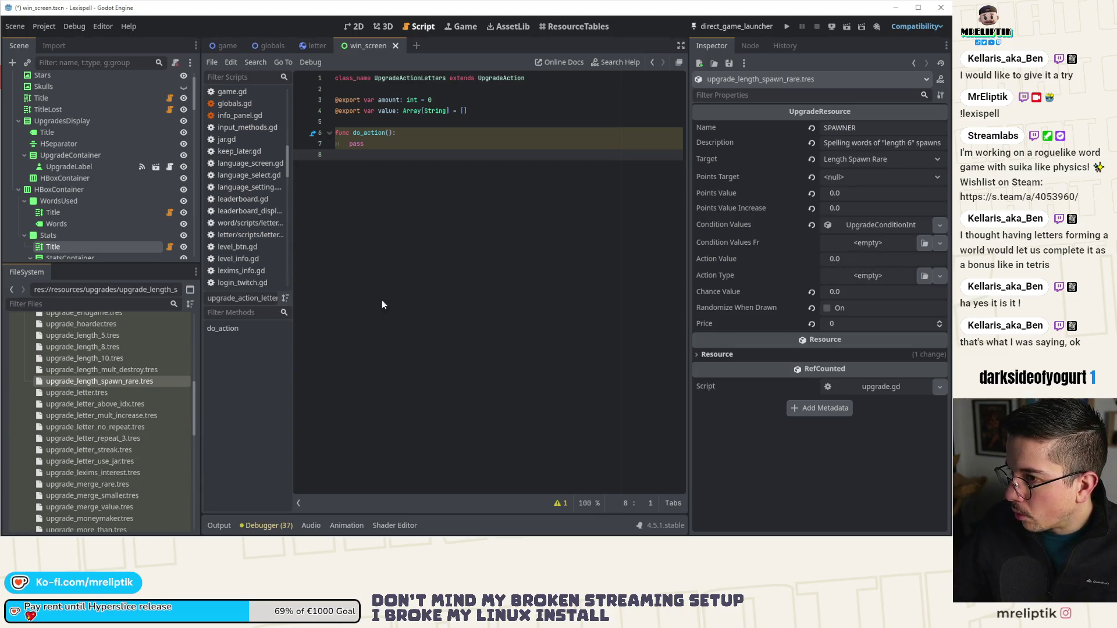
pyautogui.scroll(-5, 103, 369)
pyautogui.doubleClick(78, 433)
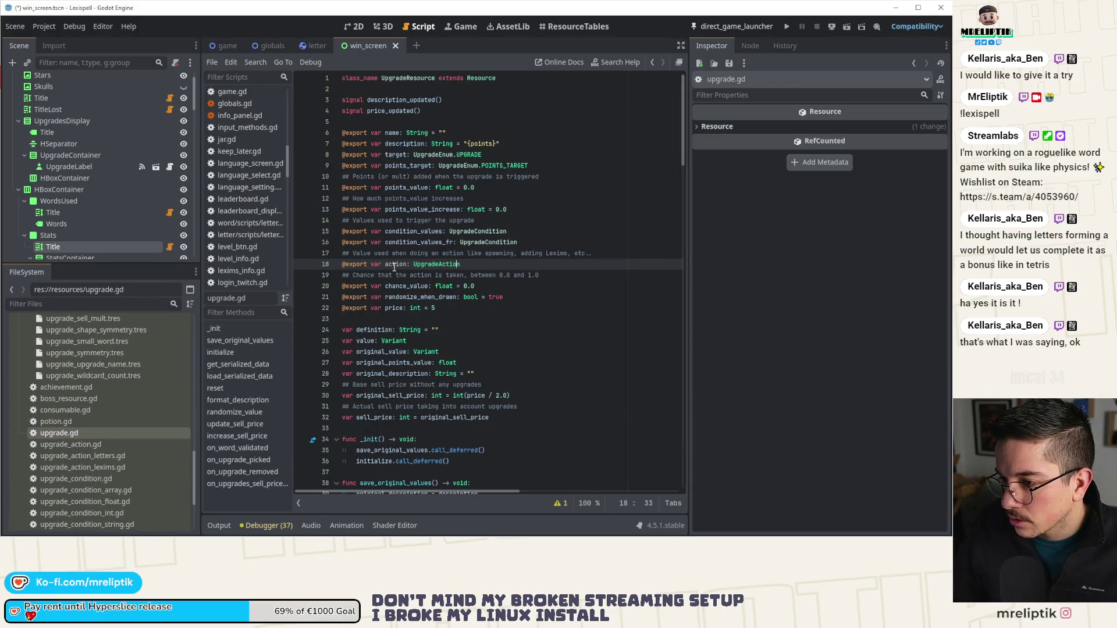
# Save the project and reselect upgrade_length_spawn_rare.tres to show its properties
pyautogui.hotkey('ctrl', 's')
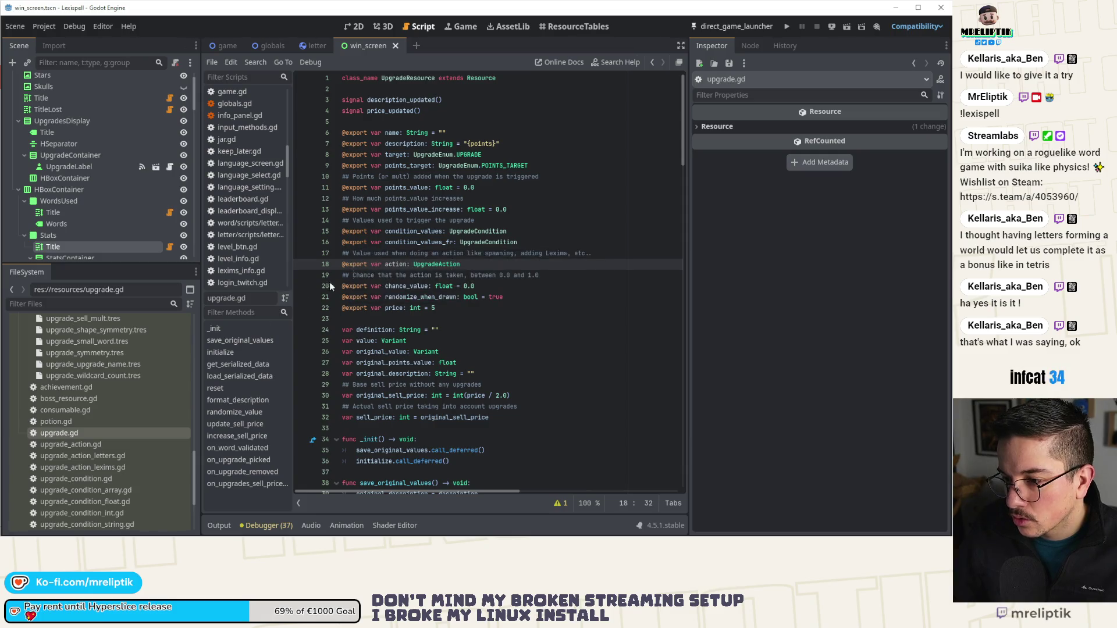
pyautogui.scroll(5, 100, 392)
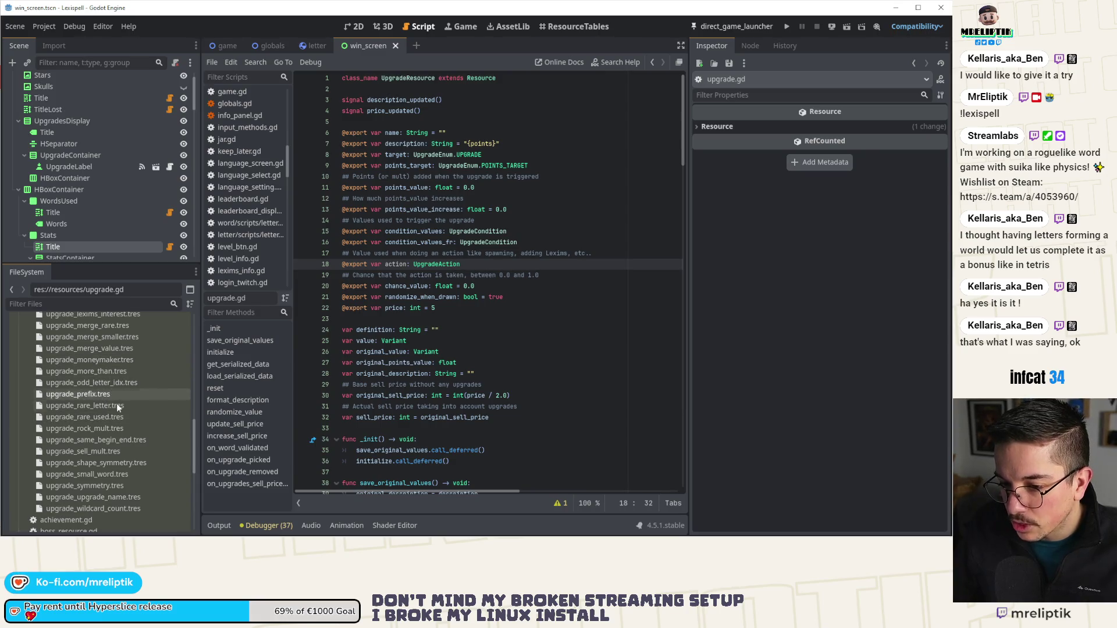
pyautogui.scroll(6, 108, 426)
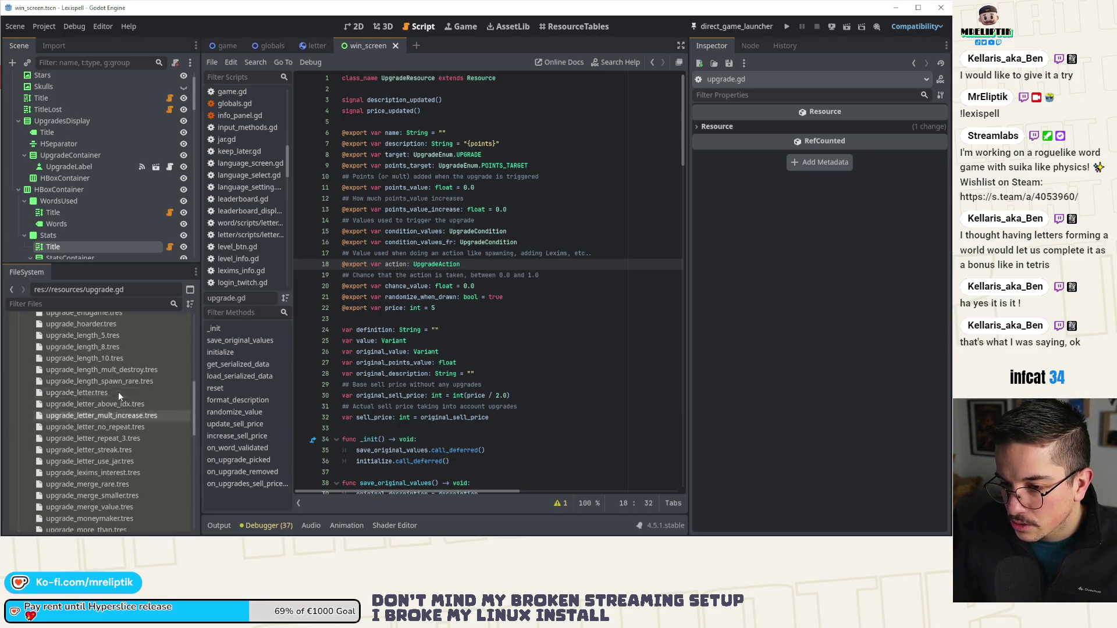
pyautogui.click(119, 383)
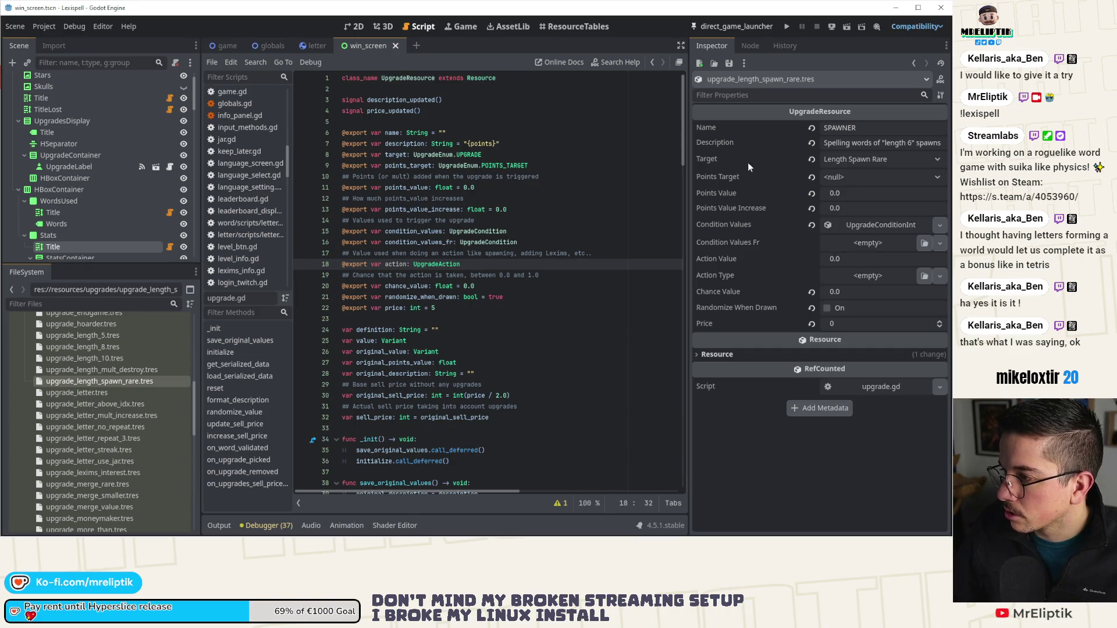
# Check the Points Target choices without changing them, then open the Project menu
pyautogui.click(841, 179)
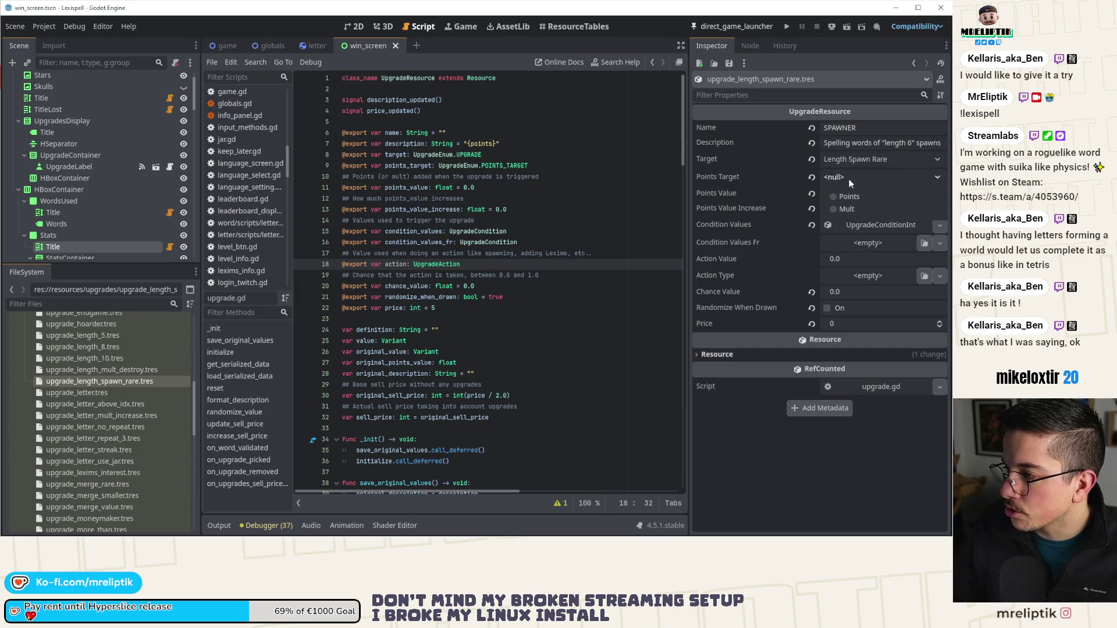
pyautogui.click(846, 178)
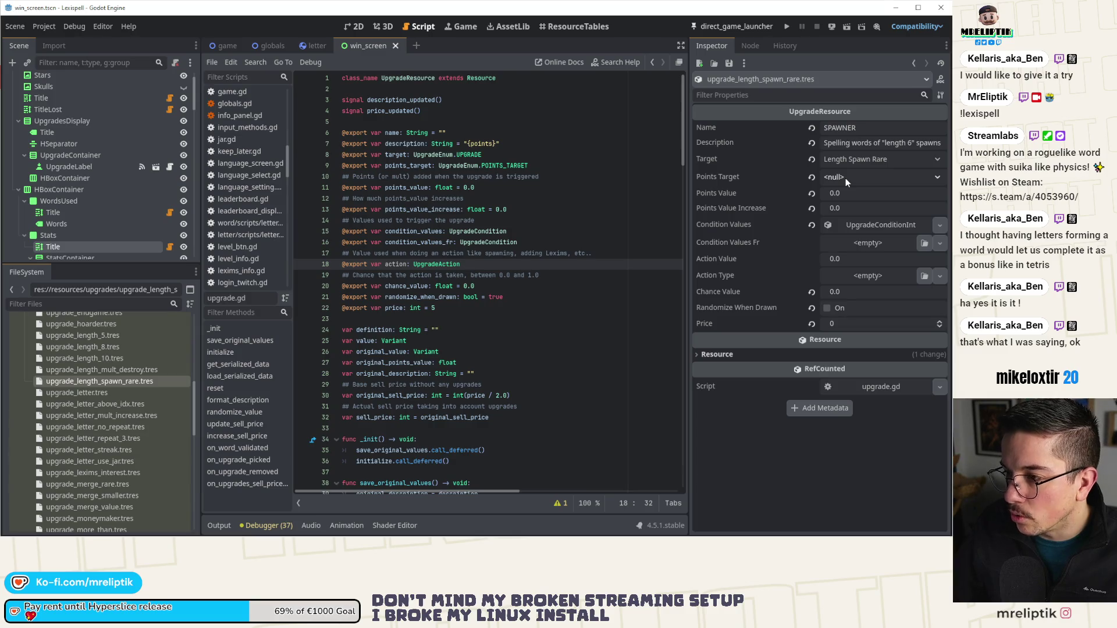
pyautogui.click(552, 155)
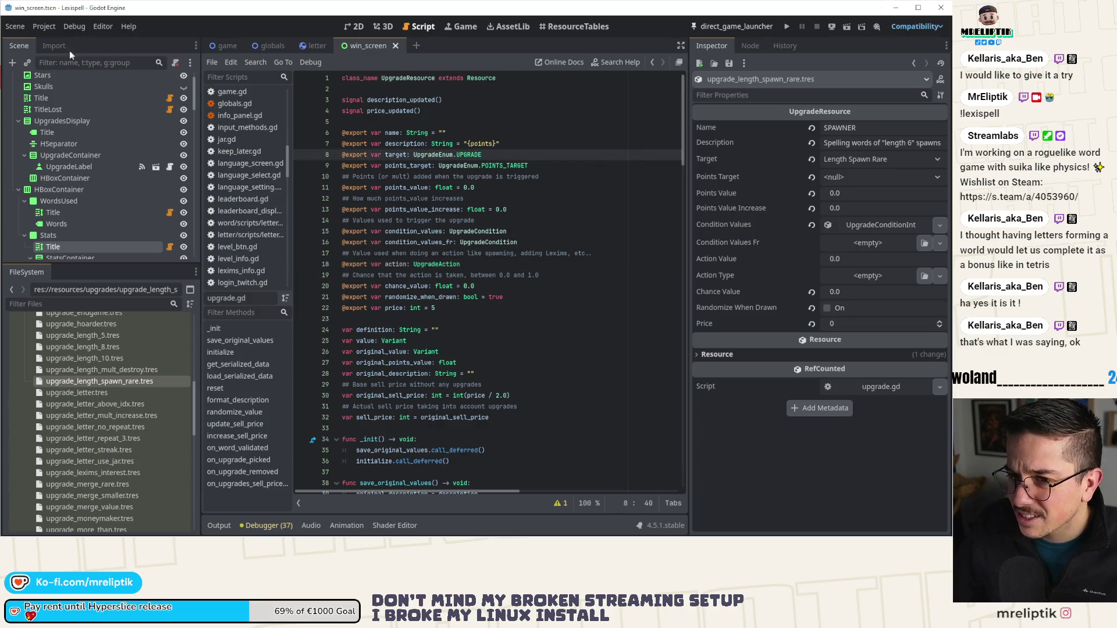
pyautogui.click(44, 26)
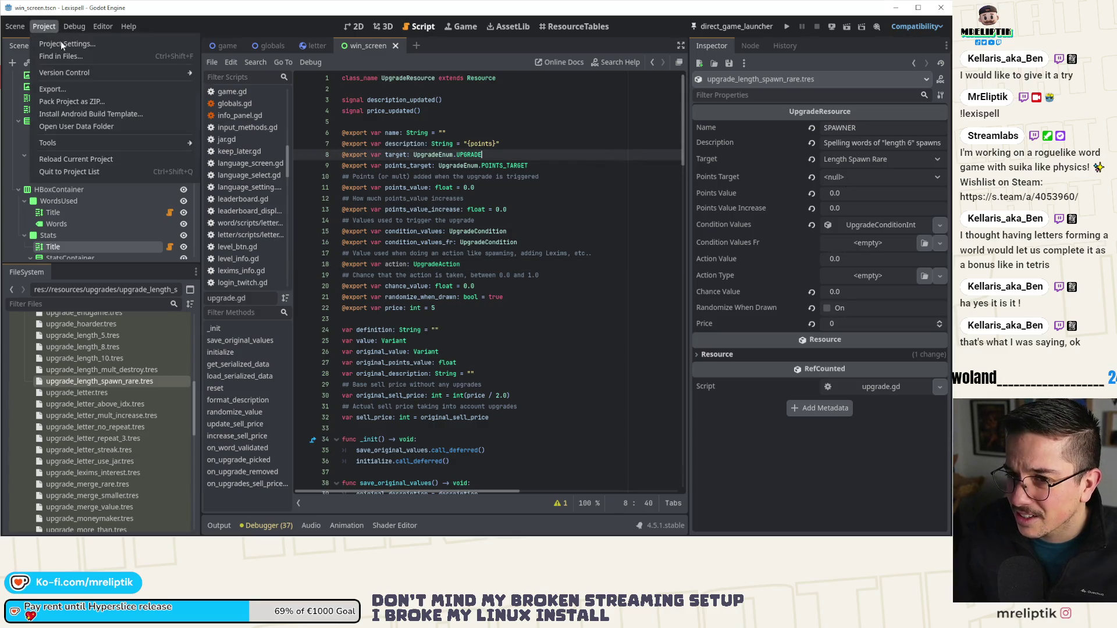
# Reload the current project, closing the frozen Godot window while it restarts
pyautogui.click(82, 162)
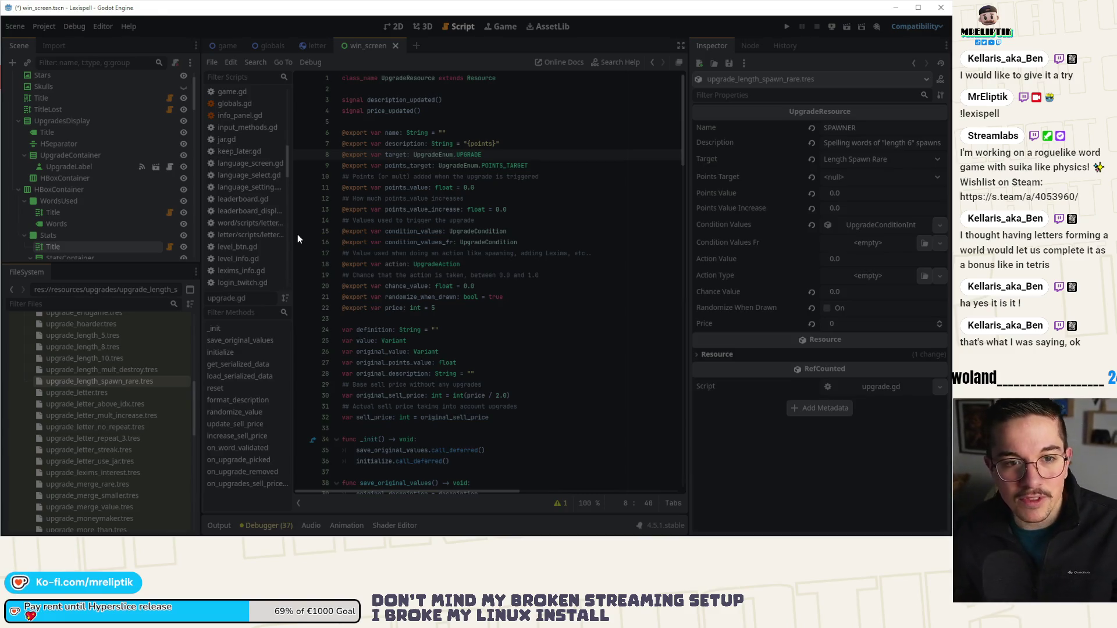
pyautogui.click(941, 8)
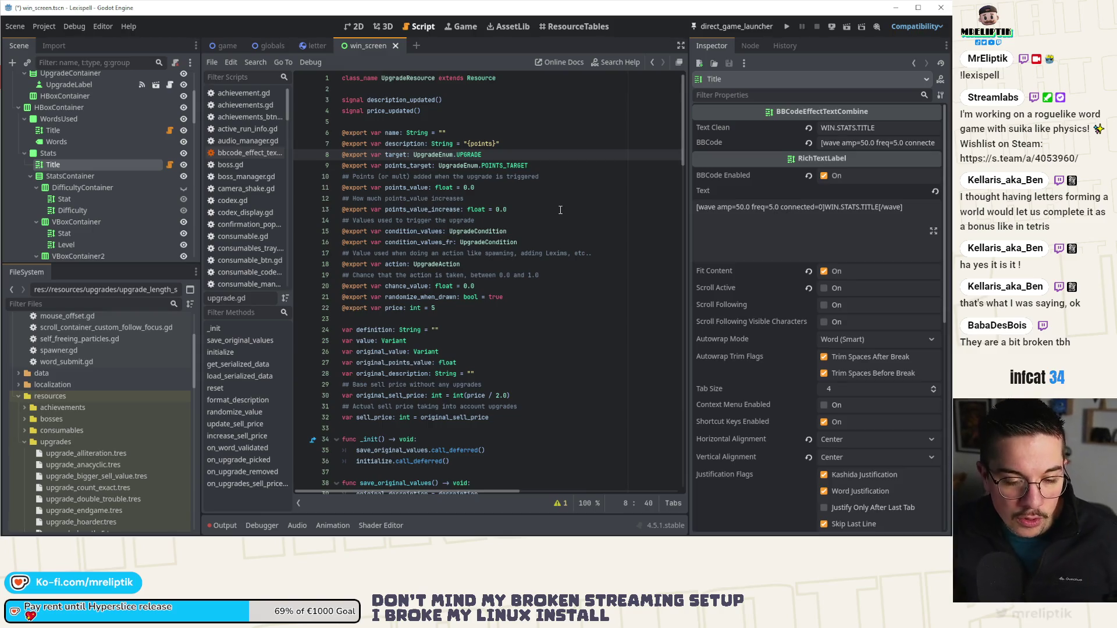
# Glance at upgrade_alliteration.tres, then set upgrade_length_spawn_rare.tres's Points Target to Points
pyautogui.click(97, 454)
pyautogui.doubleClick(98, 455)
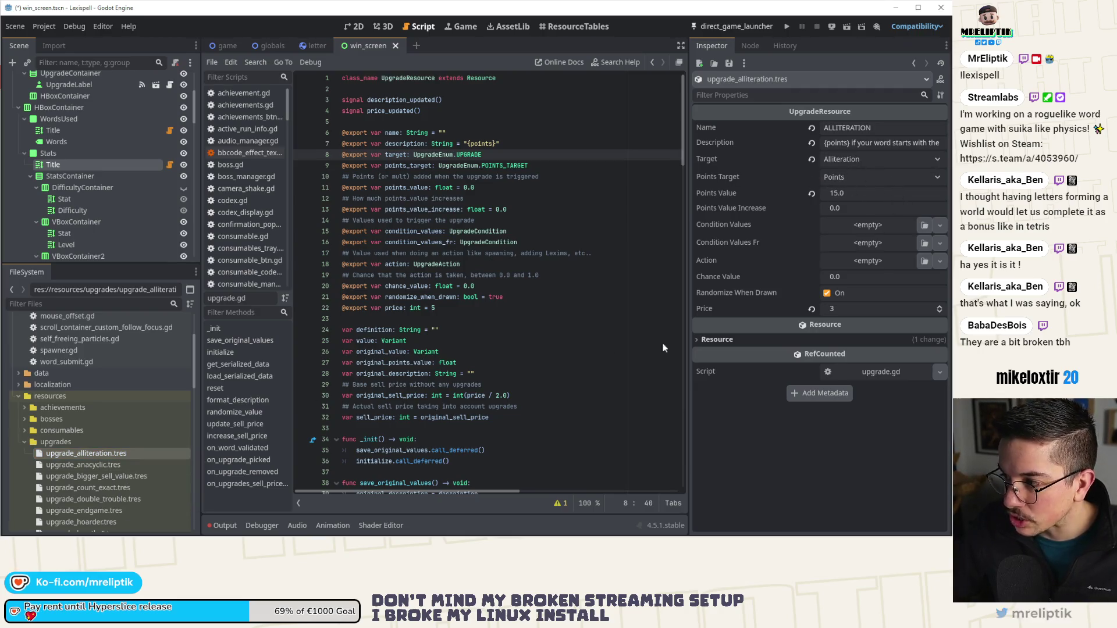
pyautogui.scroll(-10, 119, 445)
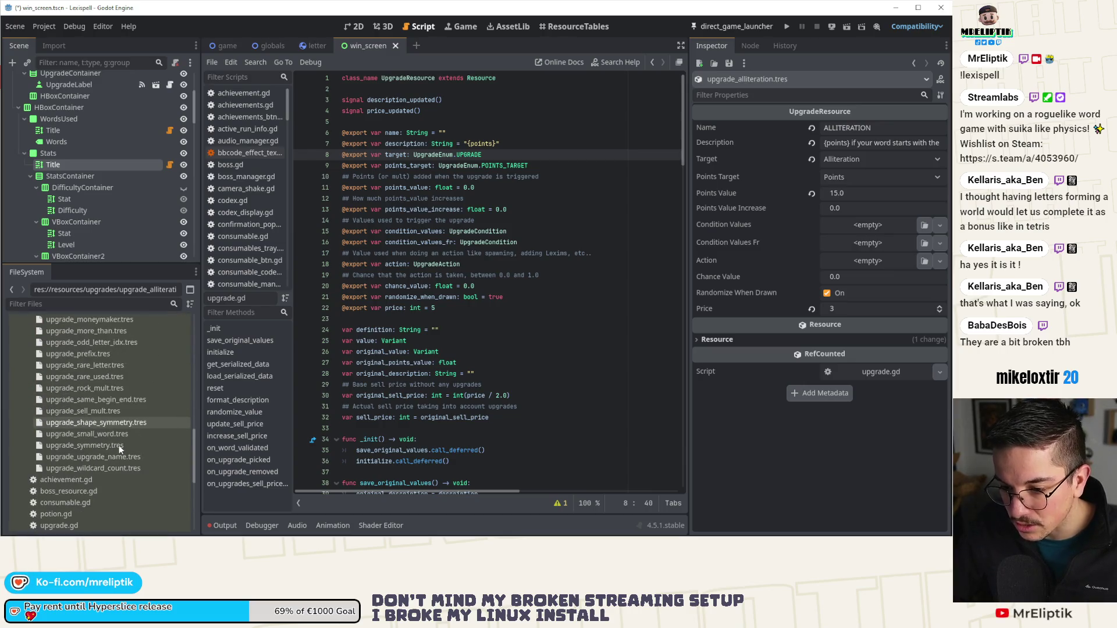
pyautogui.scroll(-2, 125, 408)
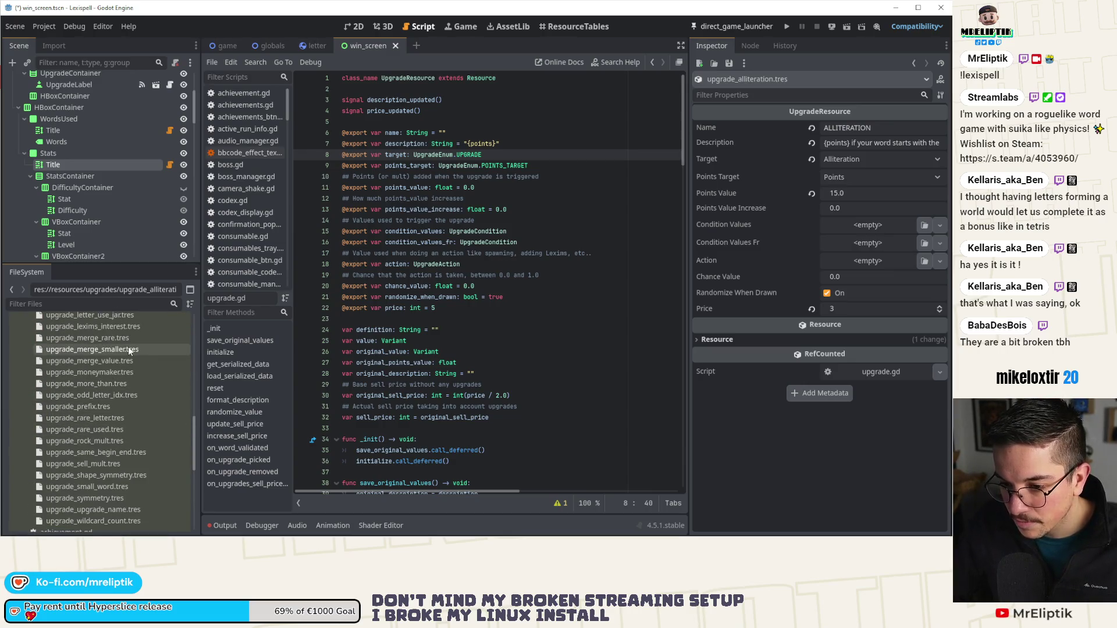
pyautogui.scroll(3, 129, 351)
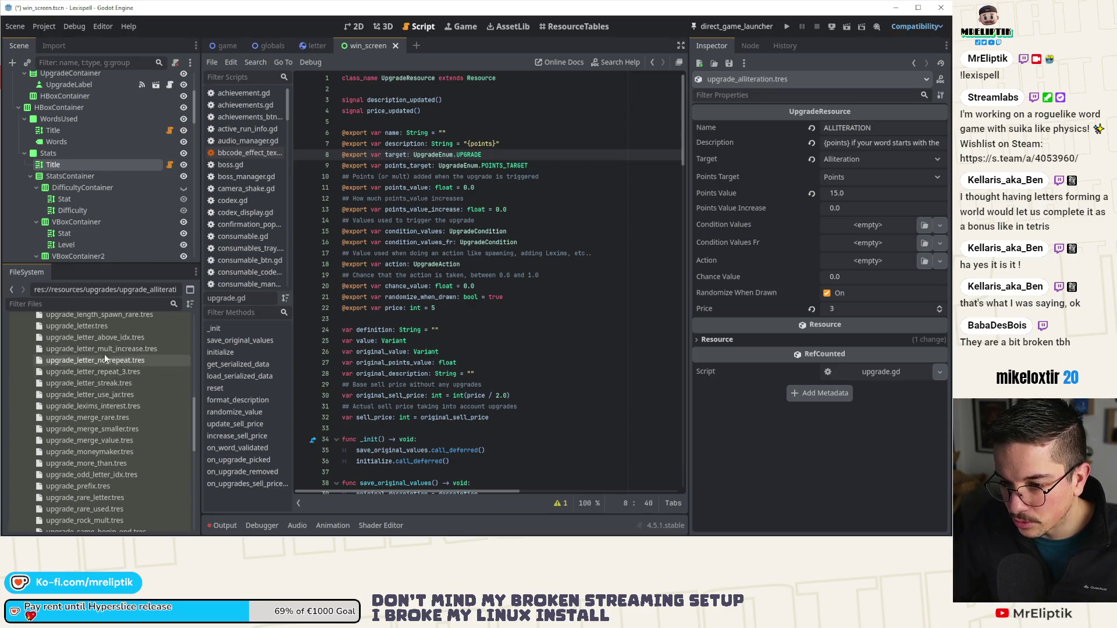
pyautogui.scroll(2, 110, 366)
pyautogui.click(117, 368)
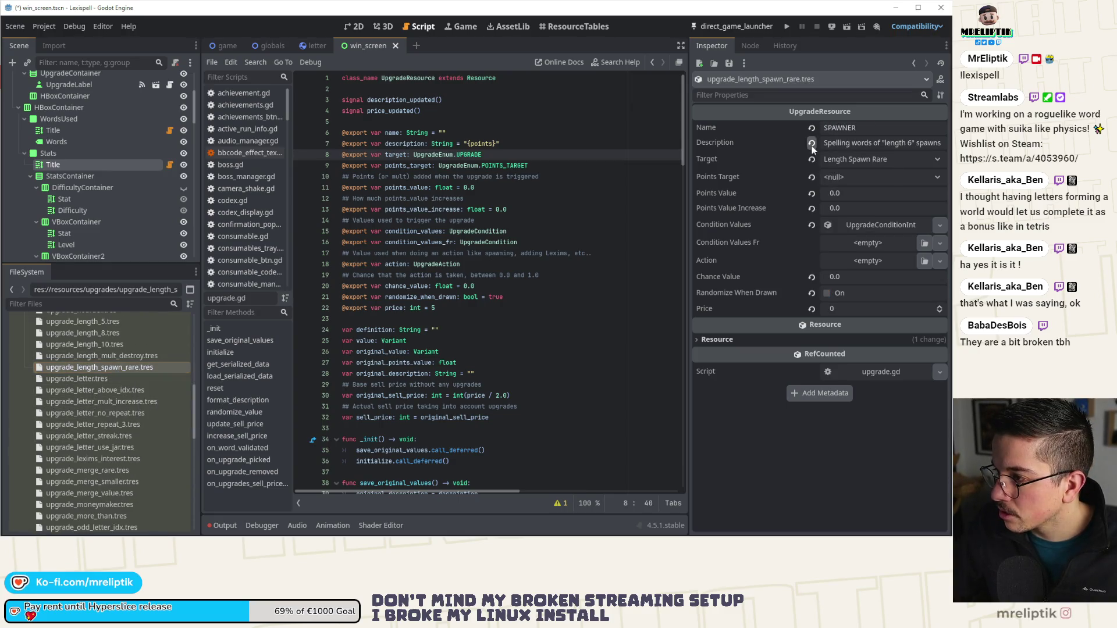
pyautogui.click(811, 176)
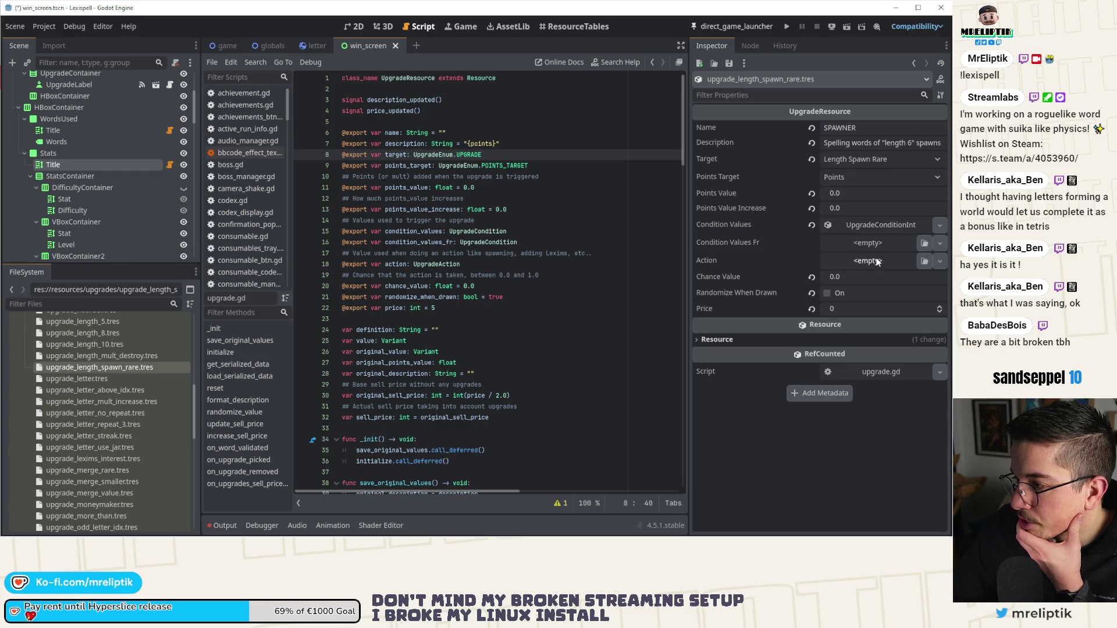
# Create a new UpgradeActionLetters action, grow its Value array to three entries, and widen the Inspector
pyautogui.click(848, 262)
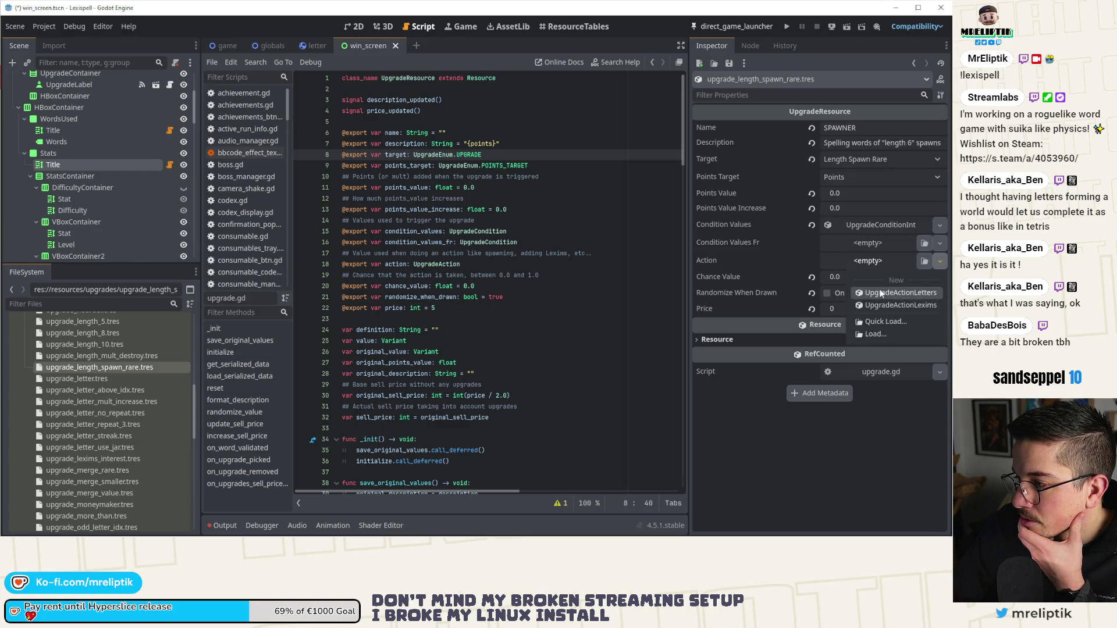
pyautogui.click(880, 293)
pyautogui.click(878, 262)
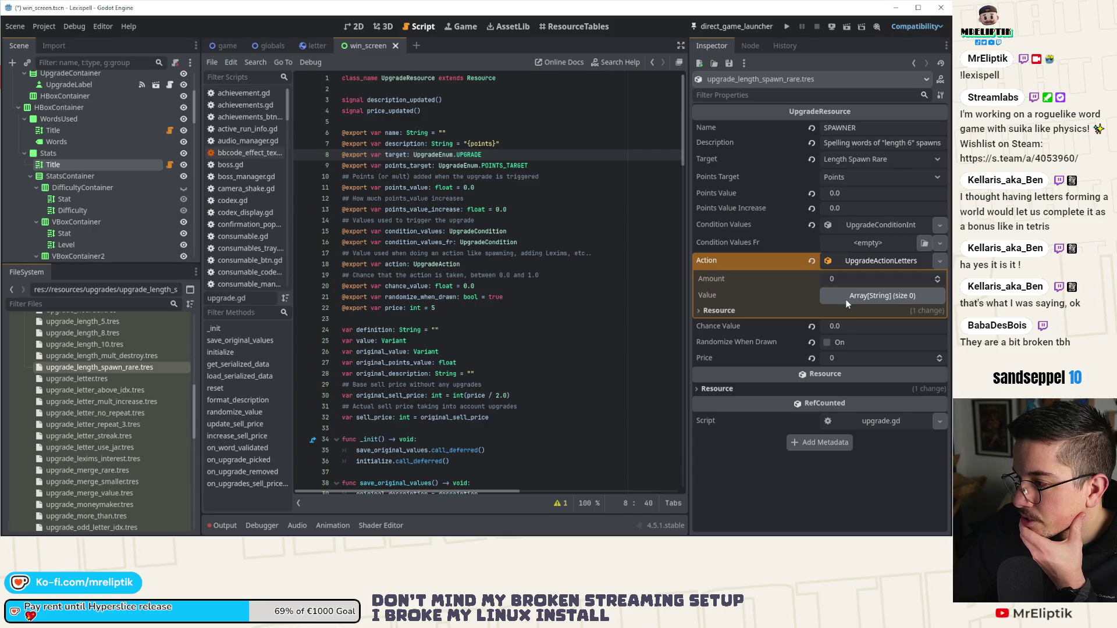
pyautogui.click(861, 294)
pyautogui.click(936, 310)
pyautogui.click(936, 310)
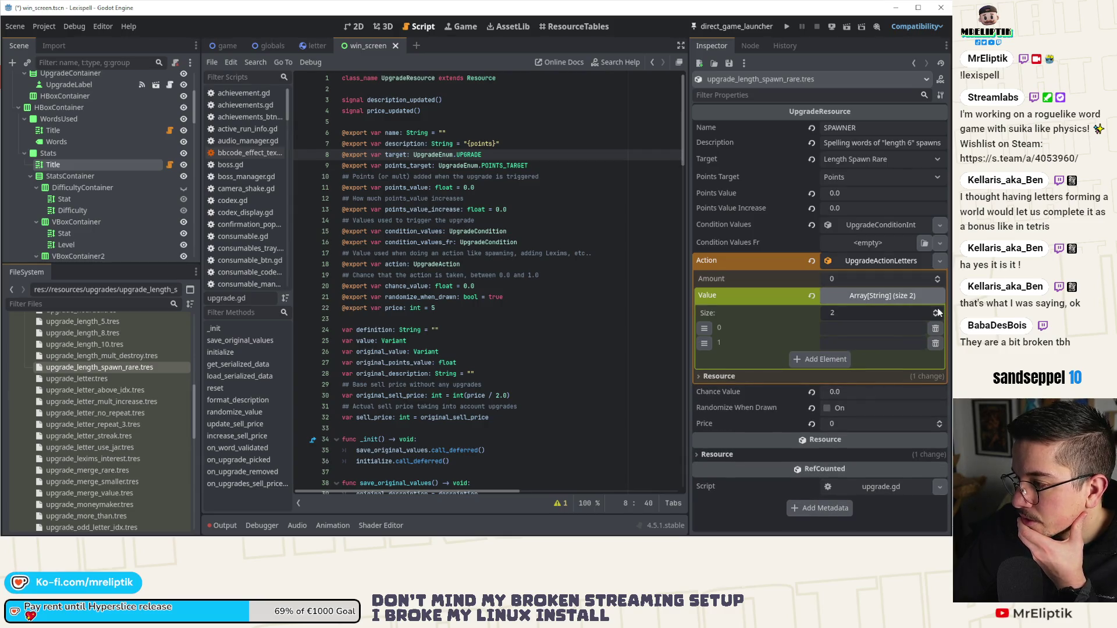
pyautogui.click(936, 310)
pyautogui.moveTo(688, 212)
pyautogui.mouseDown()
pyautogui.moveTo(493, 221)
pyautogui.moveTo(488, 233)
pyautogui.mouseUp()
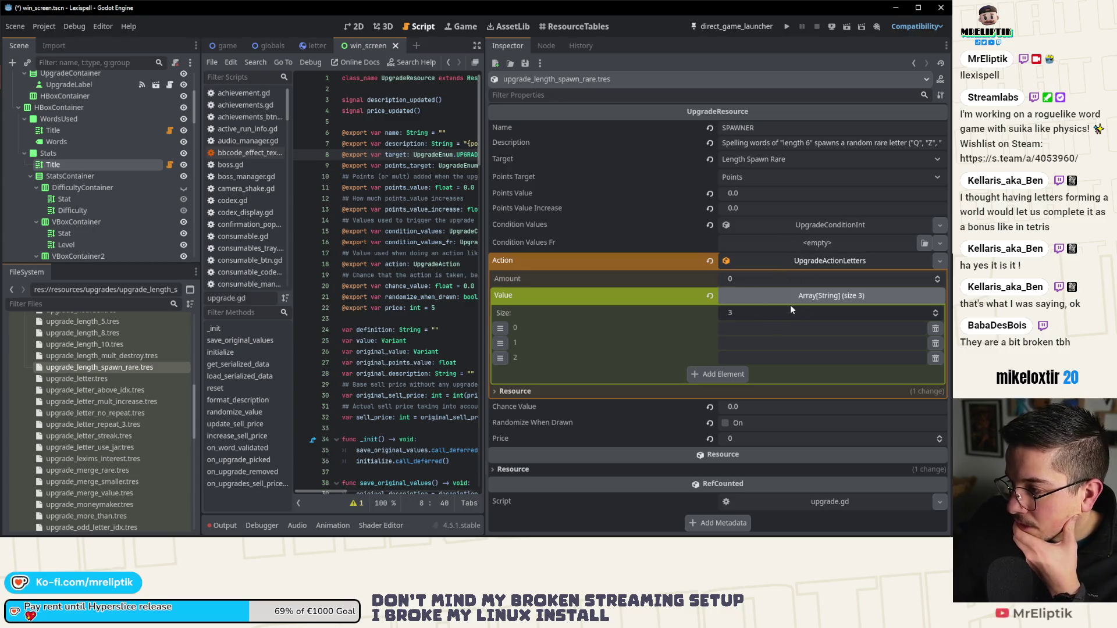
# Fill the letter entries with q, z and x, and add a fourth entry
pyautogui.click(747, 327)
pyautogui.write('q')
pyautogui.press('Tab')
pyautogui.write('z')
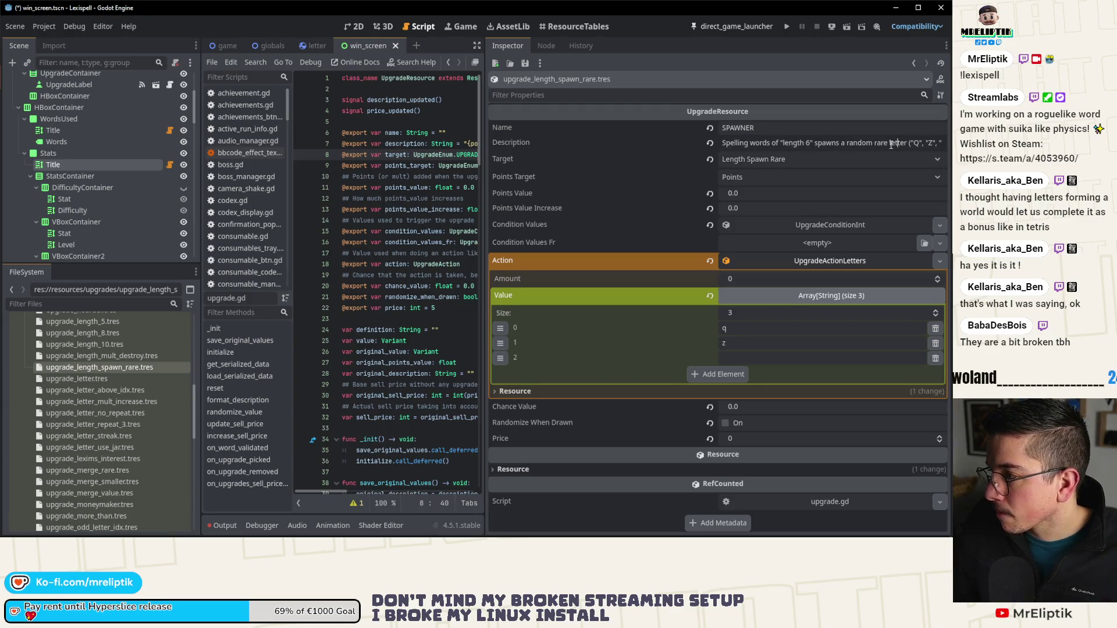
pyautogui.moveTo(893, 144); pyautogui.dragTo(942, 144)
pyautogui.click(760, 353)
pyautogui.write('x')
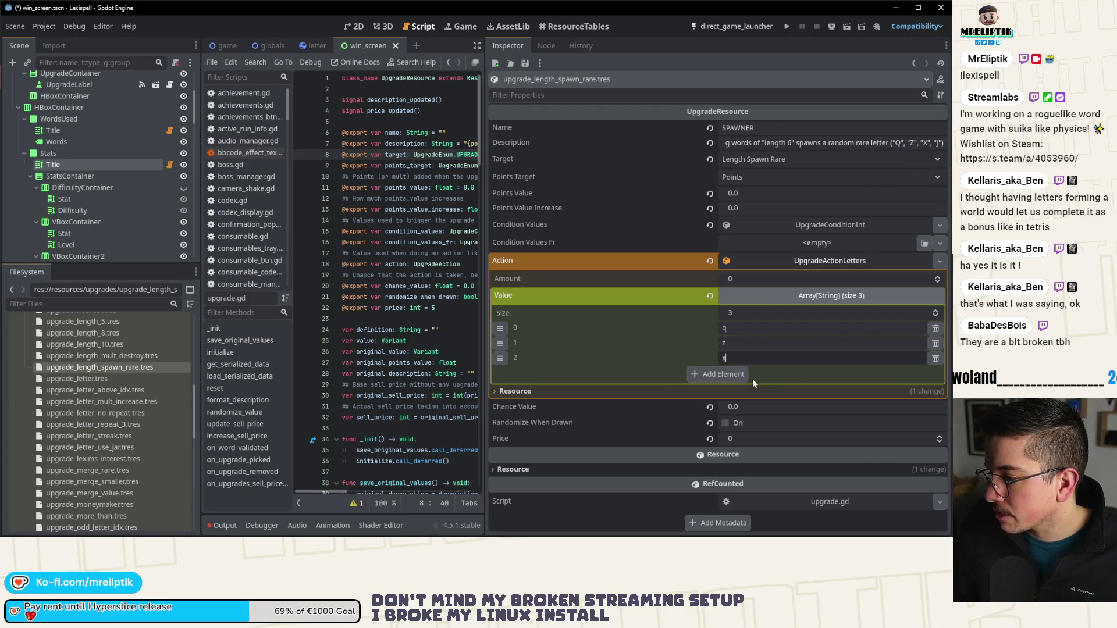
pyautogui.click(734, 376)
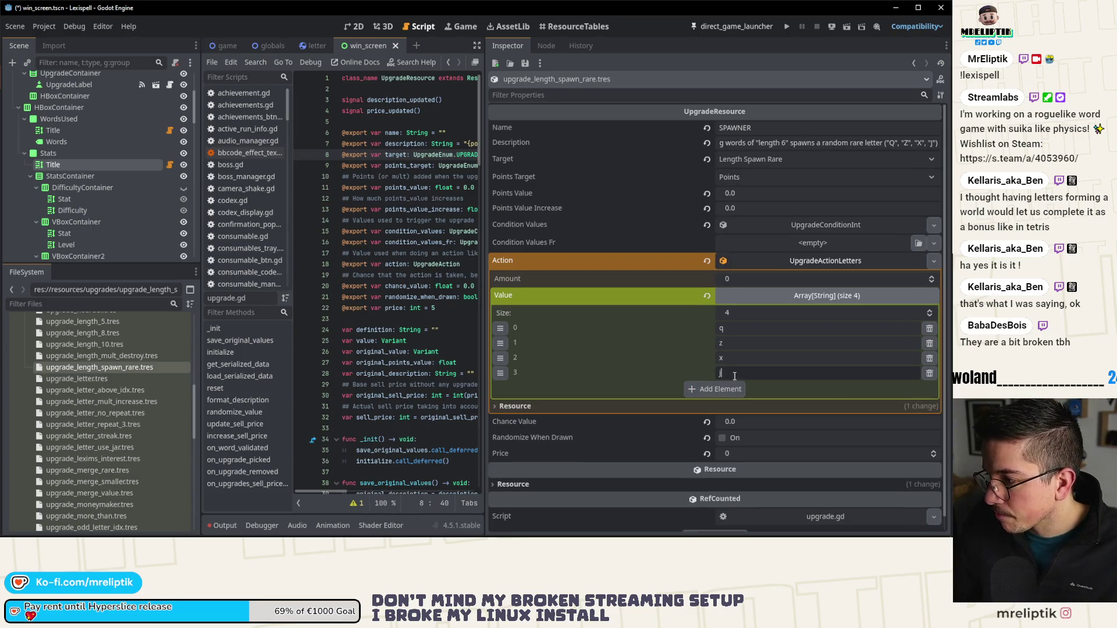
pyautogui.click(623, 406)
pyautogui.click(516, 407)
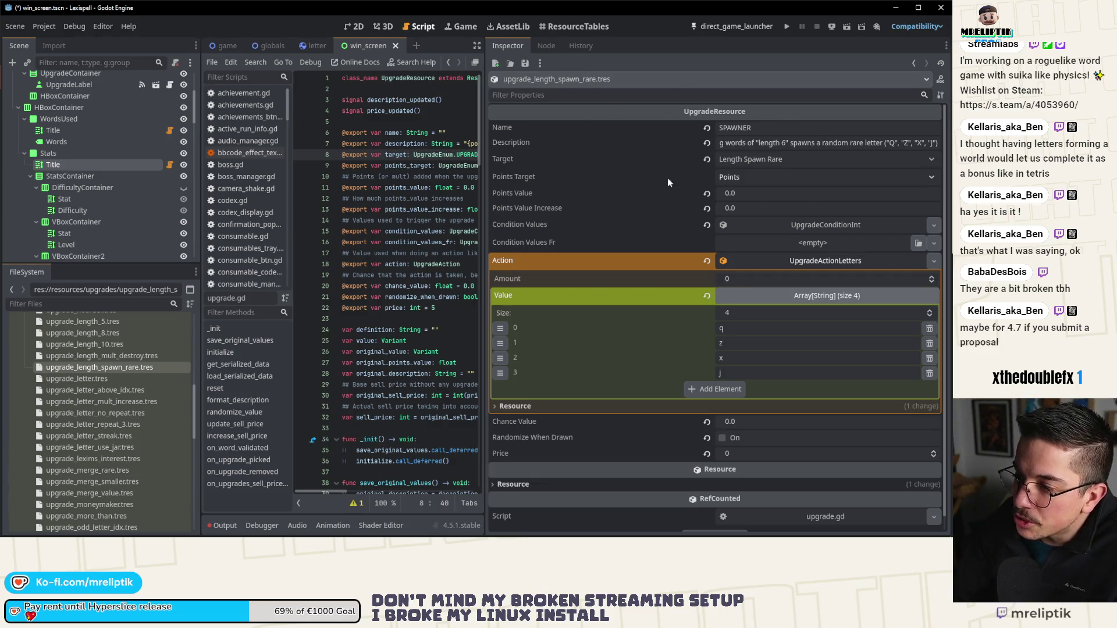
# Collapse the letters action, narrow the Inspector back, and switch to the browser
pyautogui.click(784, 262)
pyautogui.moveTo(483, 128)
pyautogui.mouseDown()
pyautogui.moveTo(783, 140)
pyautogui.moveTo(692, 142)
pyautogui.mouseUp()
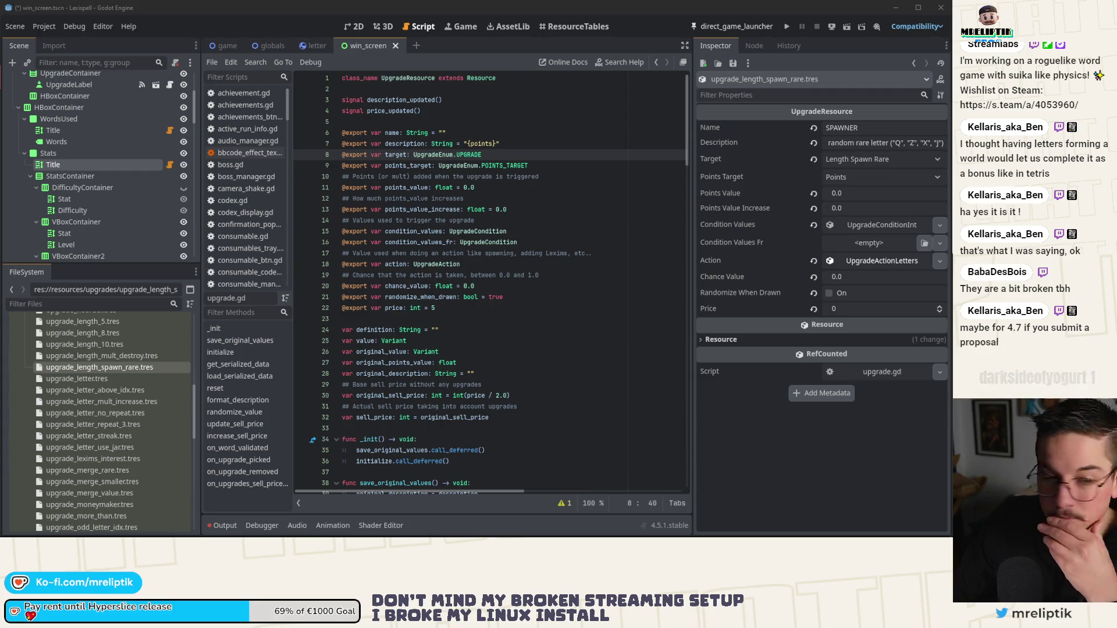
pyautogui.hotkey('alt', 'Tab')
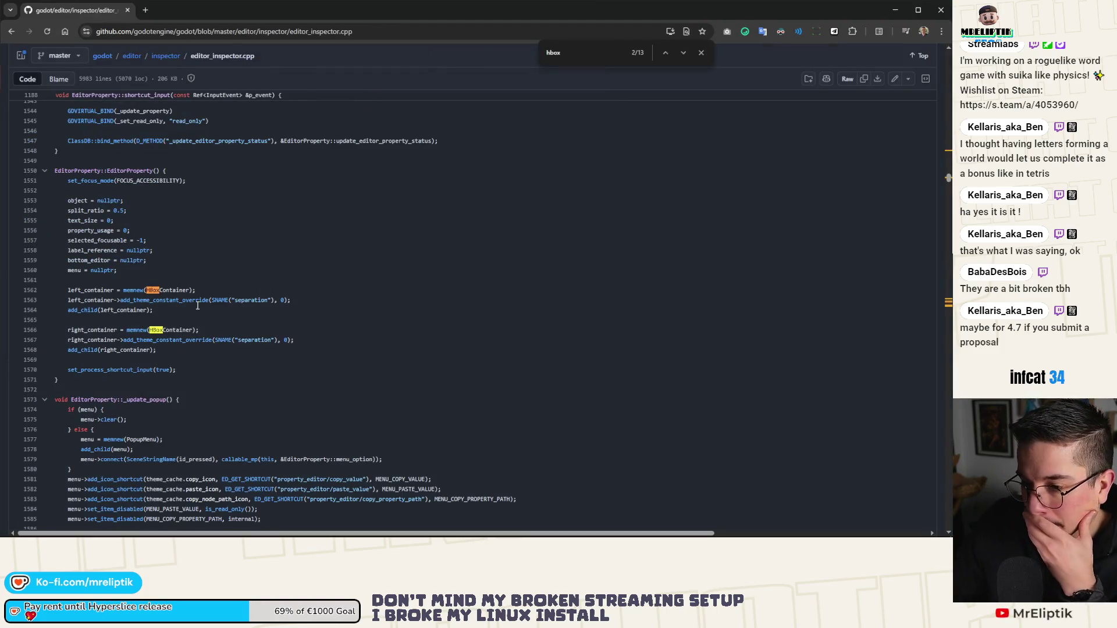
# Step through the hbox matches in editor_inspector.cpp on GitHub, then return to Godot
pyautogui.click(684, 52)
pyautogui.click(684, 53)
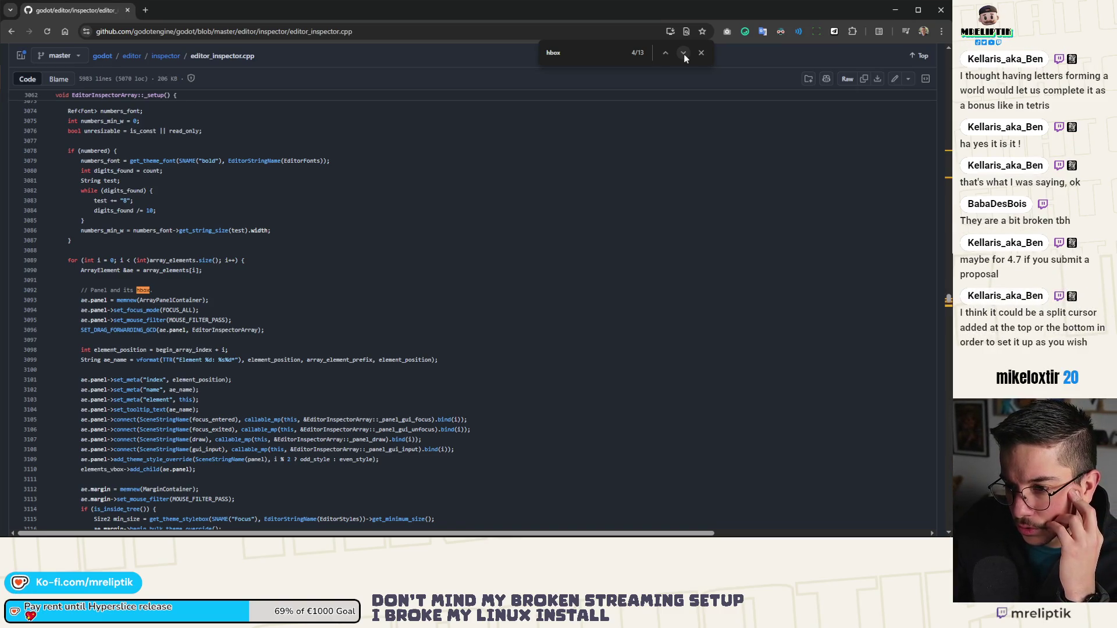
pyautogui.click(684, 56)
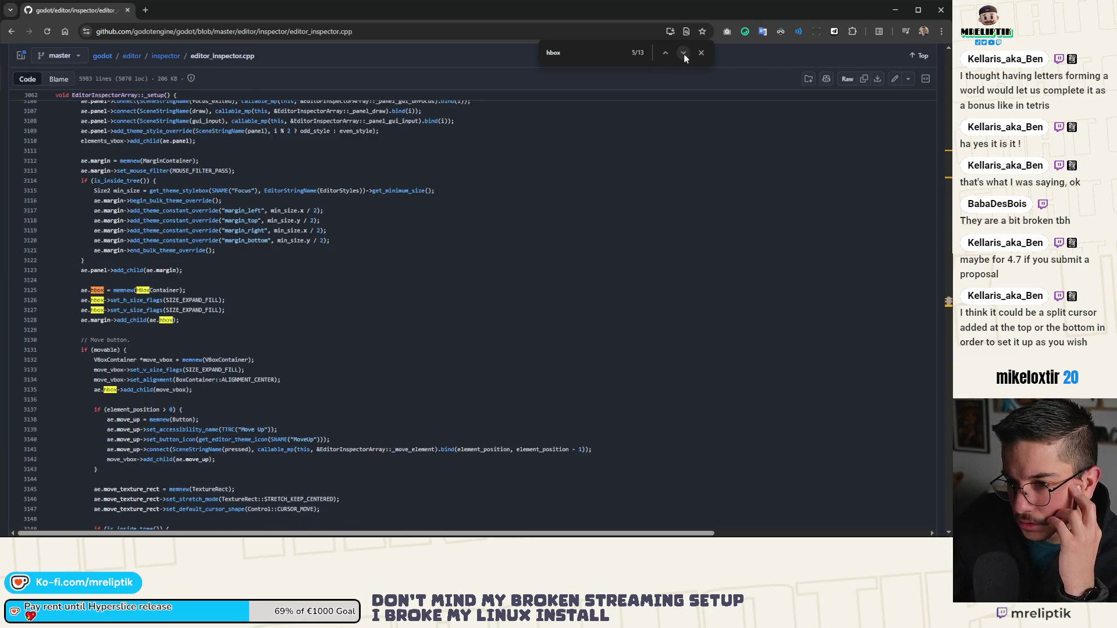
pyautogui.scroll(3, 461, 222)
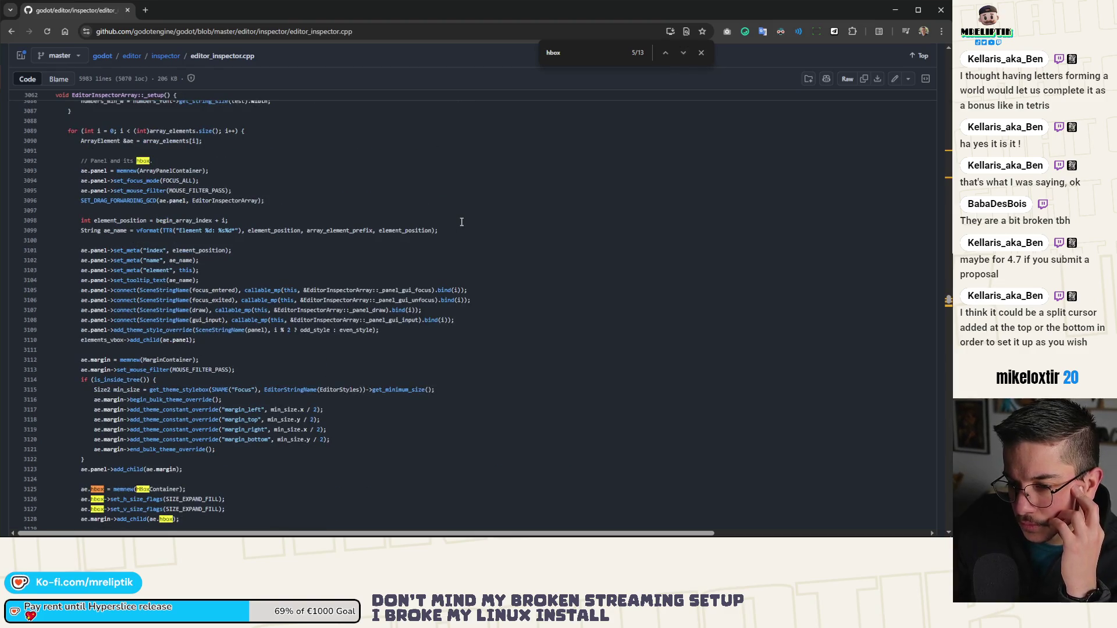
pyautogui.scroll(-3, 462, 222)
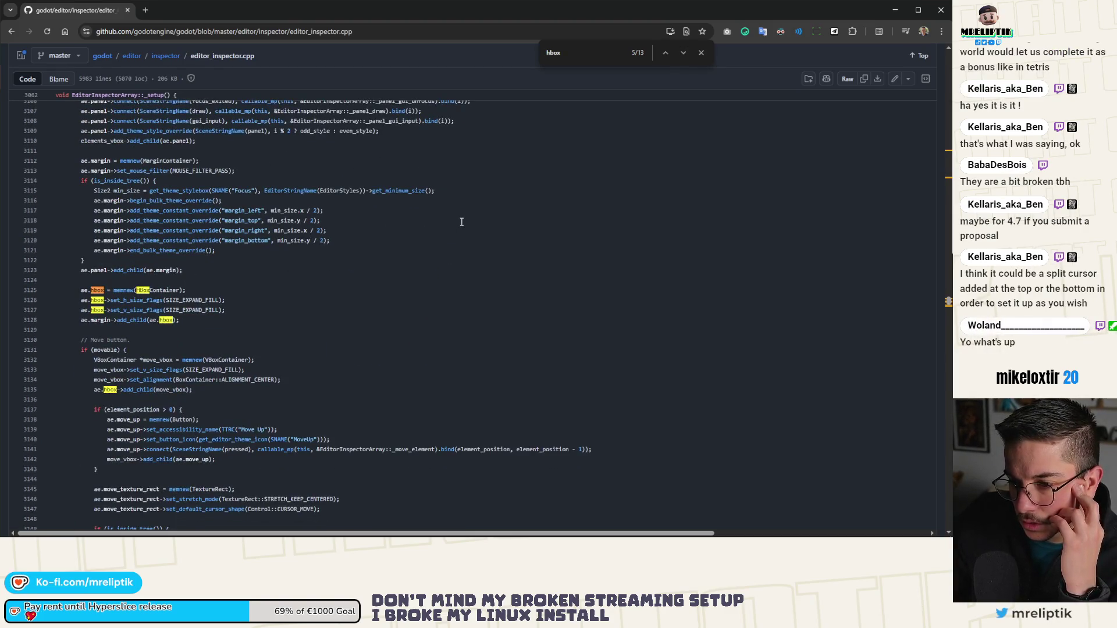
pyautogui.scroll(-2, 461, 221)
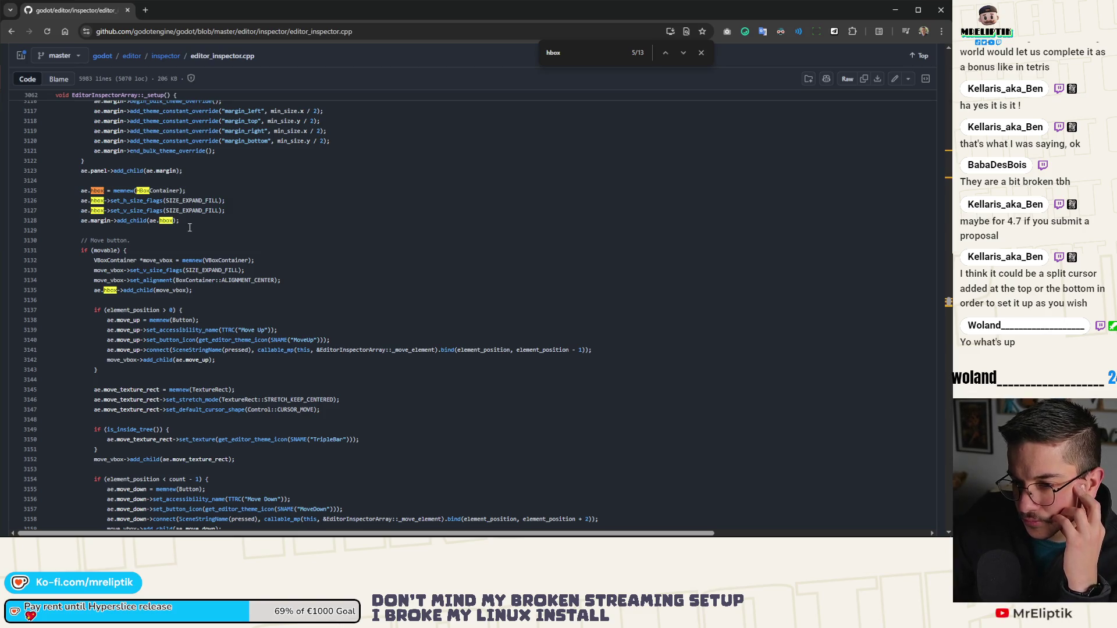
pyautogui.click(682, 54)
pyautogui.click(682, 54)
pyautogui.click(683, 54)
pyautogui.click(682, 54)
pyautogui.click(682, 53)
pyautogui.click(682, 55)
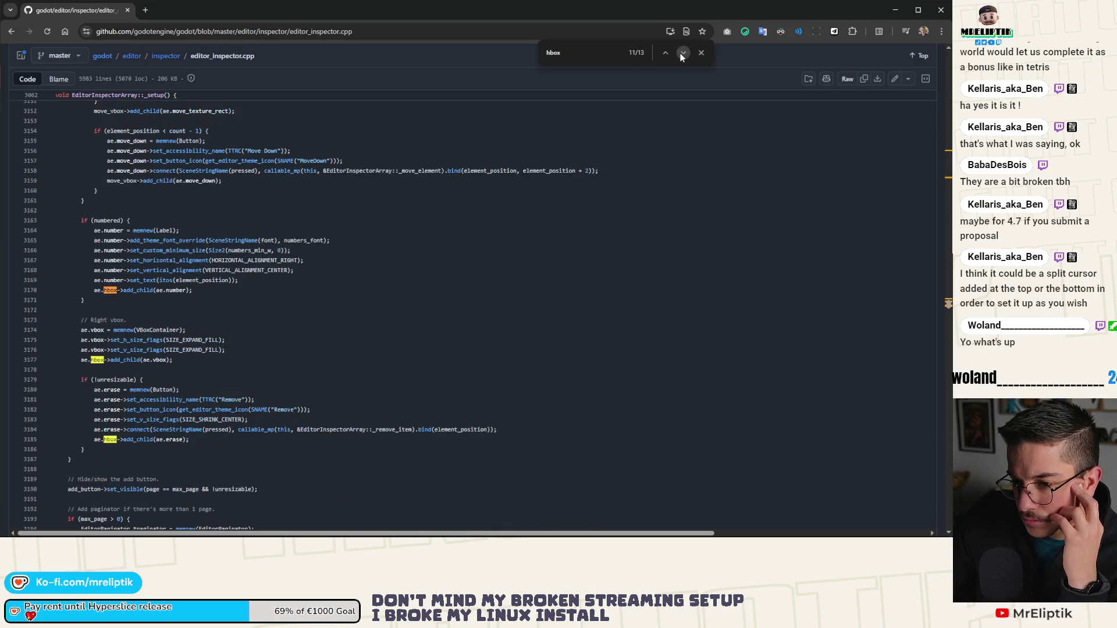
pyautogui.click(681, 53)
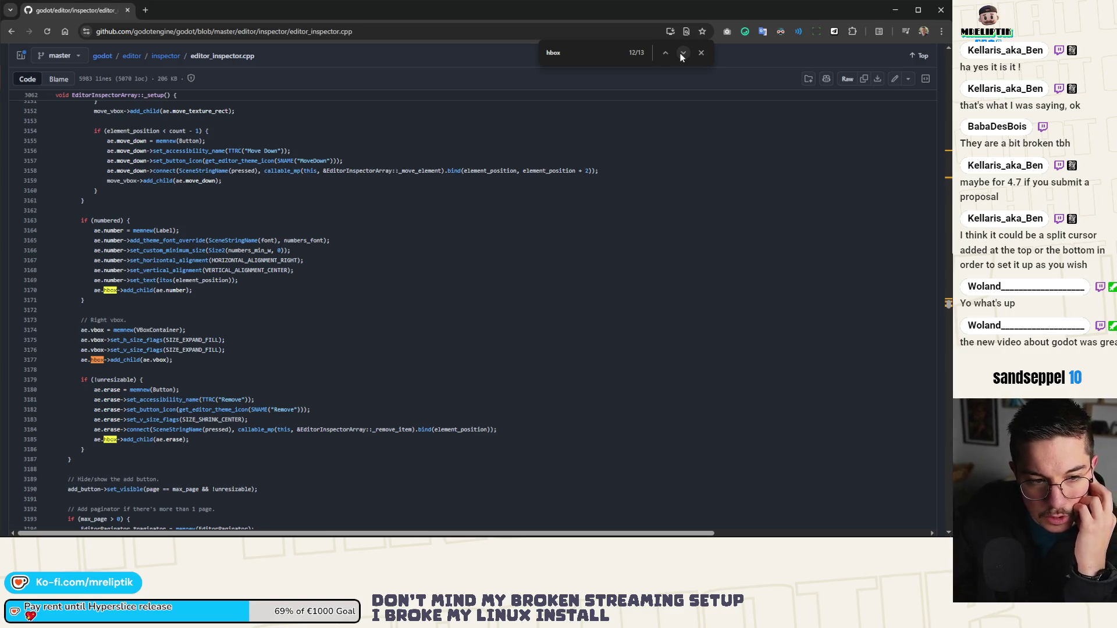
pyautogui.hotkey('alt', 'Tab')
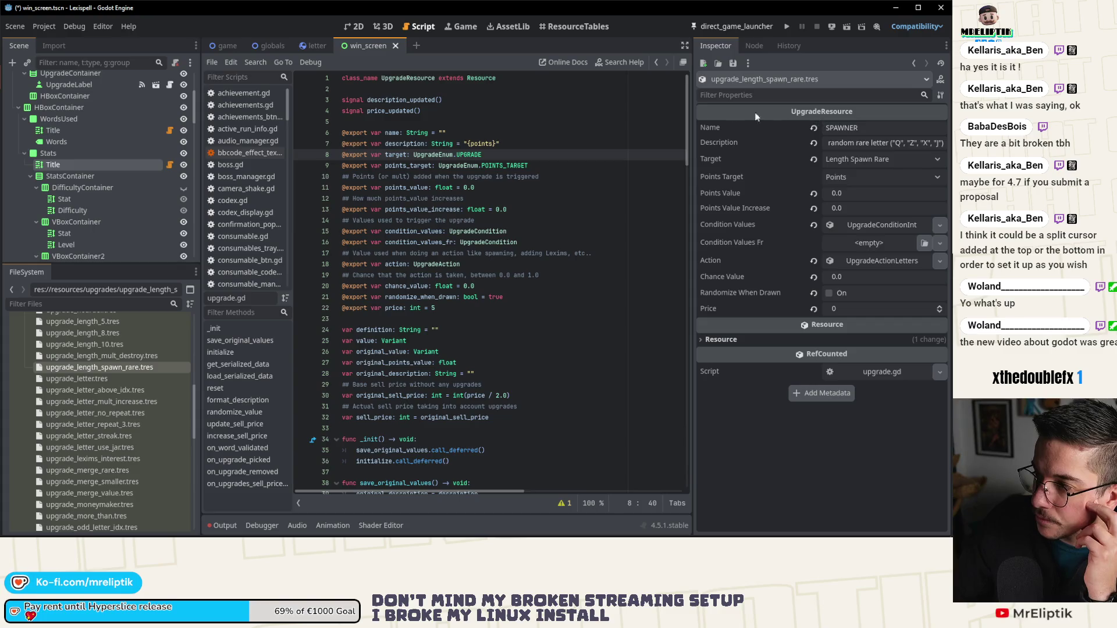
# Test resizing by widening and narrowing the Inspector repeatedly, and slightly narrow the left docks
pyautogui.moveTo(692, 84); pyautogui.dragTo(607, 87)
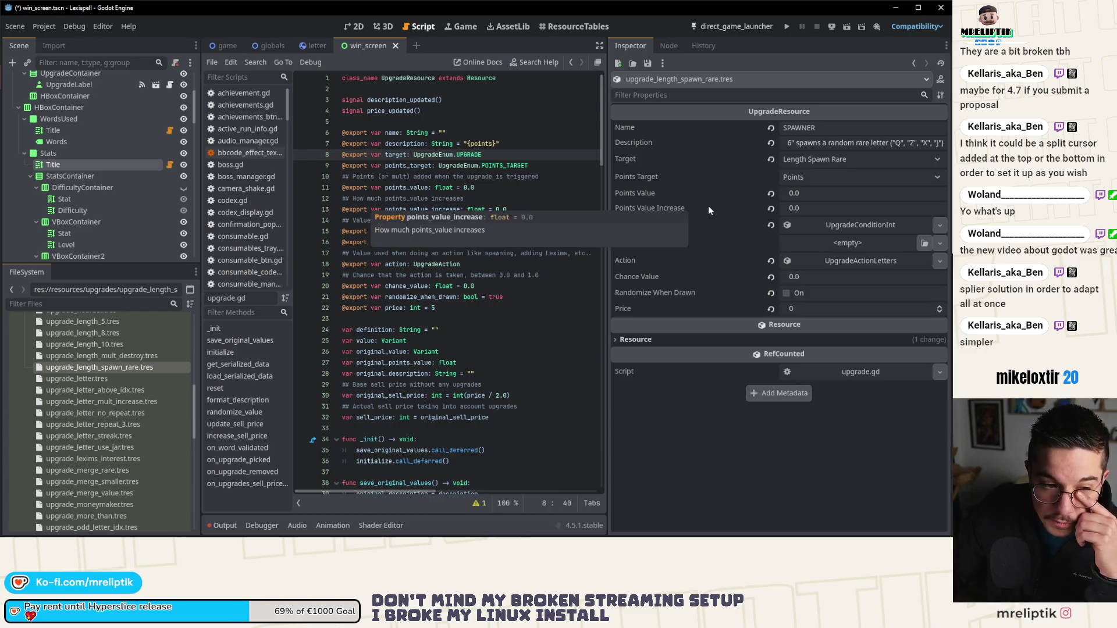
pyautogui.moveTo(608, 128); pyautogui.dragTo(704, 128)
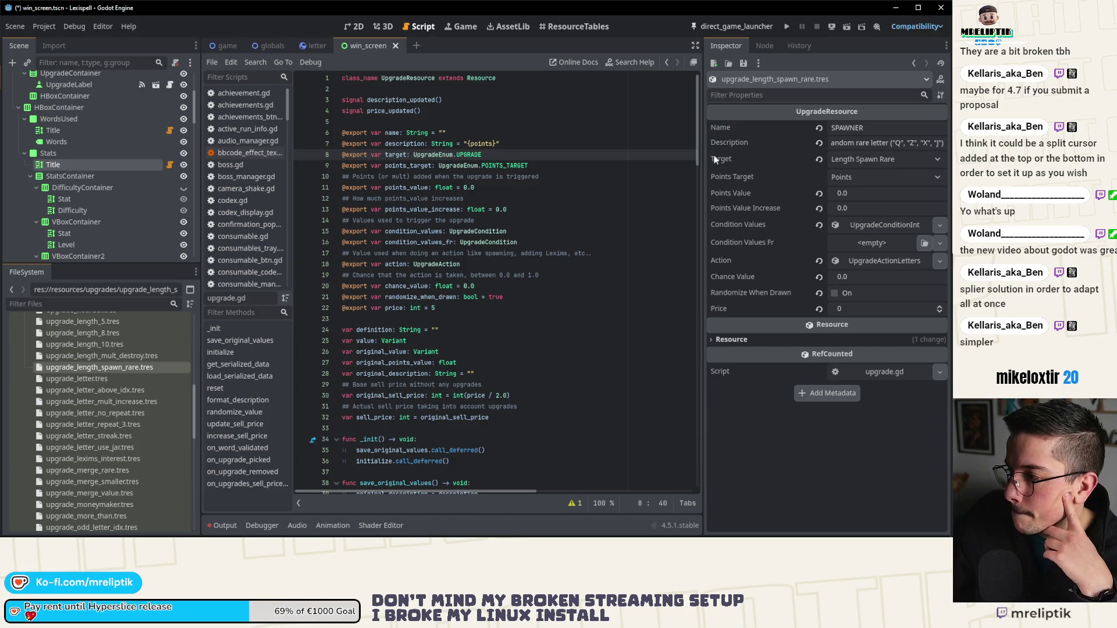
pyautogui.moveTo(716, 160)
pyautogui.moveTo(704, 134); pyautogui.dragTo(480, 163)
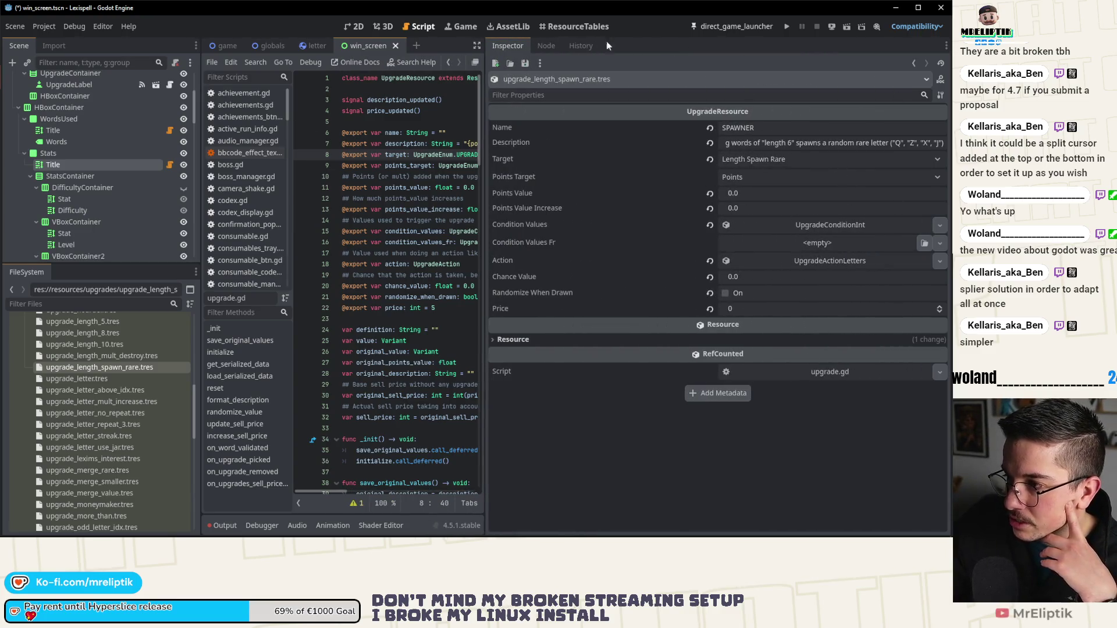
pyautogui.moveTo(488, 126)
pyautogui.mouseDown()
pyautogui.moveTo(747, 130)
pyautogui.moveTo(824, 151)
pyautogui.moveTo(448, 173)
pyautogui.moveTo(826, 177)
pyautogui.moveTo(469, 186)
pyautogui.moveTo(686, 192)
pyautogui.moveTo(666, 196)
pyautogui.mouseUp()
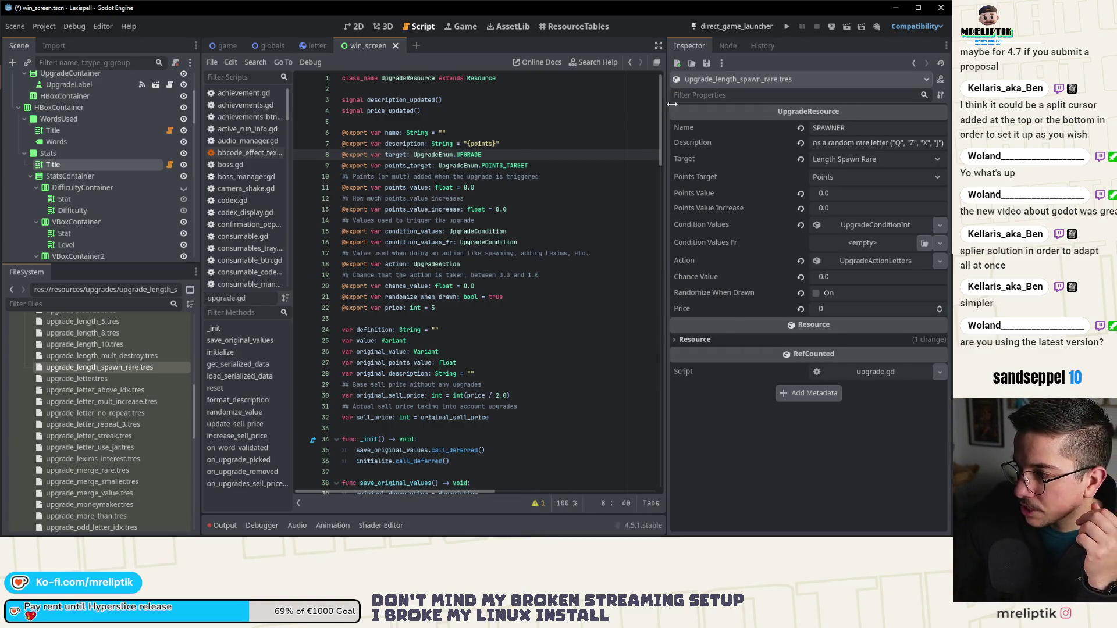
pyautogui.moveTo(669, 101); pyautogui.dragTo(709, 109)
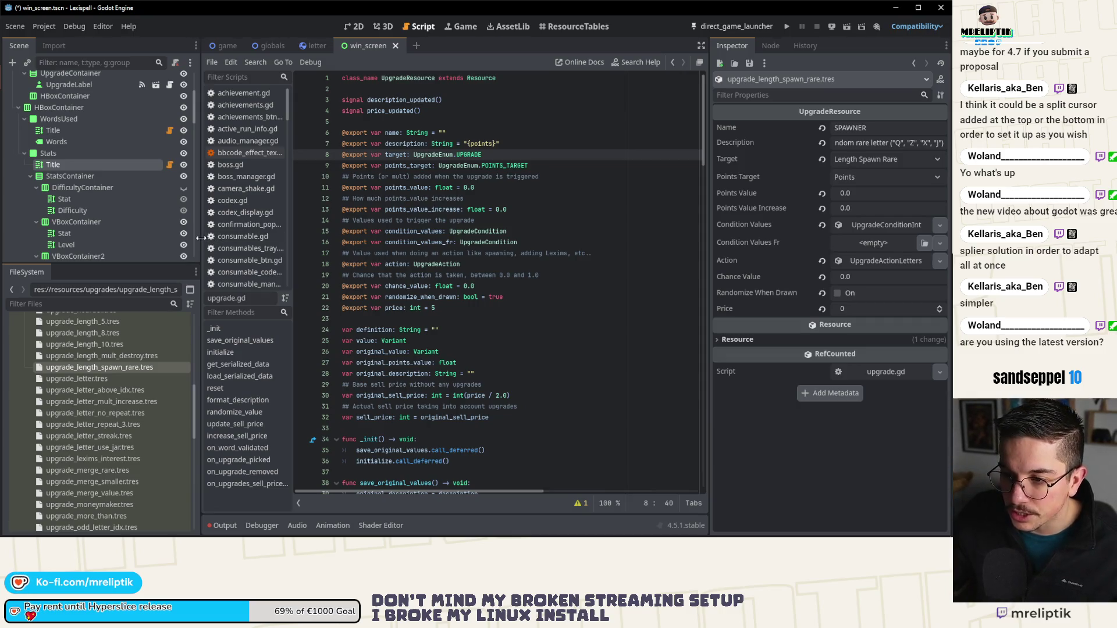
pyautogui.moveTo(205, 238); pyautogui.dragTo(179, 238)
# Save win_screen.tscn and switch to its 2D canvas view
pyautogui.click(535, 334)
pyautogui.hotkey('ctrl', 's')
pyautogui.scroll(-3, 534, 335)
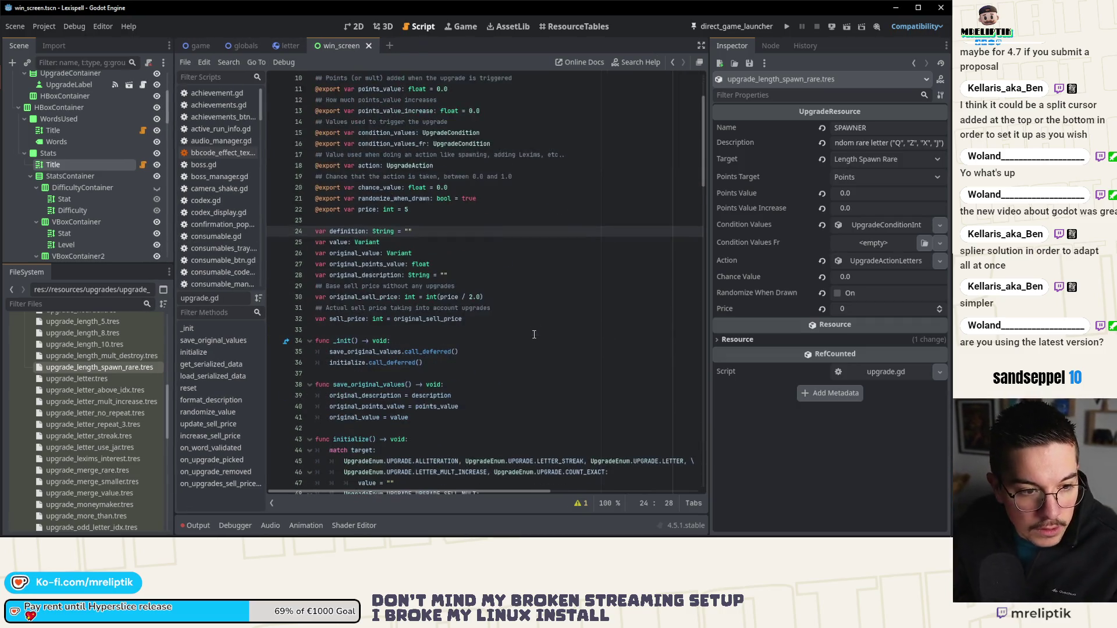
pyautogui.scroll(-3, 508, 311)
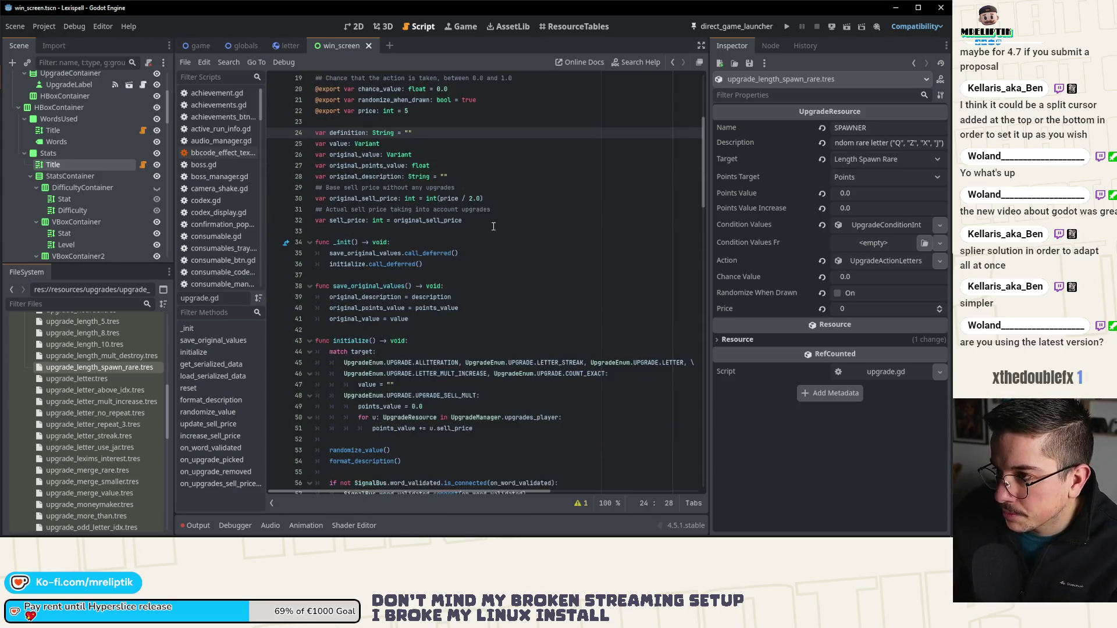
pyautogui.click(356, 26)
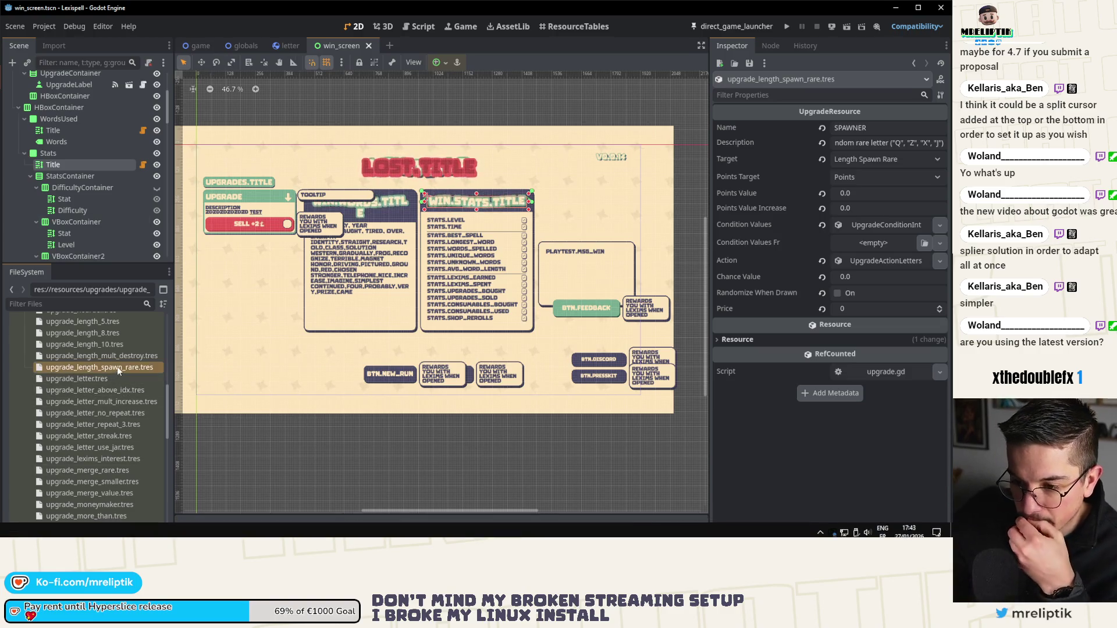
# Widen the Inspector and repeatedly expand and collapse the UpgradeActionLetters action to check its letters
pyautogui.moveTo(712, 179); pyautogui.dragTo(501, 181)
pyautogui.rightClick(817, 261)
pyautogui.click(807, 266)
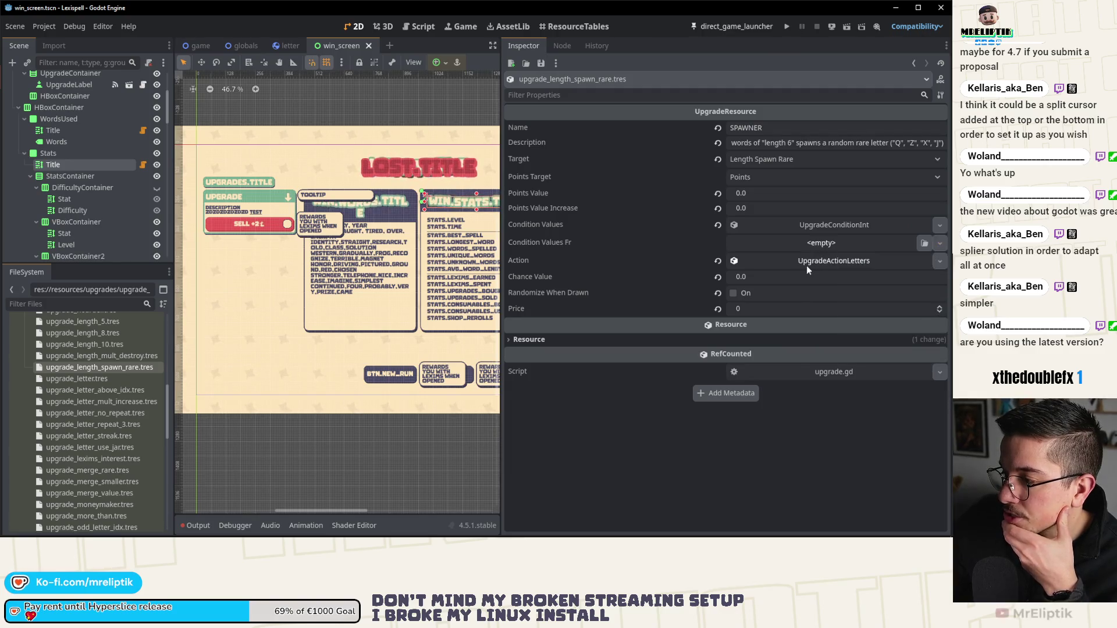
pyautogui.click(808, 266)
pyautogui.click(800, 261)
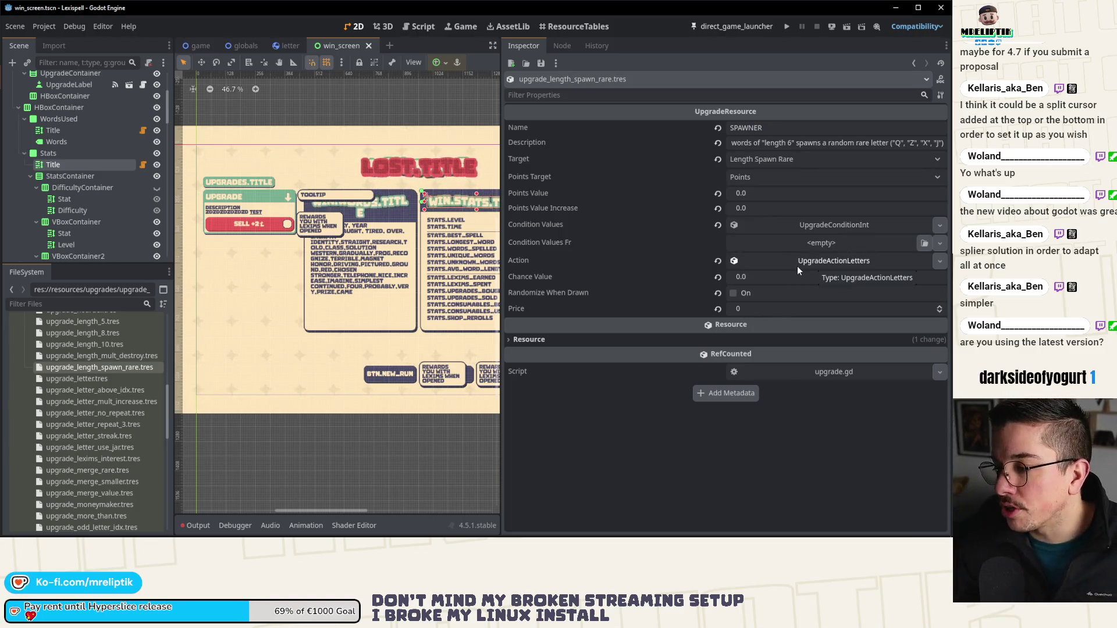
pyautogui.click(797, 267)
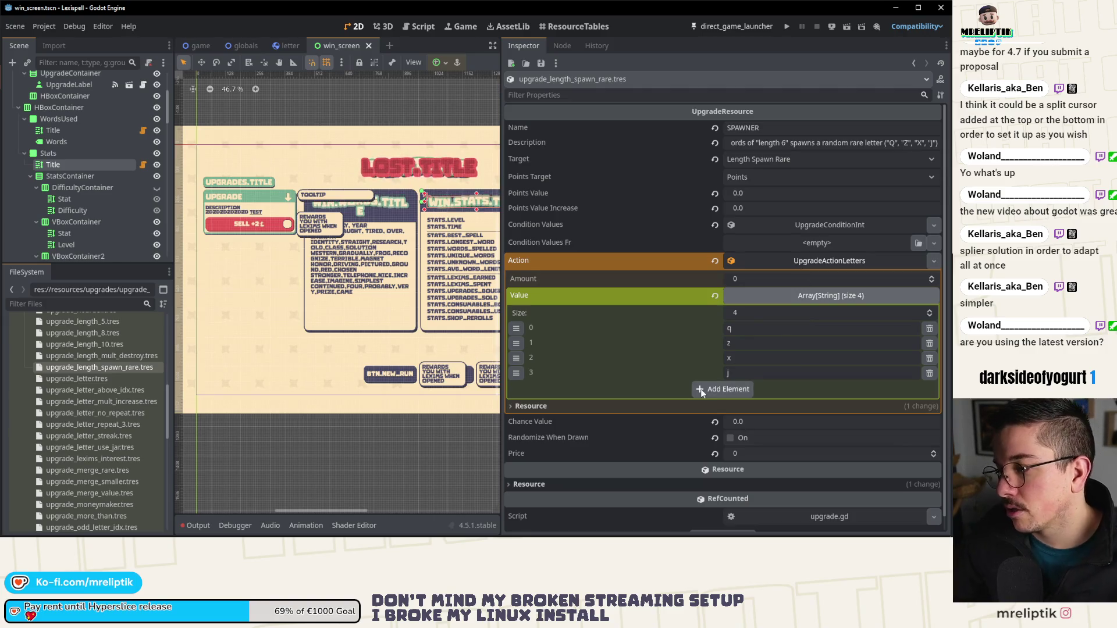
pyautogui.click(830, 262)
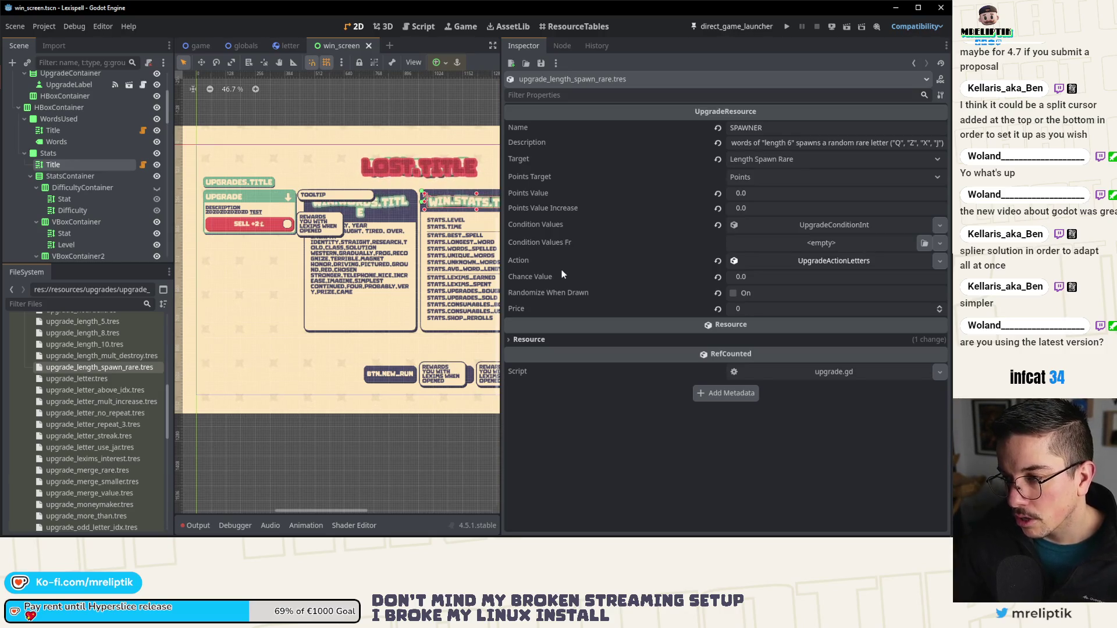
pyautogui.click(813, 263)
pyautogui.click(813, 264)
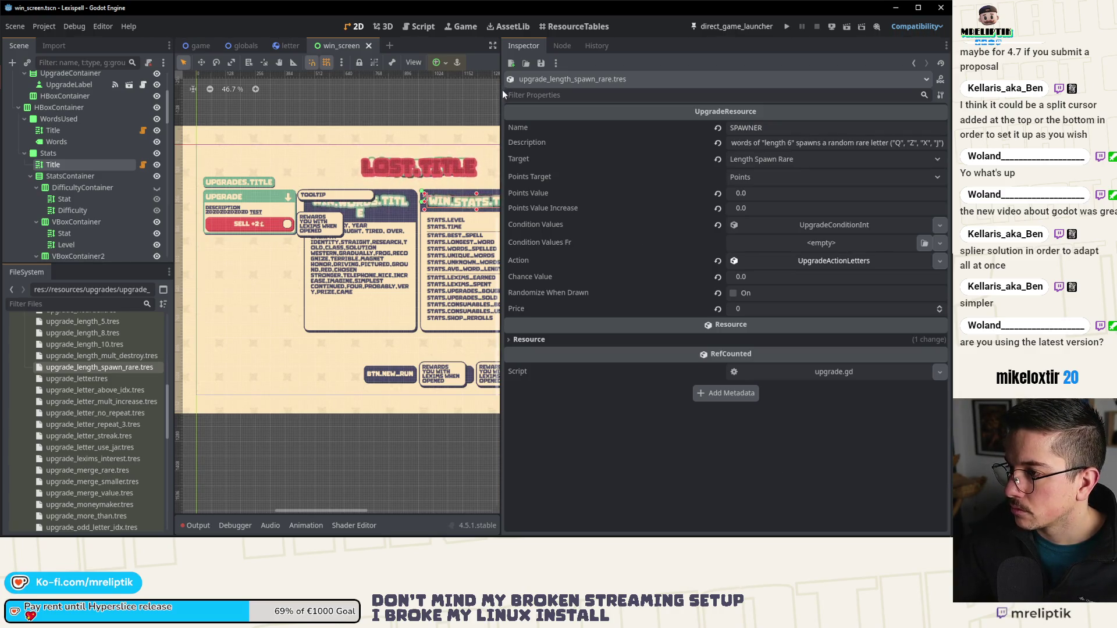
# Narrow the Inspector to give the 2D canvas more width, then settle it at a middle width
pyautogui.moveTo(501, 90)
pyautogui.mouseDown()
pyautogui.moveTo(808, 97)
pyautogui.moveTo(768, 98)
pyautogui.mouseUp()
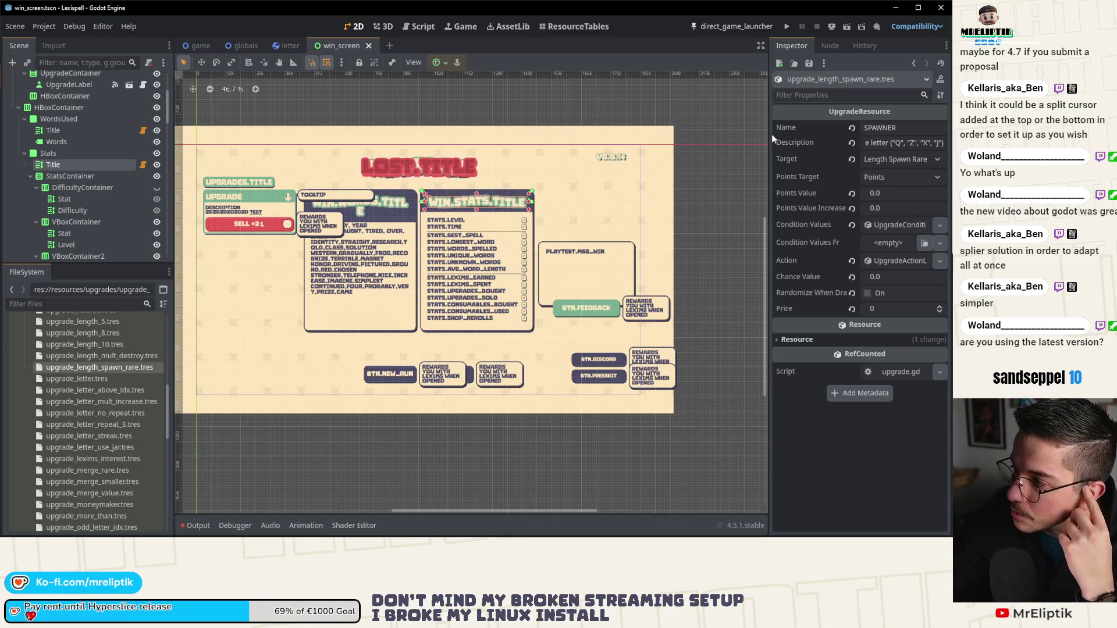
pyautogui.moveTo(769, 224); pyautogui.dragTo(515, 221)
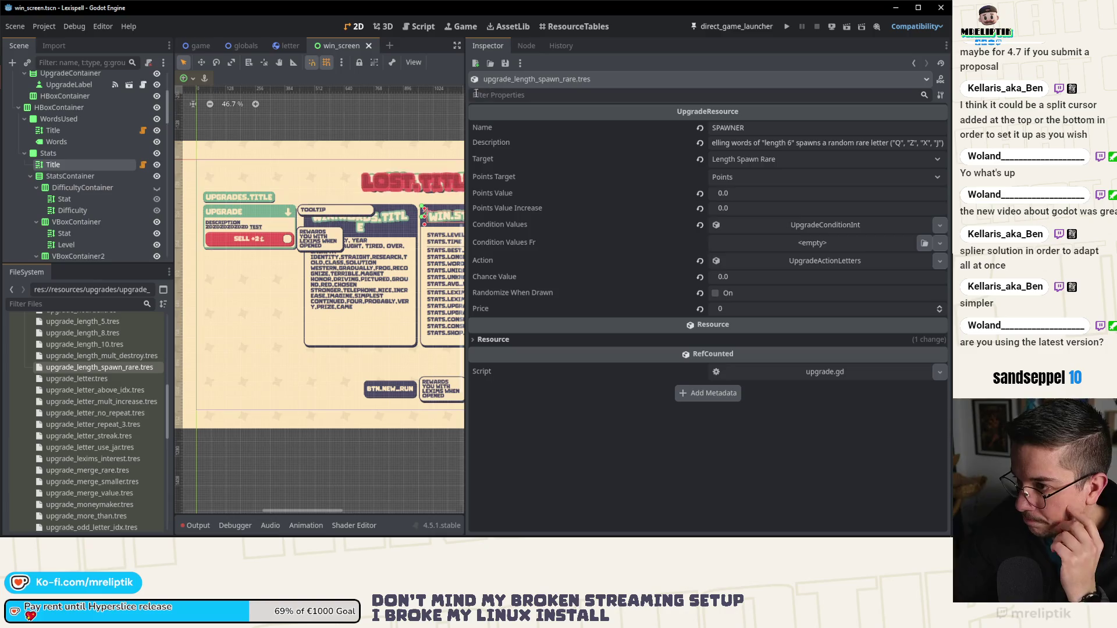
pyautogui.moveTo(467, 100); pyautogui.dragTo(661, 102)
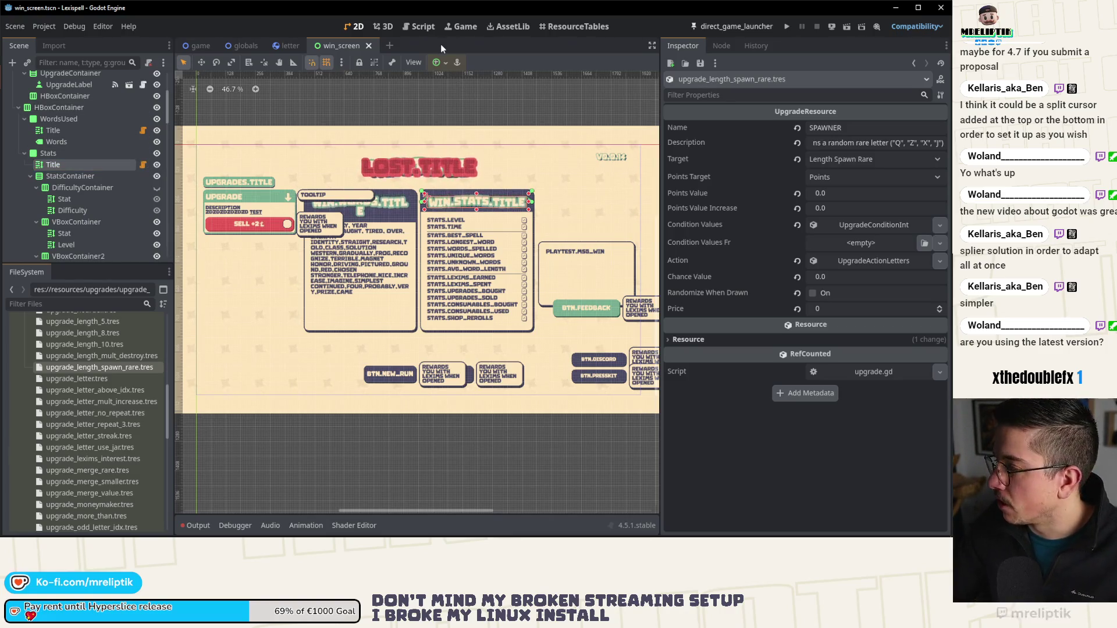
# Open the Title node's script and jump to the String class documentation
pyautogui.click(143, 164)
pyautogui.click(448, 128)
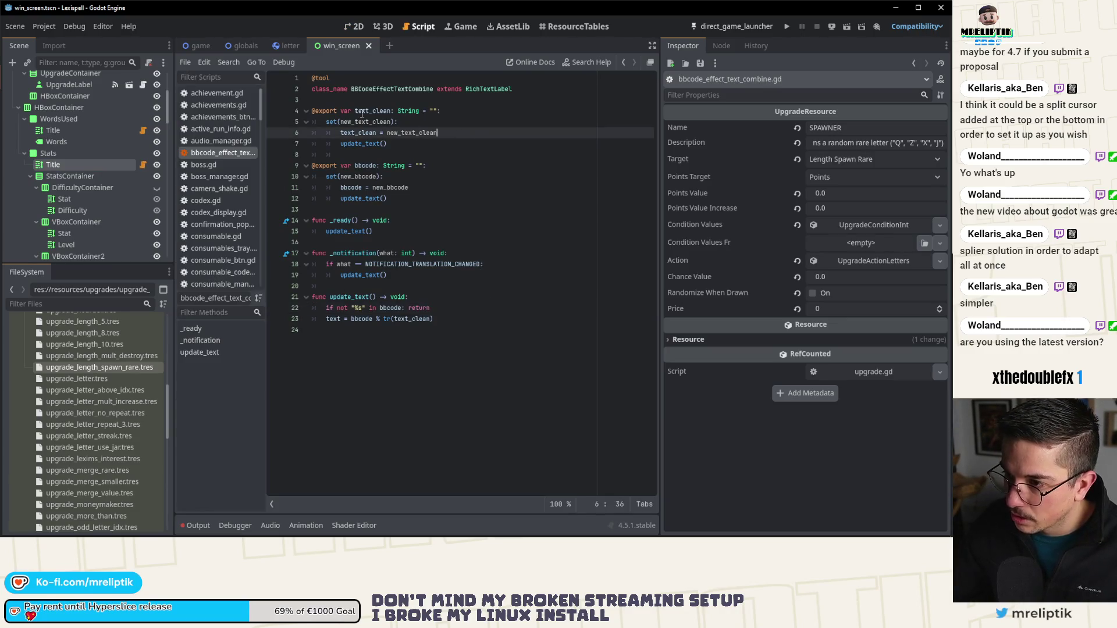
pyautogui.keyDown('ctrl'); pyautogui.click(405, 111); pyautogui.keyUp('ctrl')
pyautogui.scroll(-5, 504, 361)
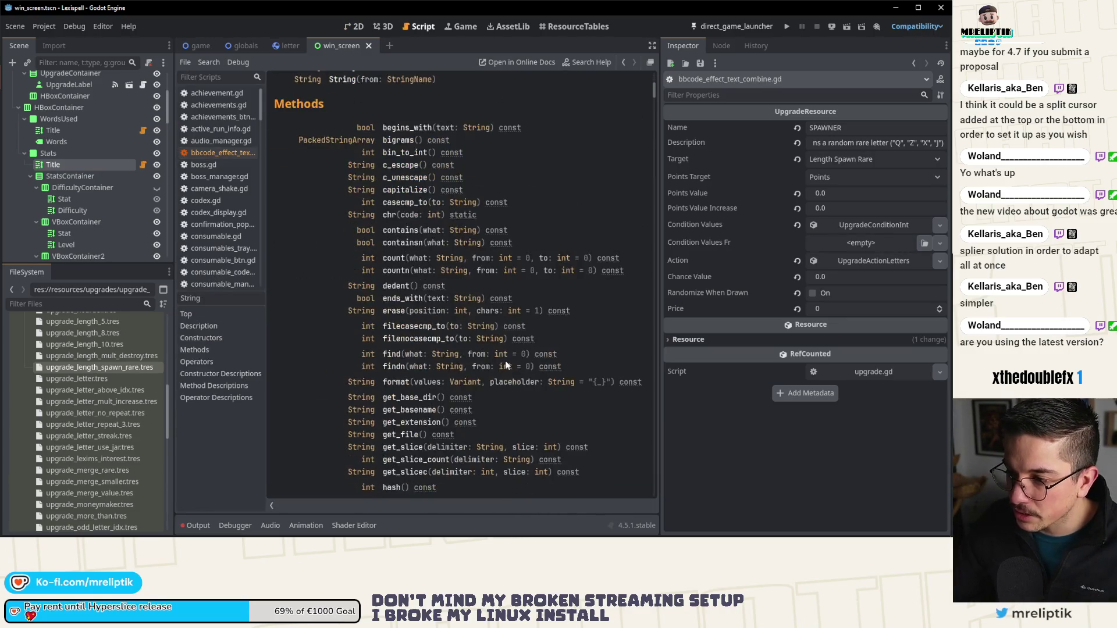
pyautogui.moveTo(659, 231); pyautogui.dragTo(763, 232)
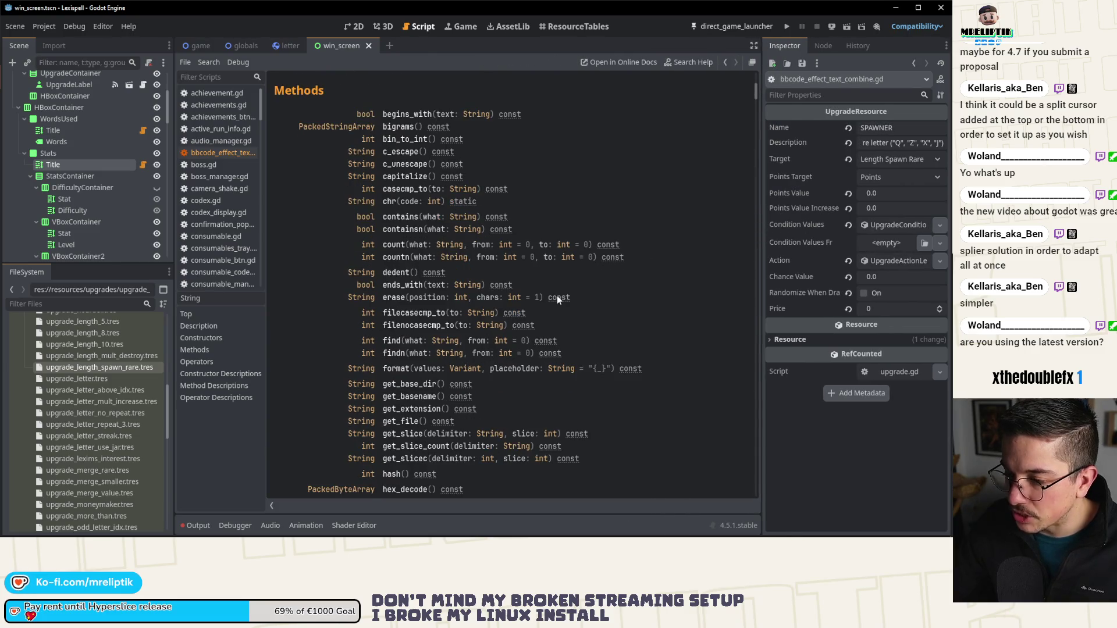
pyautogui.scroll(-3, 557, 302)
pyautogui.scroll(-2, 556, 301)
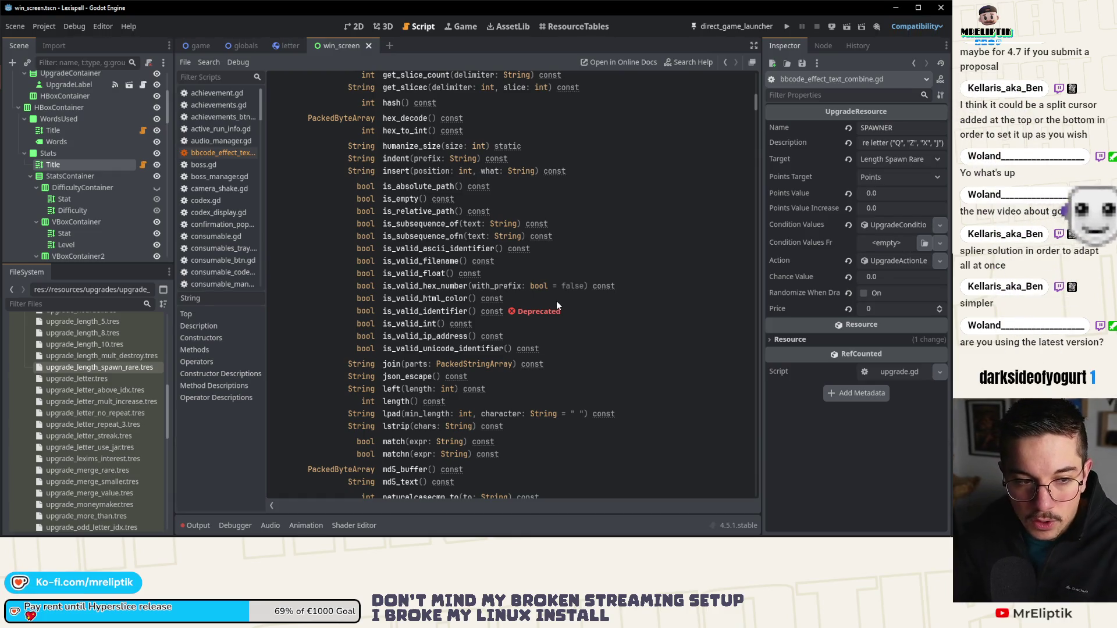
pyautogui.scroll(-2, 555, 301)
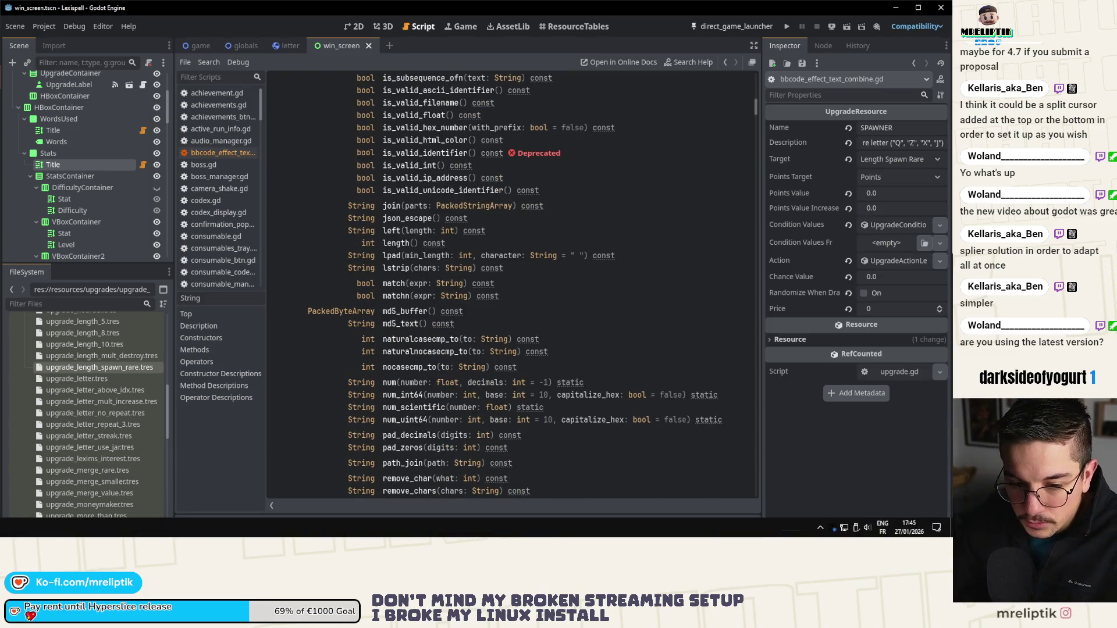
# Scroll through String's Methods list and open the format() method's full description
pyautogui.press('super')
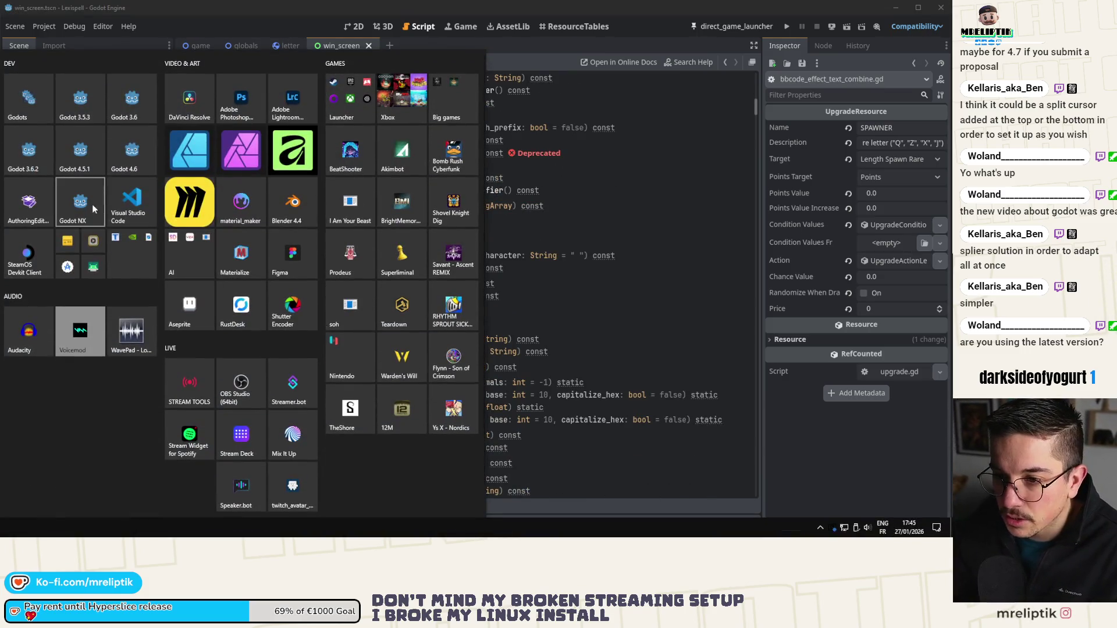
pyautogui.click(644, 175)
pyautogui.scroll(-10, 403, 302)
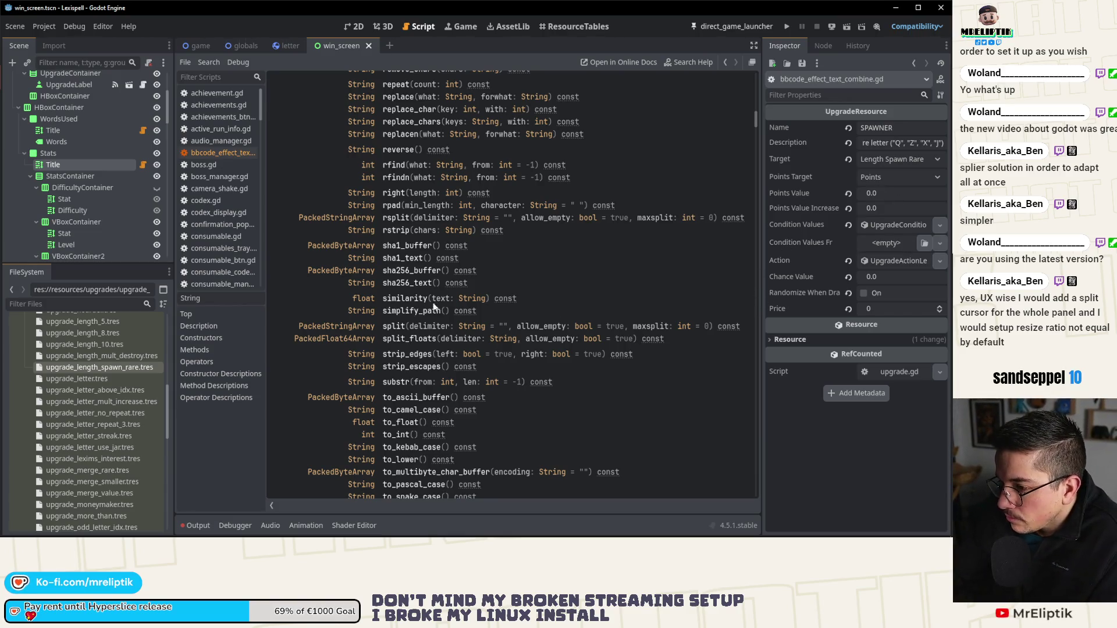
pyautogui.scroll(-5, 406, 299)
pyautogui.scroll(-6, 405, 299)
pyautogui.scroll(3, 413, 293)
pyautogui.scroll(-7, 425, 285)
pyautogui.scroll(-2, 429, 280)
pyautogui.scroll(15, 429, 278)
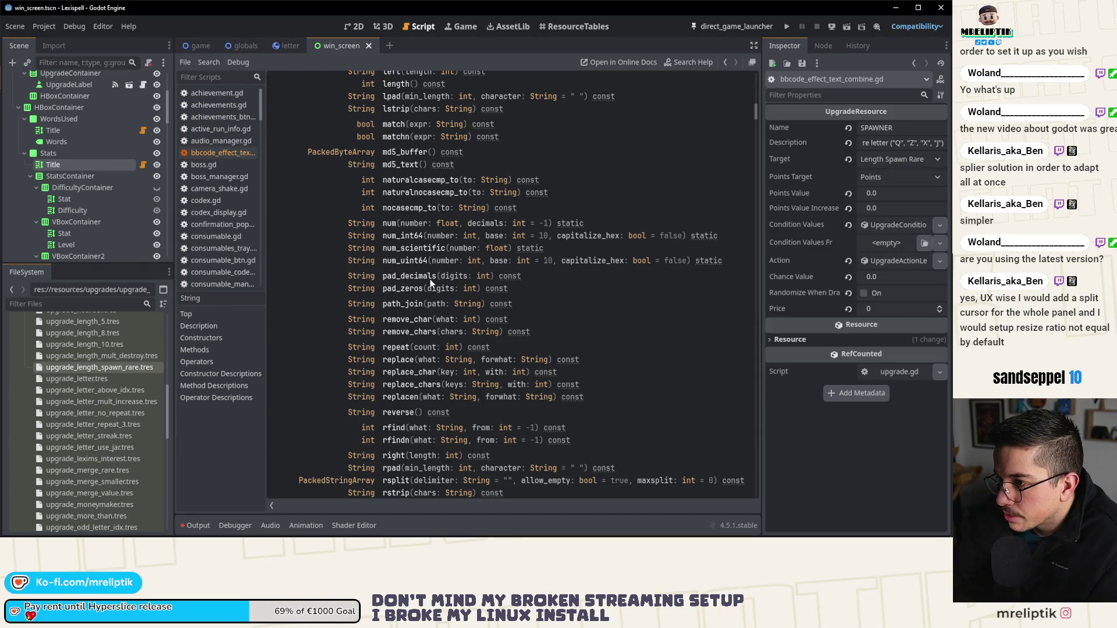
pyautogui.scroll(10, 437, 285)
pyautogui.scroll(10, 444, 285)
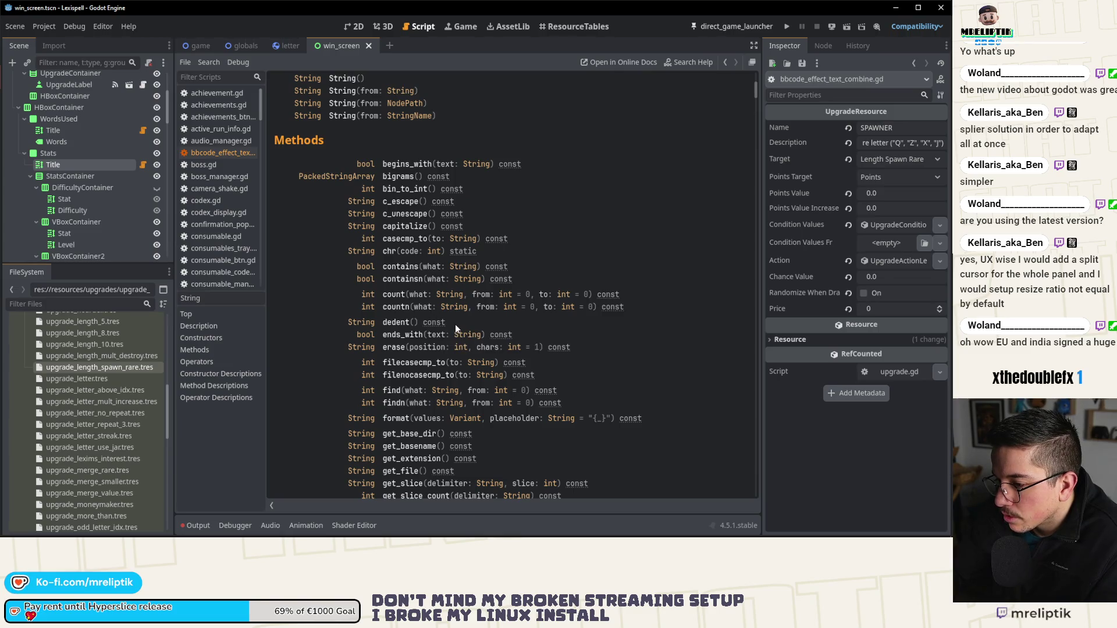
pyautogui.click(393, 418)
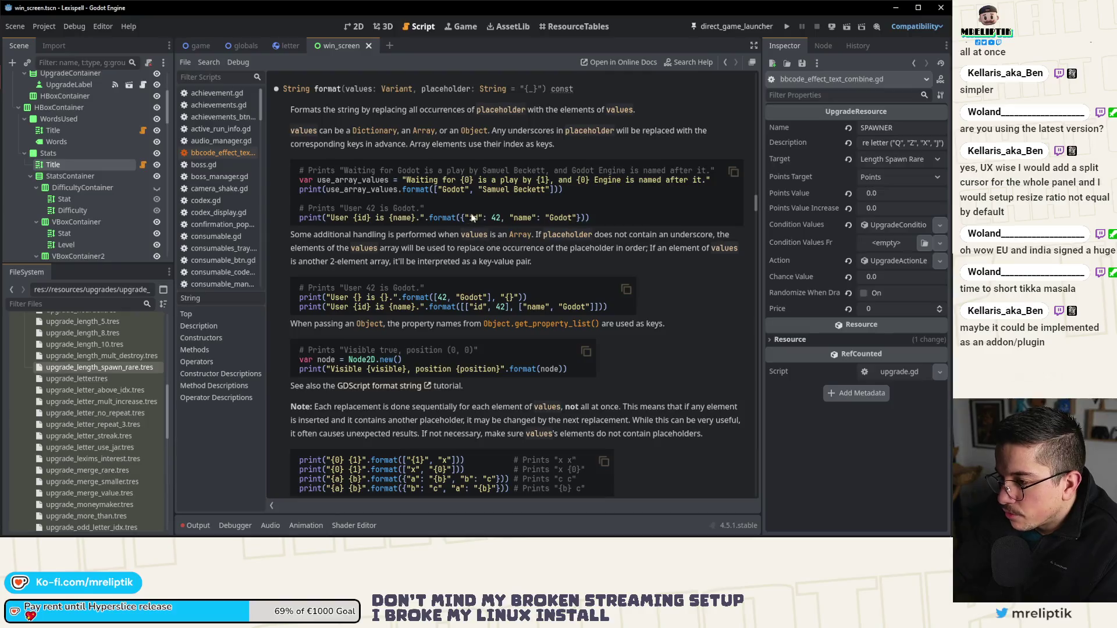
# Read through the String format() description, including its sequential-replacement caveat and C# interpolation note
pyautogui.moveTo(363, 234); pyautogui.dragTo(381, 218)
pyautogui.click(333, 250)
pyautogui.scroll(-3, 366, 266)
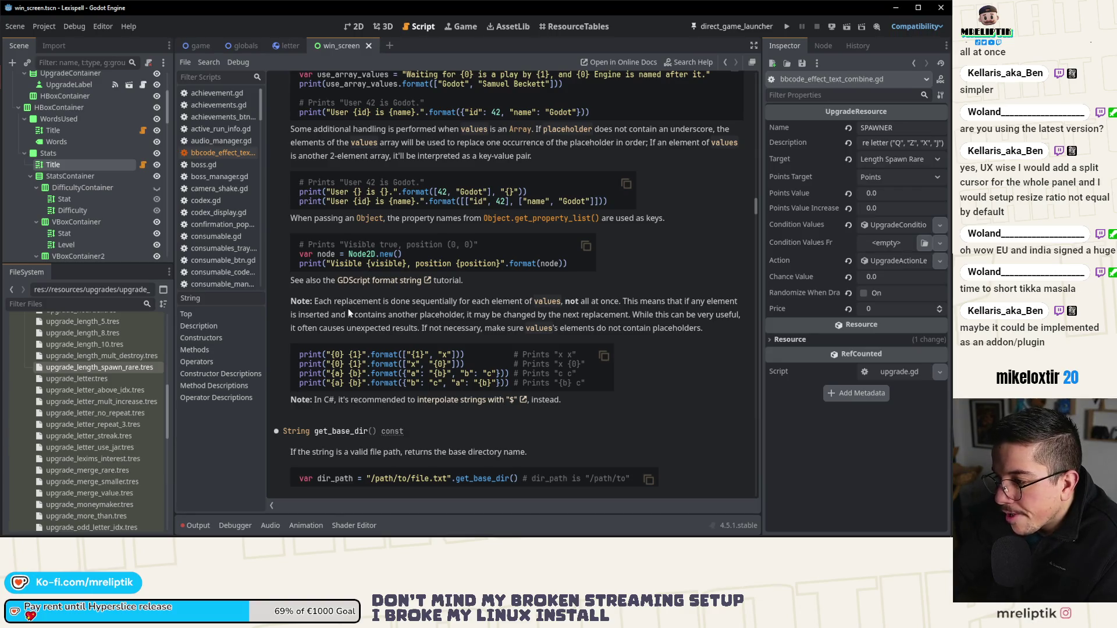
pyautogui.scroll(4, 103, 163)
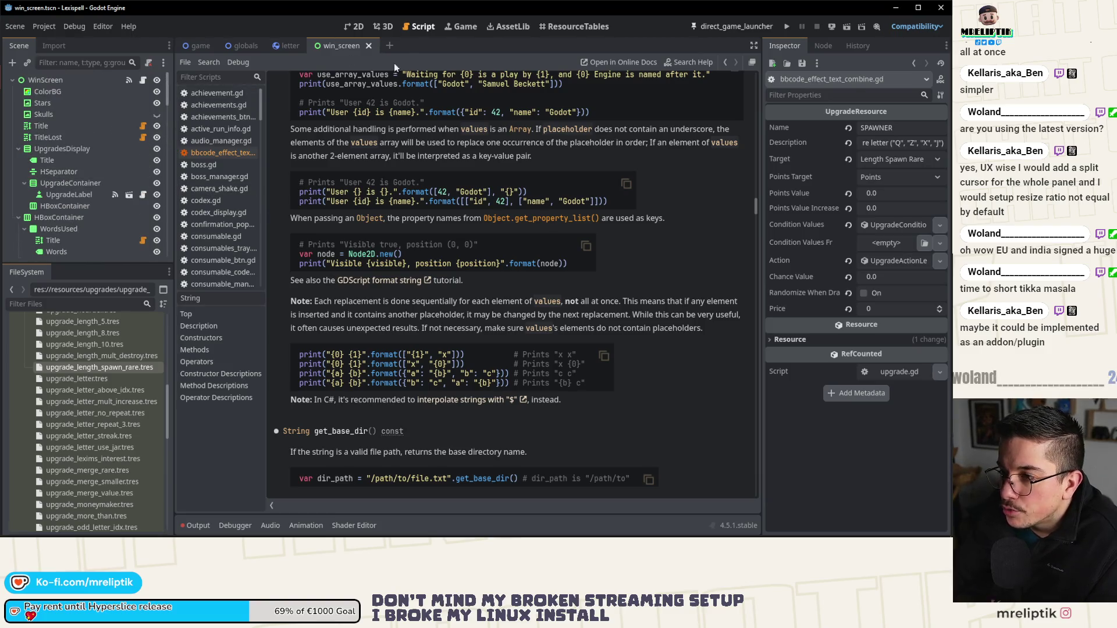
# Open globals.tscn through Quick Open Scene by searching 'glob'
pyautogui.hotkey('ctrl', 'shift', 'o')
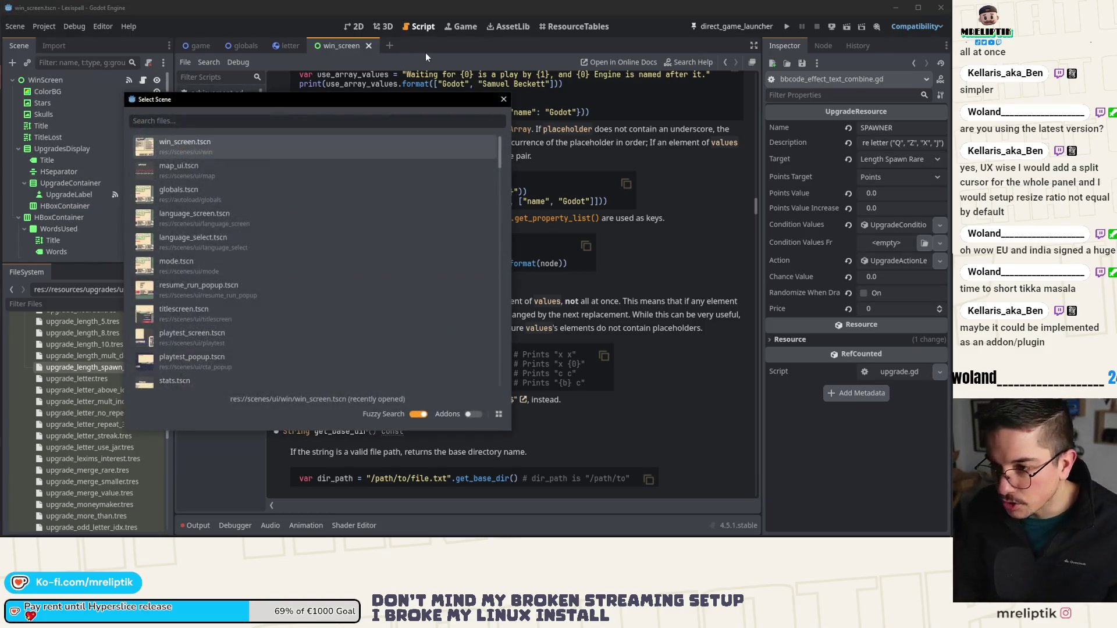
pyautogui.write('glob')
pyautogui.press('Return')
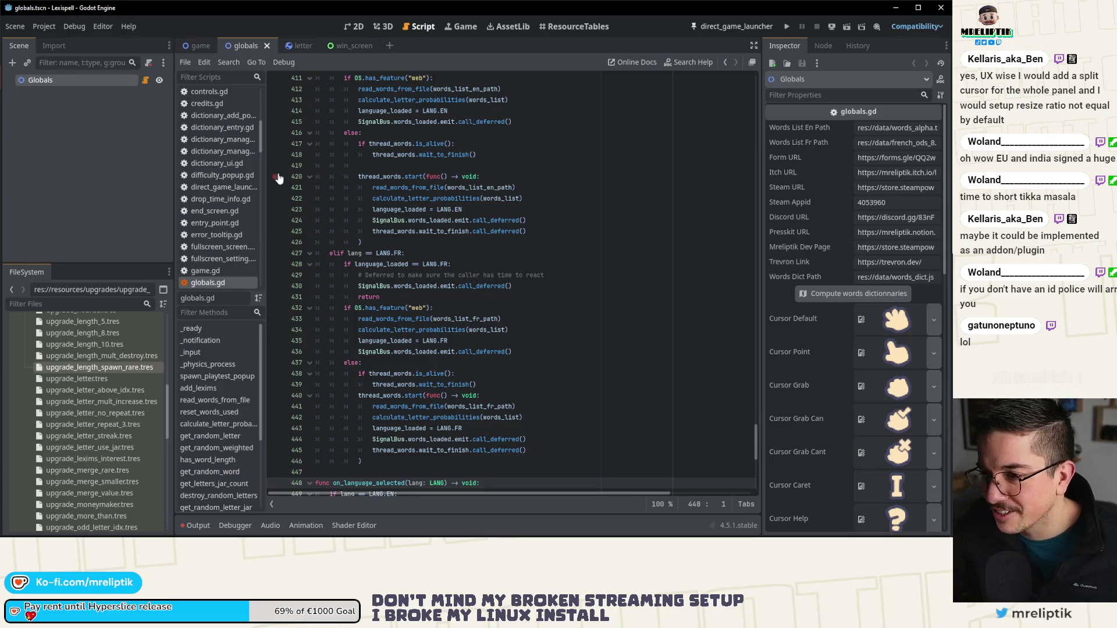
# Insert a blank line in _ready() after line 141's editor-hint return check
pyautogui.scroll(2, 359, 251)
pyautogui.scroll(20, 359, 251)
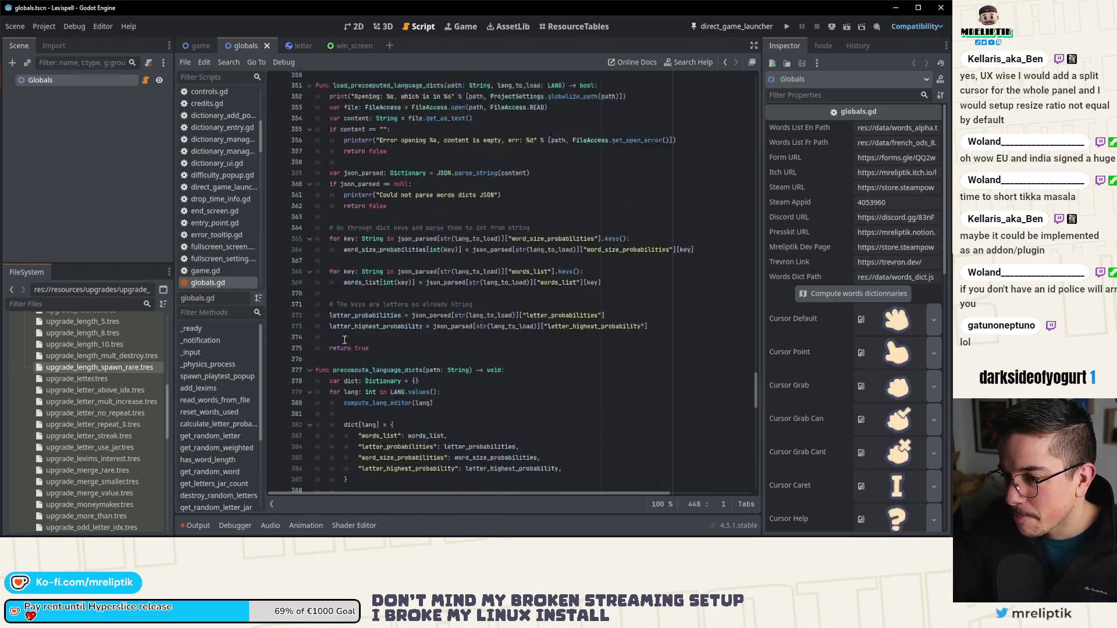
pyautogui.scroll(20, 372, 356)
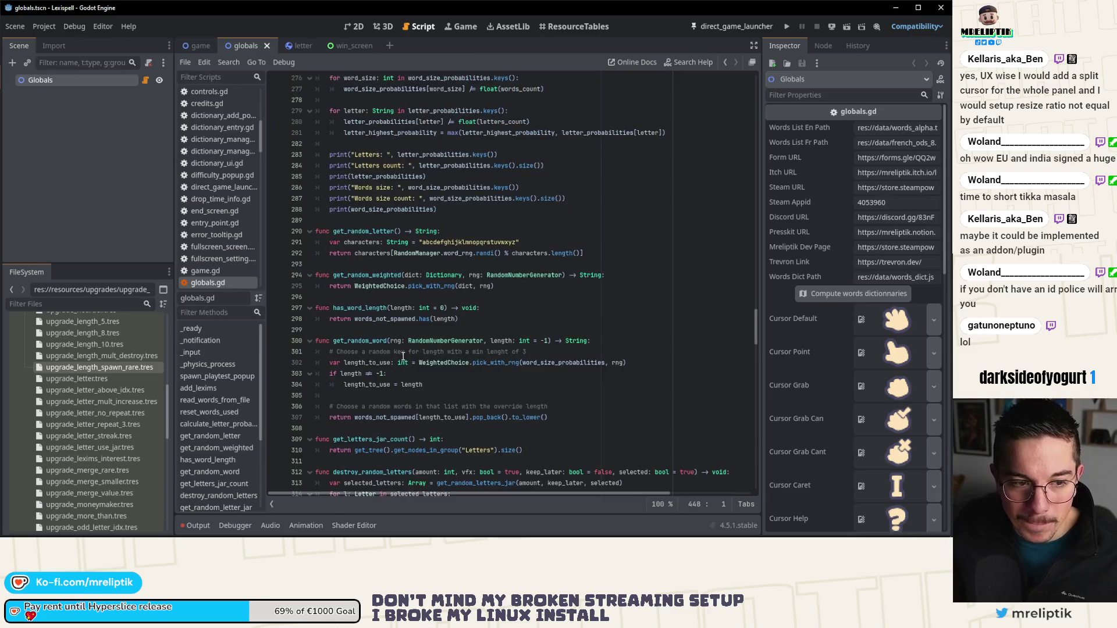
pyautogui.scroll(20, 433, 332)
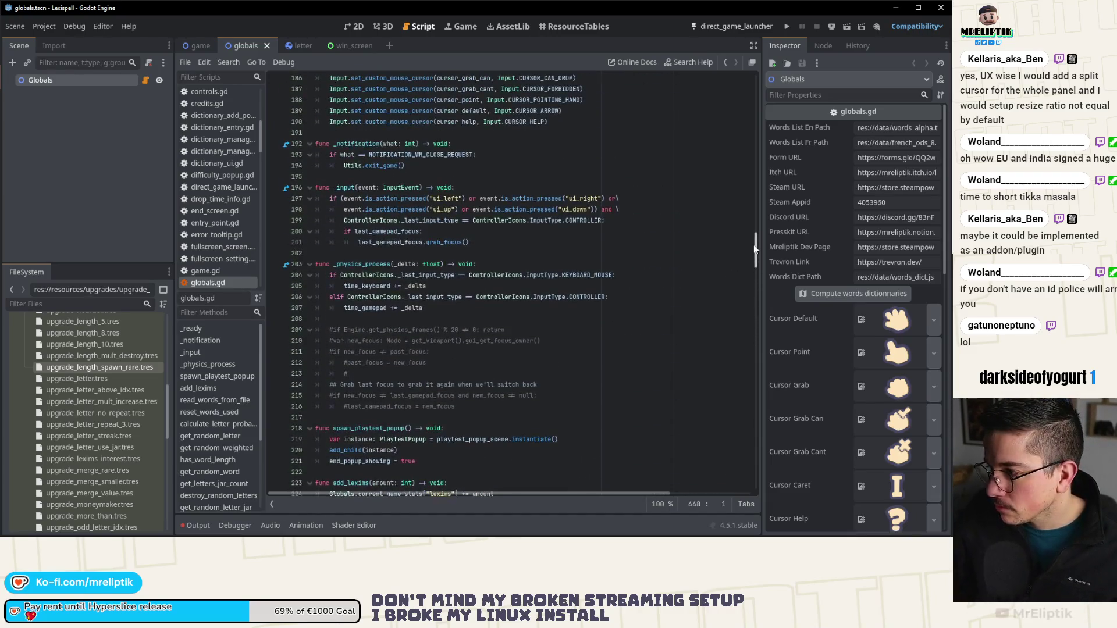
pyautogui.scroll(-11, 478, 352)
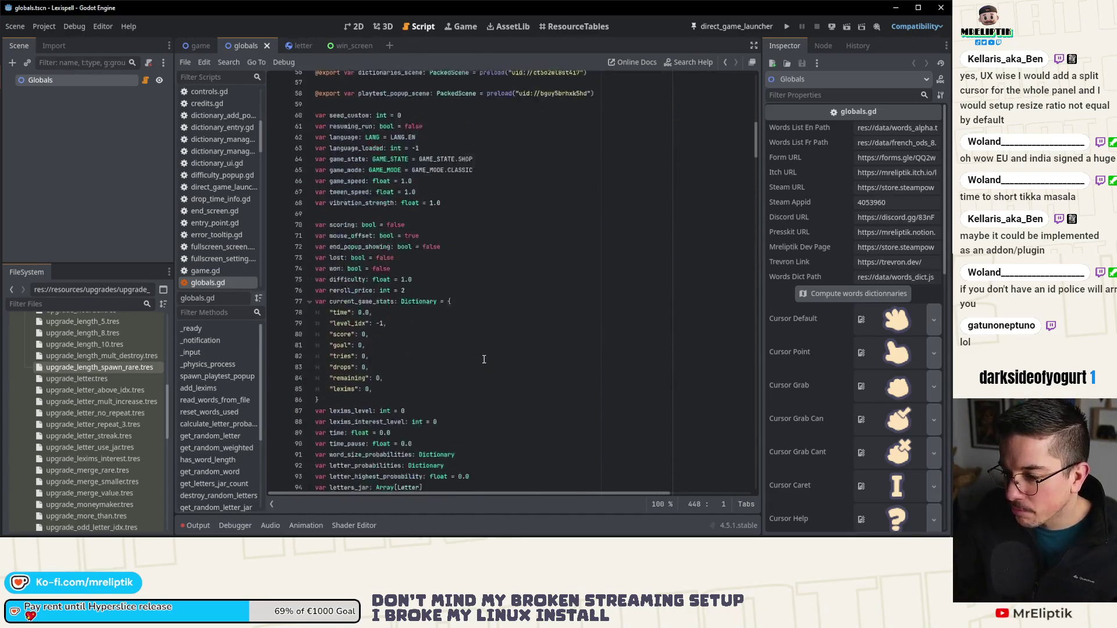
pyautogui.scroll(-3, 484, 360)
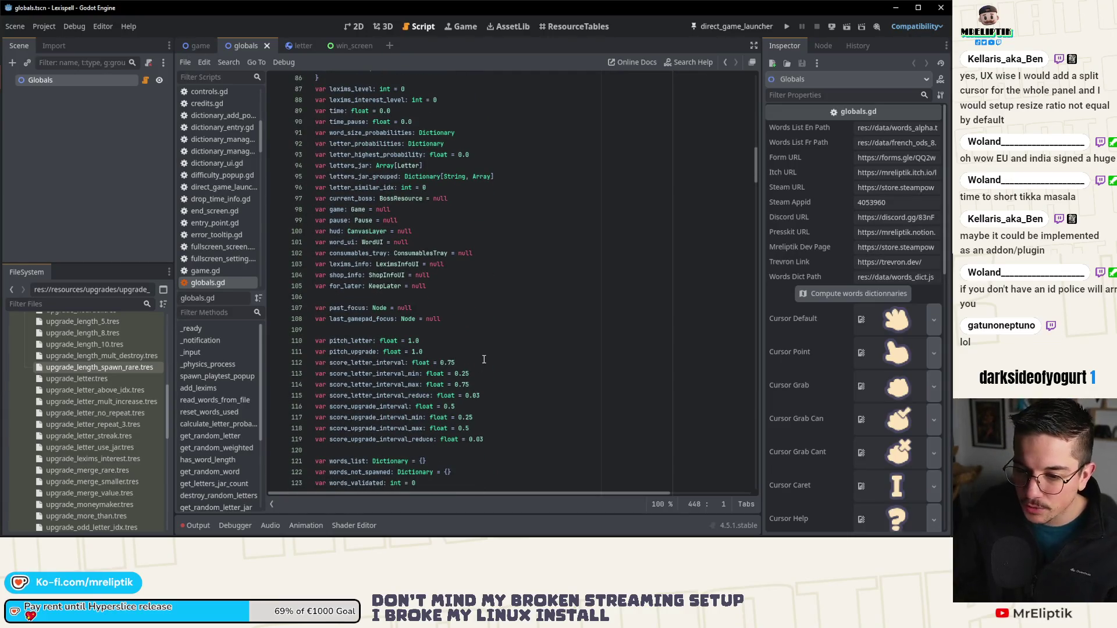
pyautogui.scroll(-15, 466, 356)
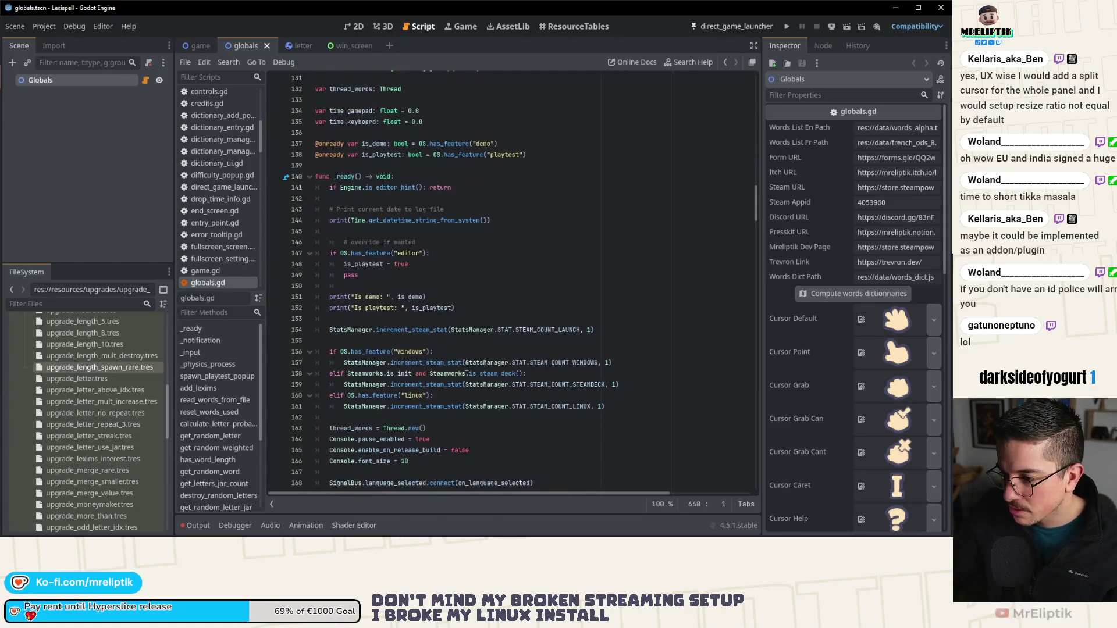
pyautogui.click(496, 193)
pyautogui.press('Return')
pyautogui.press('Return')
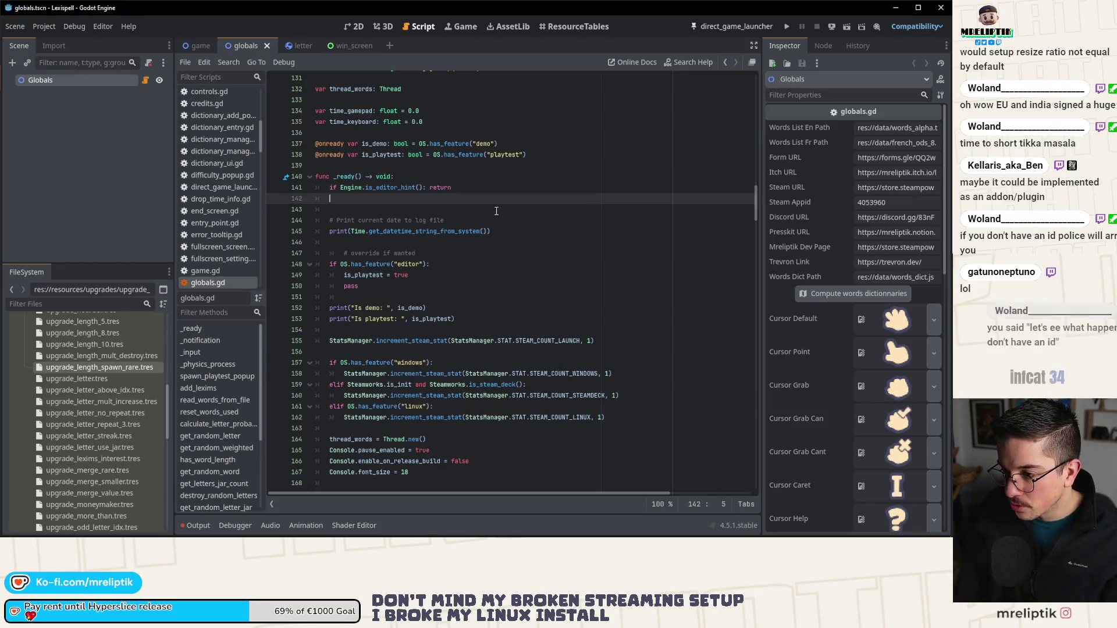
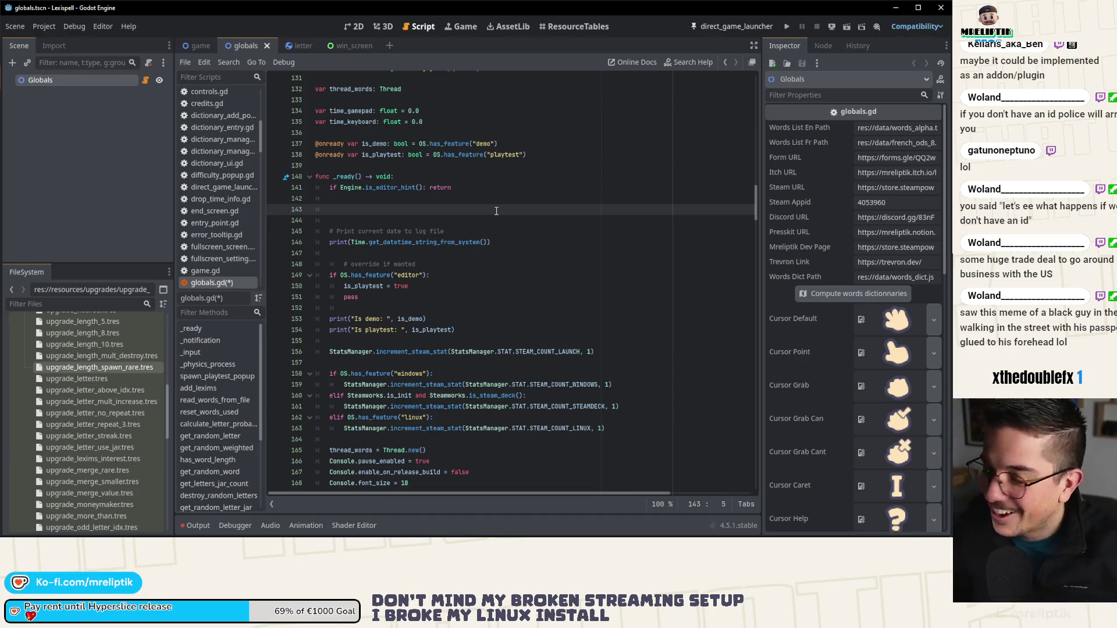
# On line 143, add var test = "This is a test string, it wants {this} and {that}" and save
pyautogui.scroll(1, 485, 122)
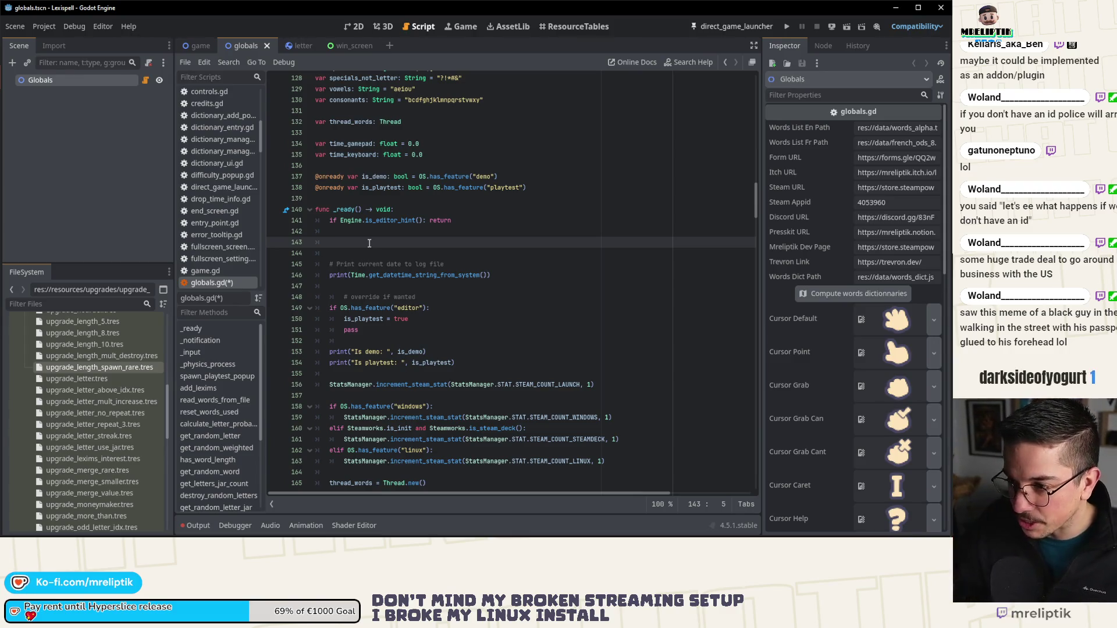
pyautogui.hotkey('ctrl', 's')
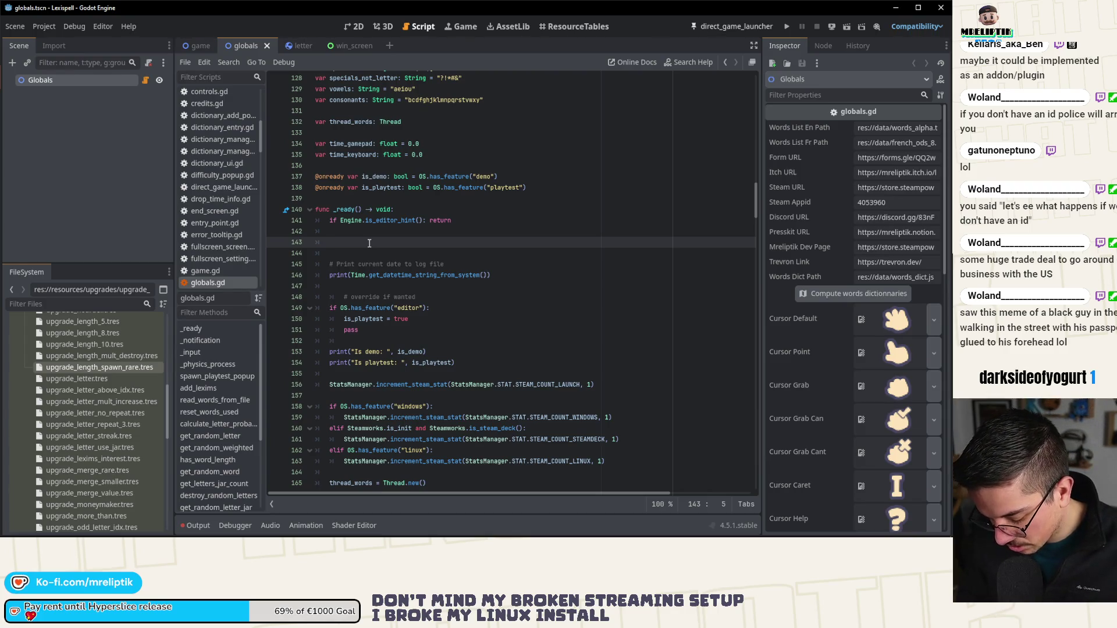
pyautogui.write('var test')
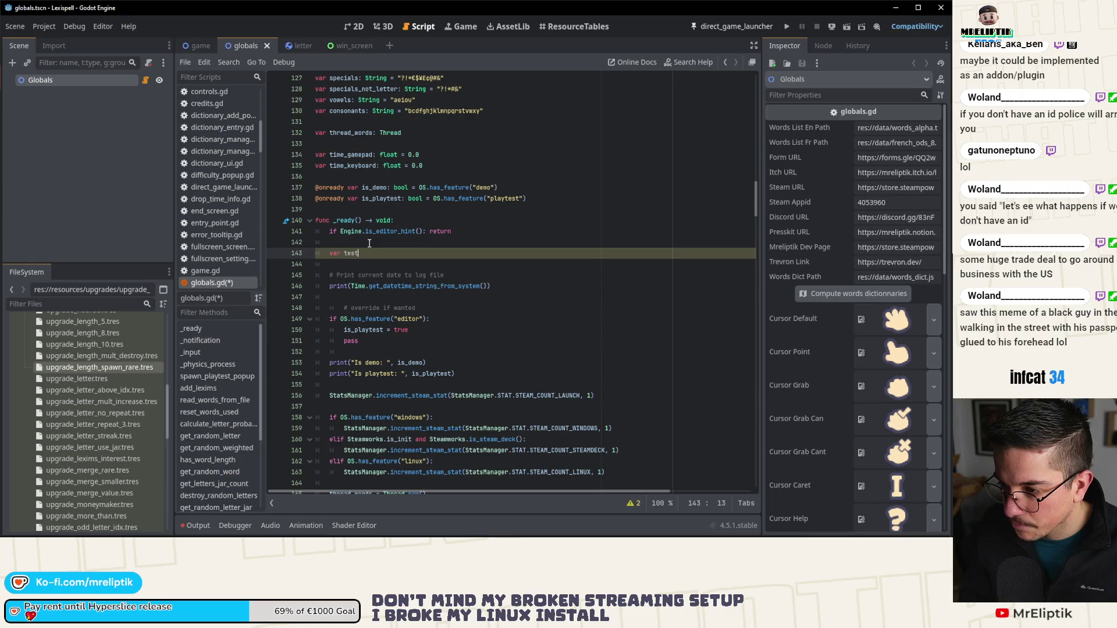
pyautogui.write('= "Th')
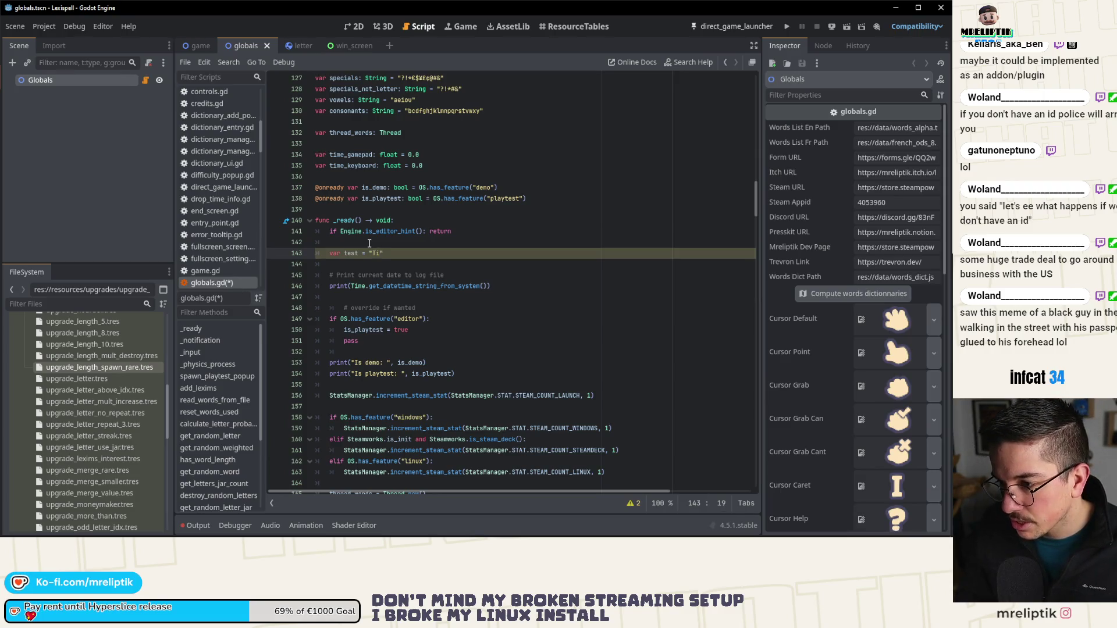
pyautogui.write('is is a test string, it wants [')
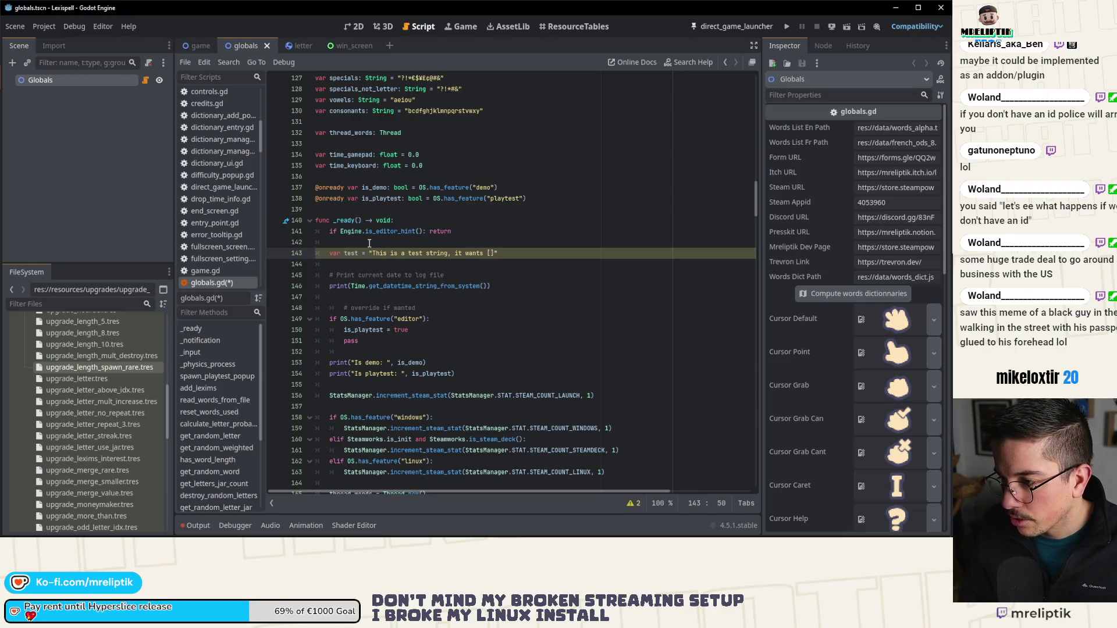
pyautogui.write('this} and {')
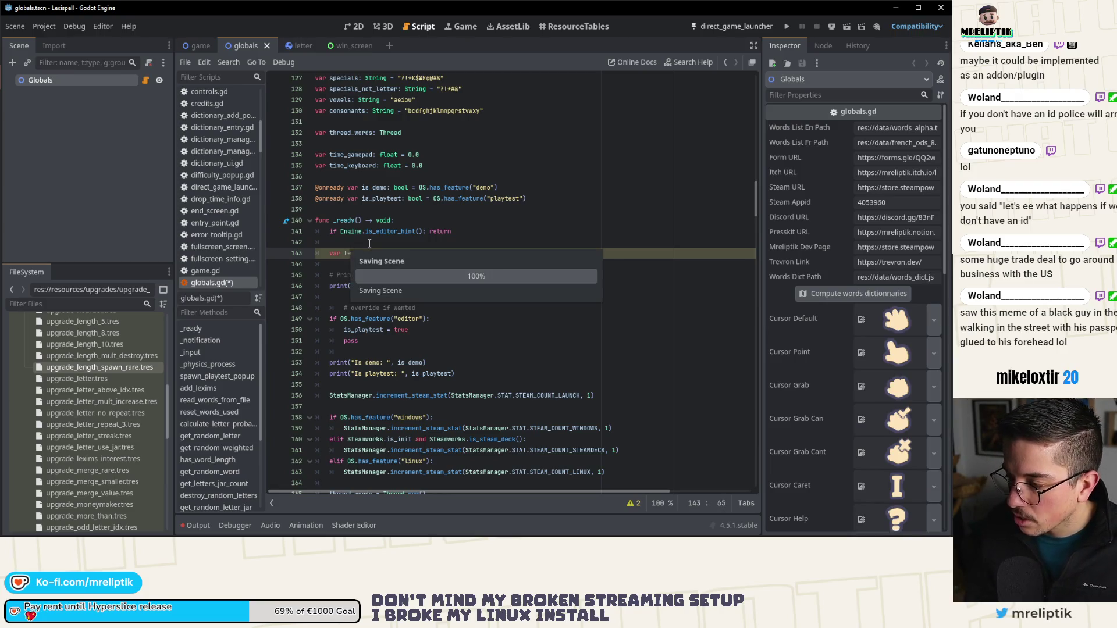
pyautogui.press('Right')
pyautogui.hotkey('ctrl', 's')
# Append an empty .format() call to the test string and save globals.gd
pyautogui.moveTo(371, 253); pyautogui.dragTo(554, 256)
pyautogui.click(564, 254)
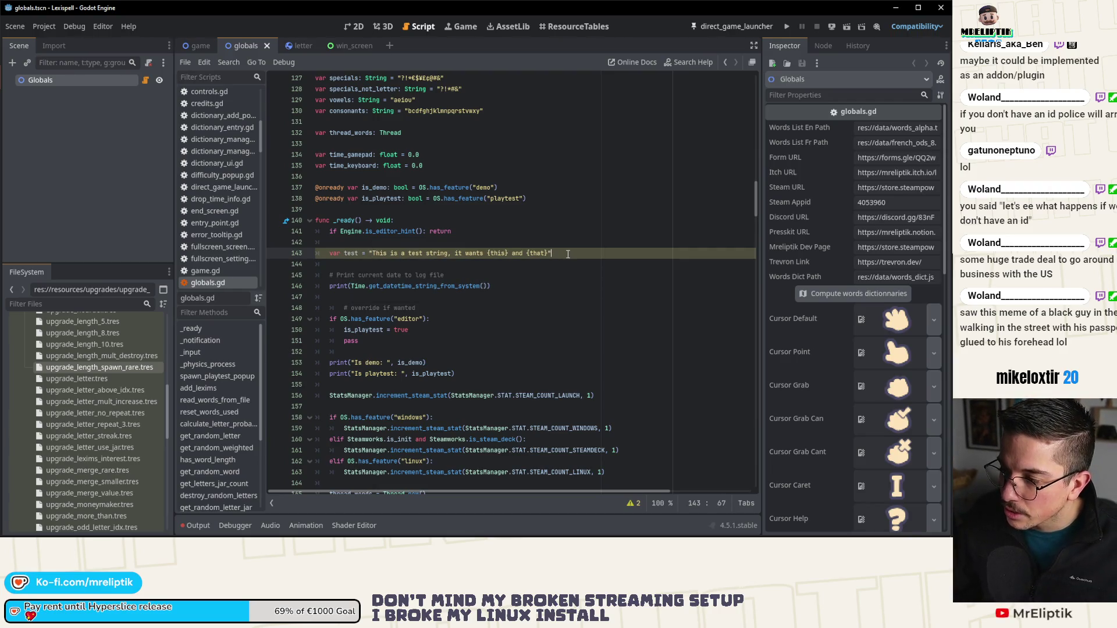
pyautogui.write('.fo')
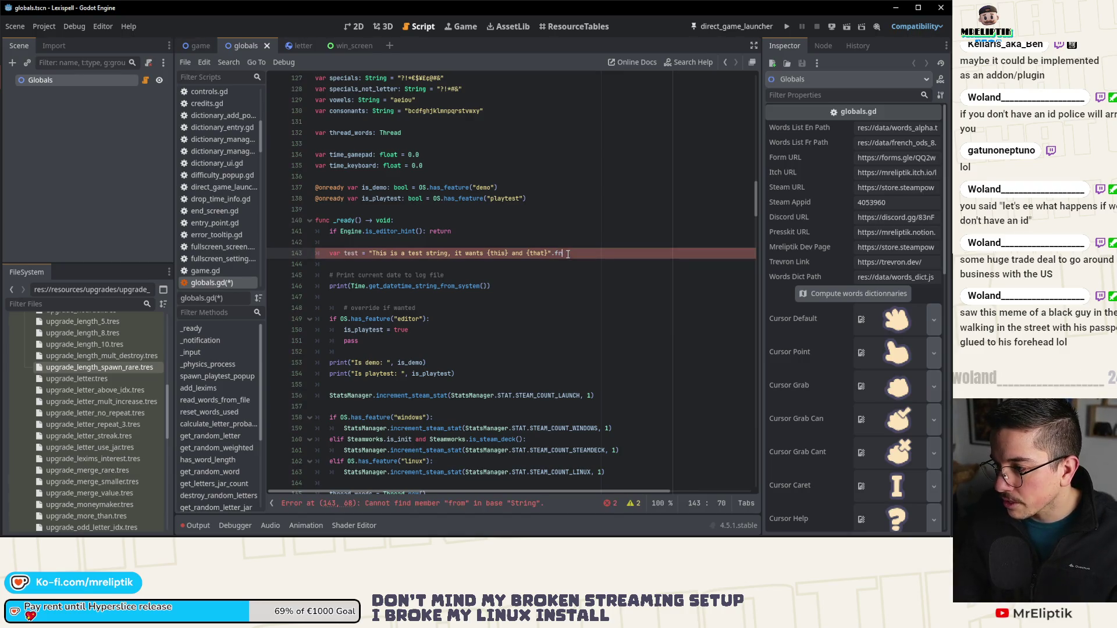
pyautogui.press('Return')
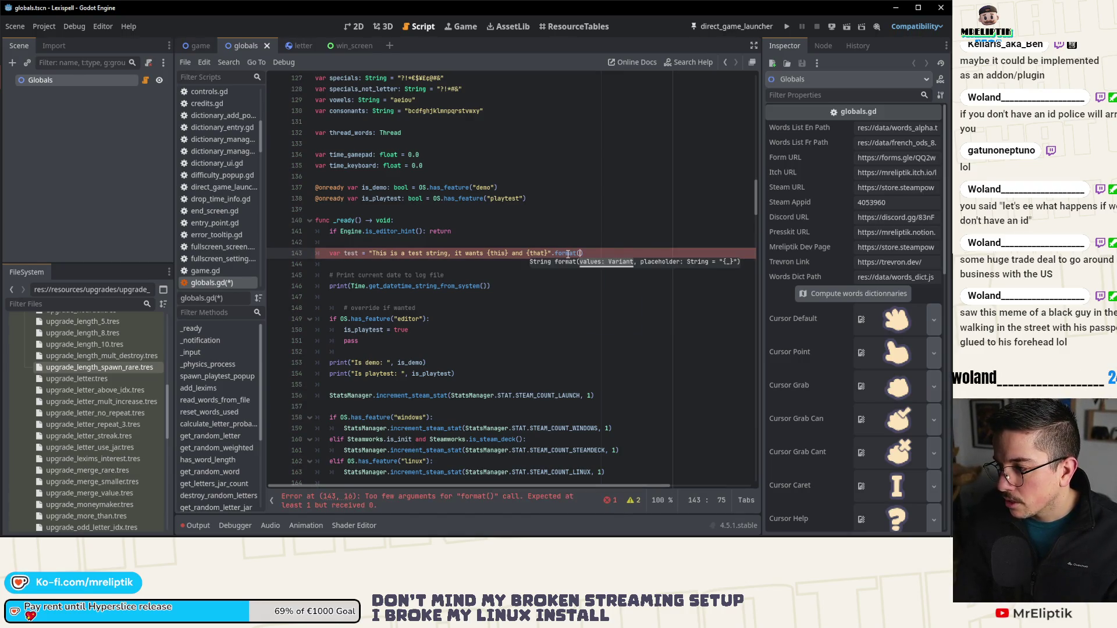
pyautogui.hotkey('ctrl', 's')
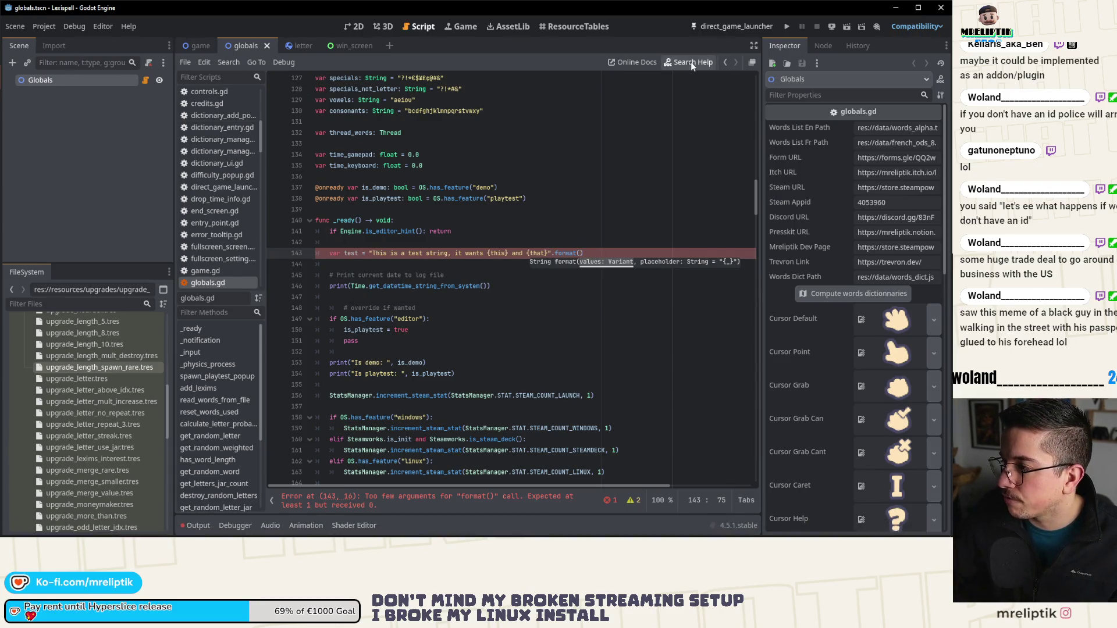
# Pass format() a dictionary with "this": "THIS" and "that": "THAT" entries
pyautogui.scroll(-10, 214, 201)
pyautogui.scroll(-5, 219, 218)
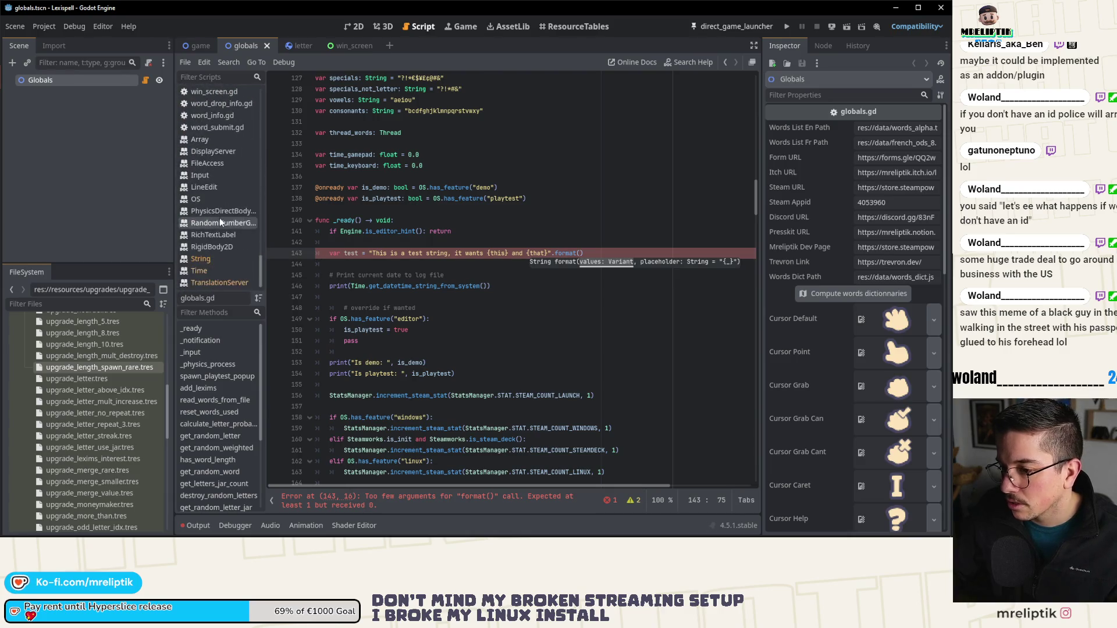
pyautogui.click(209, 260)
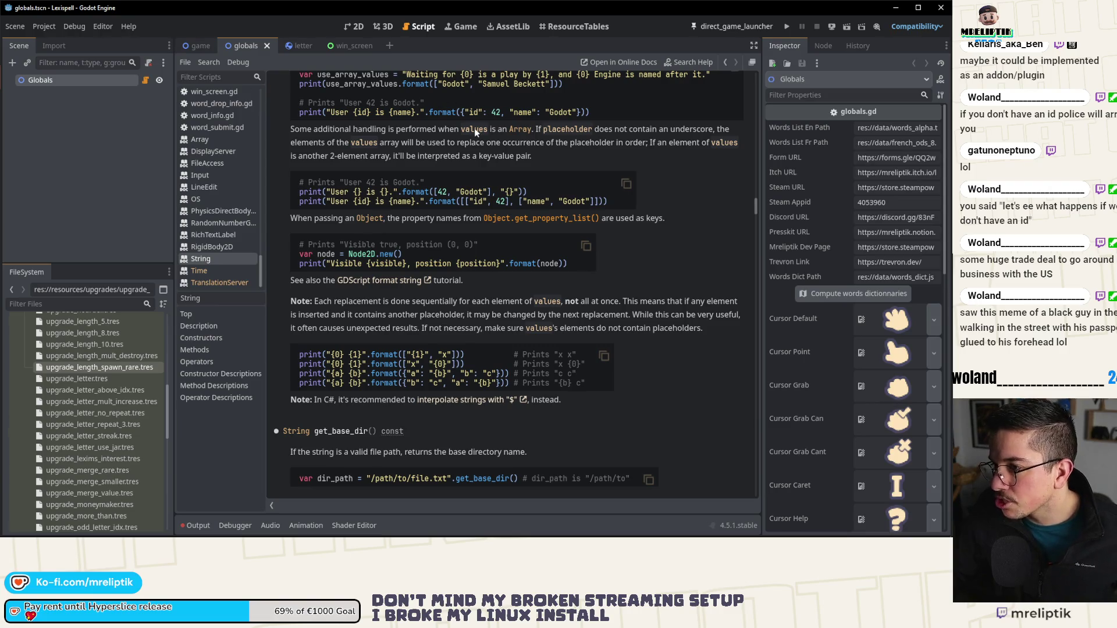
pyautogui.click(145, 81)
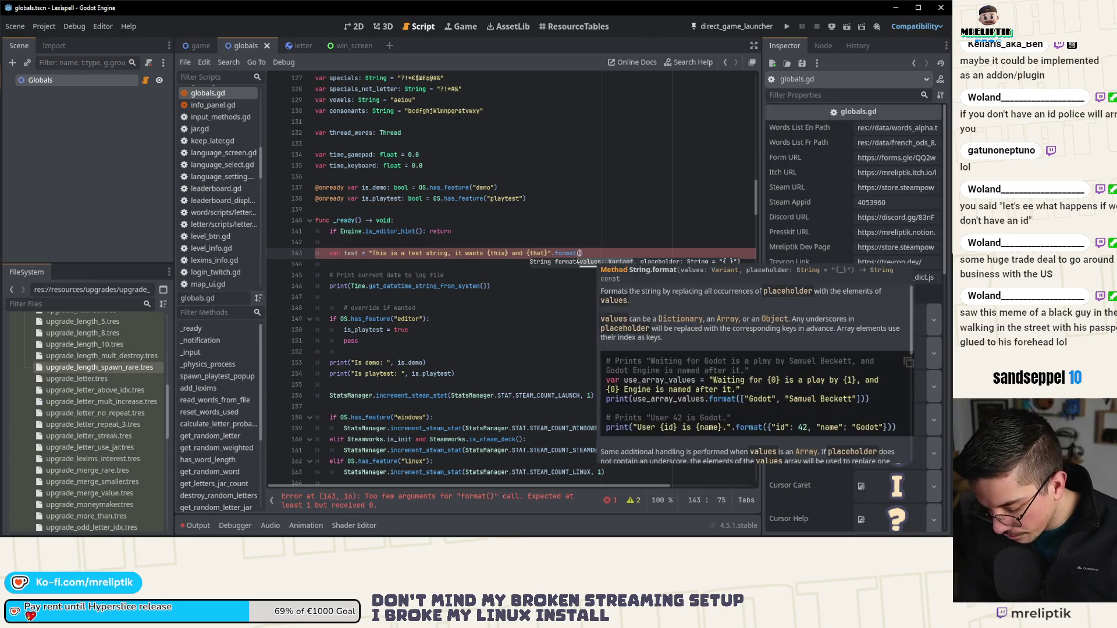
pyautogui.press('space')
pyautogui.press('BackSpace')
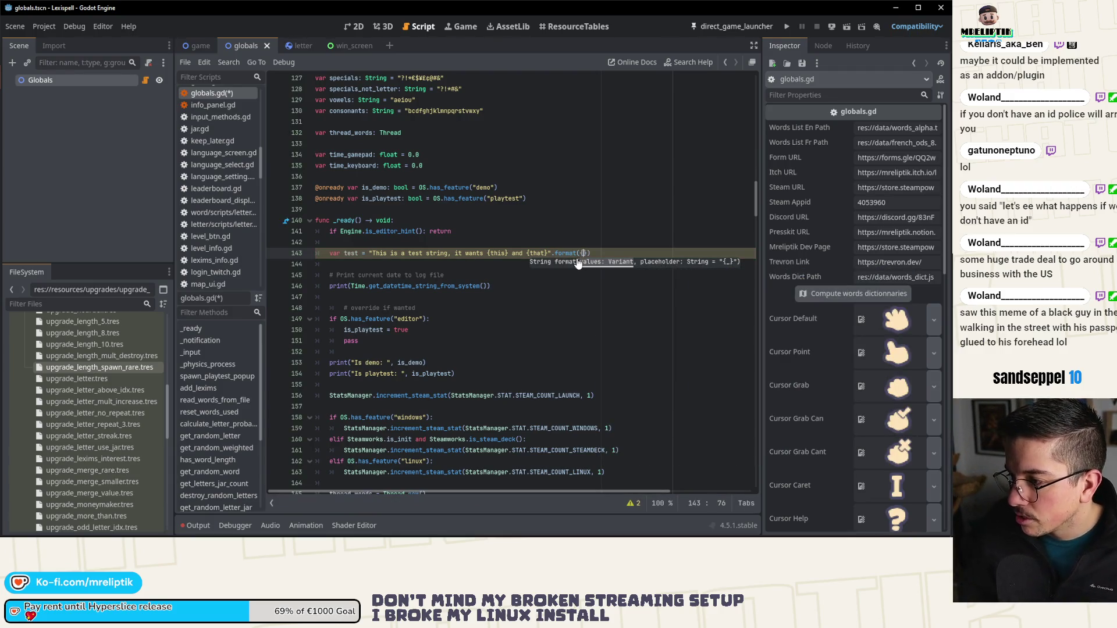
pyautogui.write('{"tjoa')
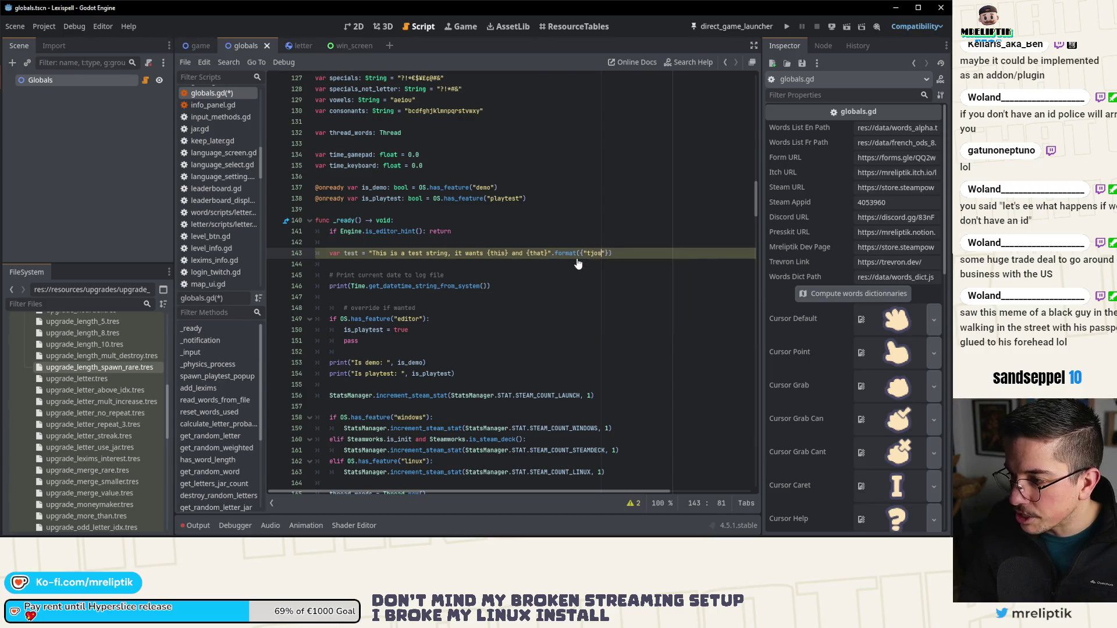
pyautogui.press('BackSpace')
pyautogui.write('his": ')
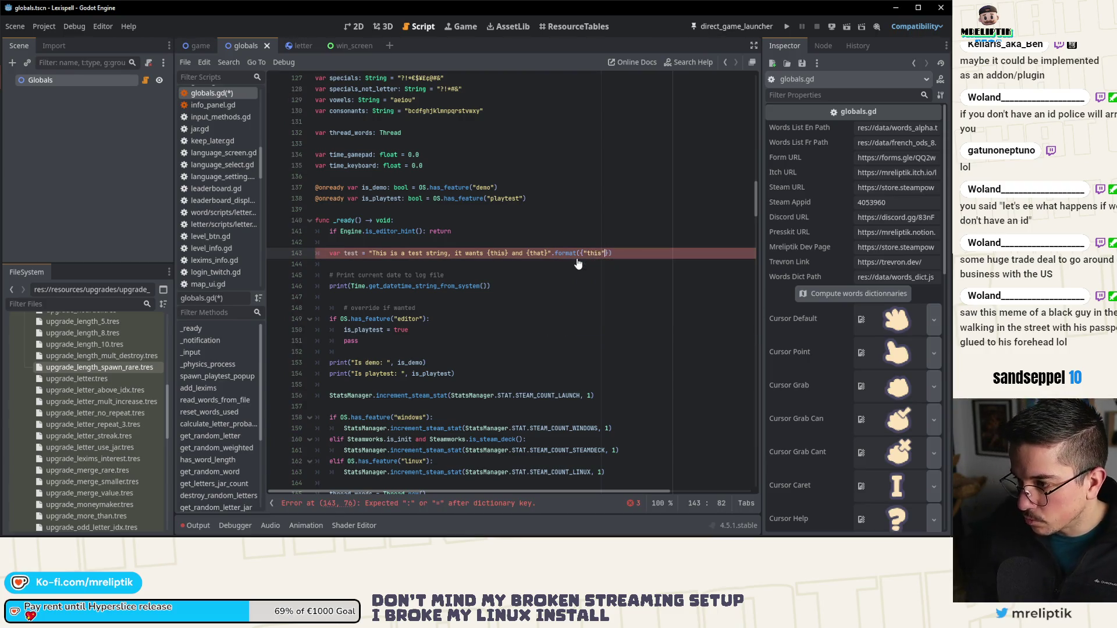
pyautogui.write('"THIS",')
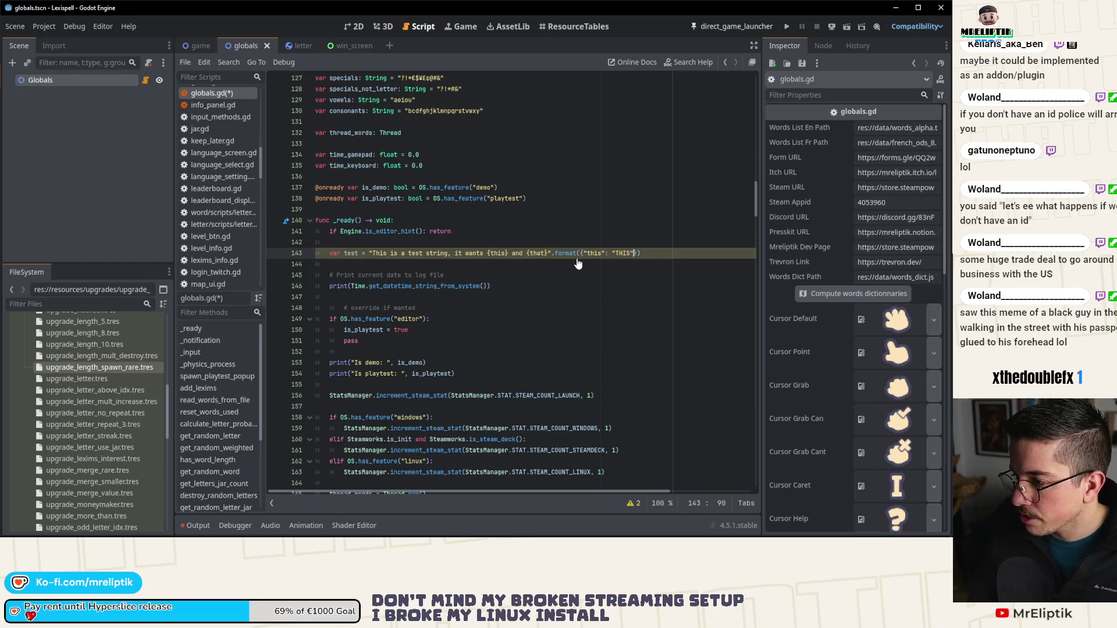
pyautogui.write(' "tjat')
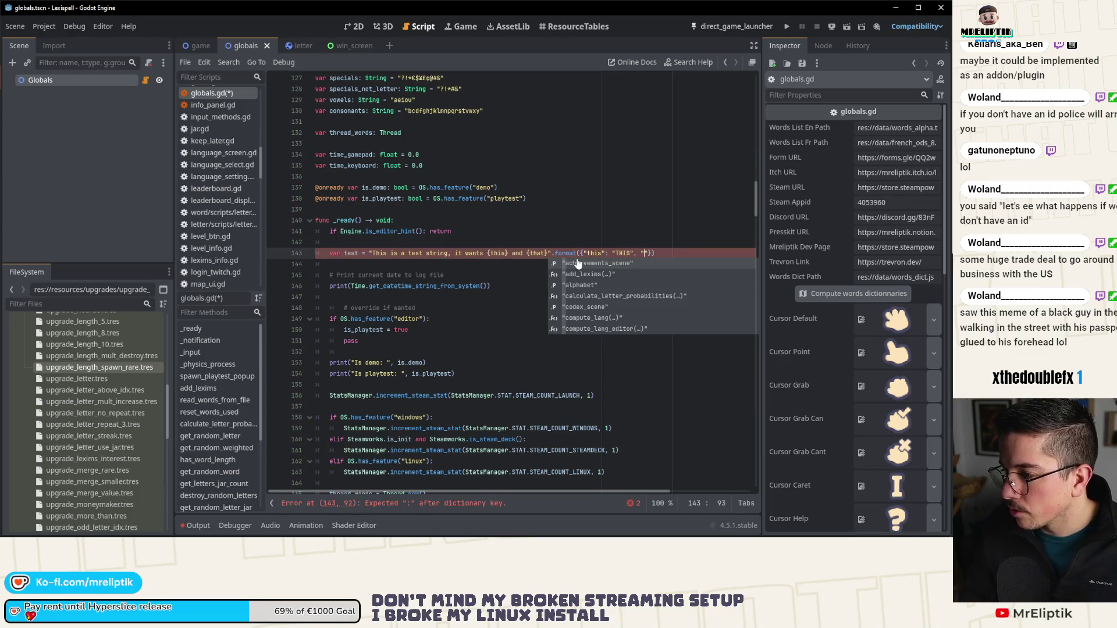
pyautogui.press('BackSpace')
pyautogui.press('BackSpace')
pyautogui.press('BackSpace')
pyautogui.write('hat')
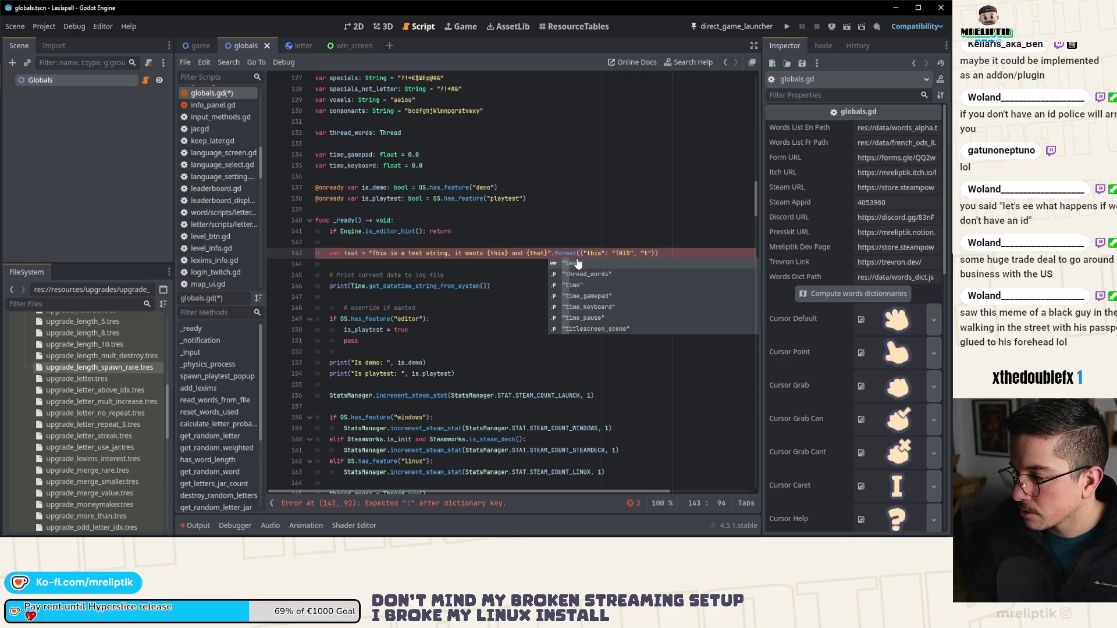
pyautogui.write('": "TH')
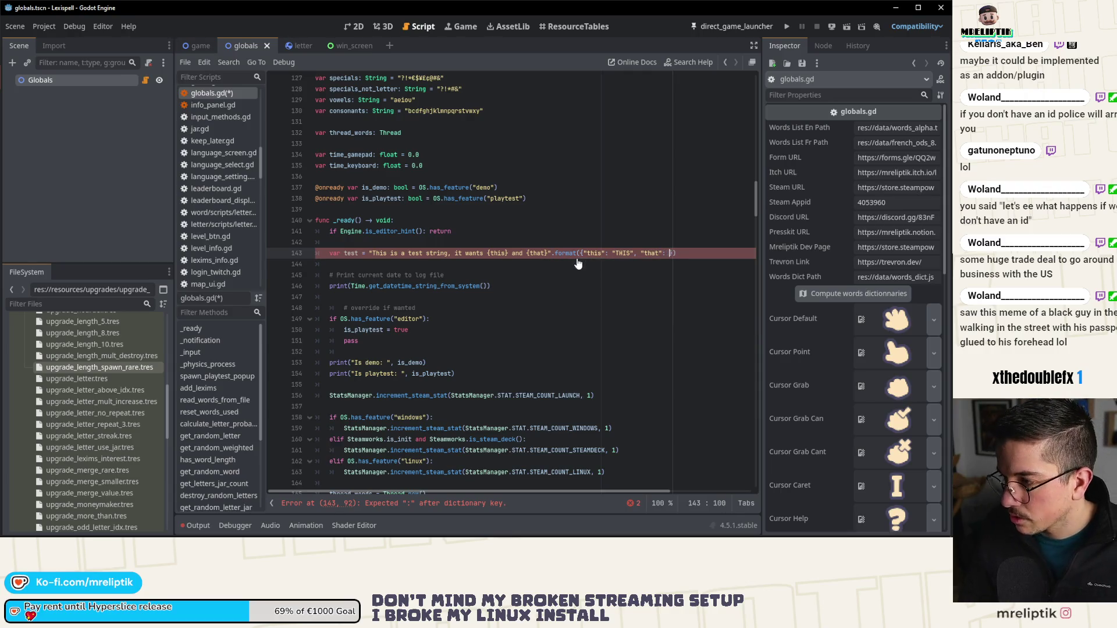
pyautogui.write('AT')
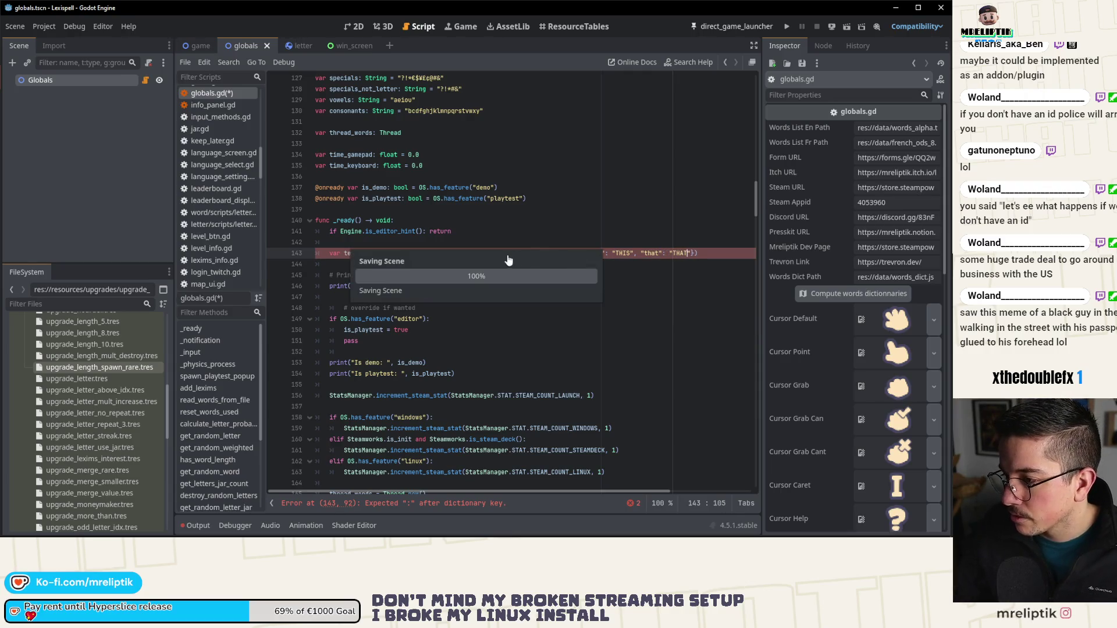
# Extend the test string with "but also {prout}" and save the script
pyautogui.click(549, 253)
pyautogui.write('but laso')
pyautogui.press('BackSpace')
pyautogui.press('BackSpace')
pyautogui.press('BackSpace')
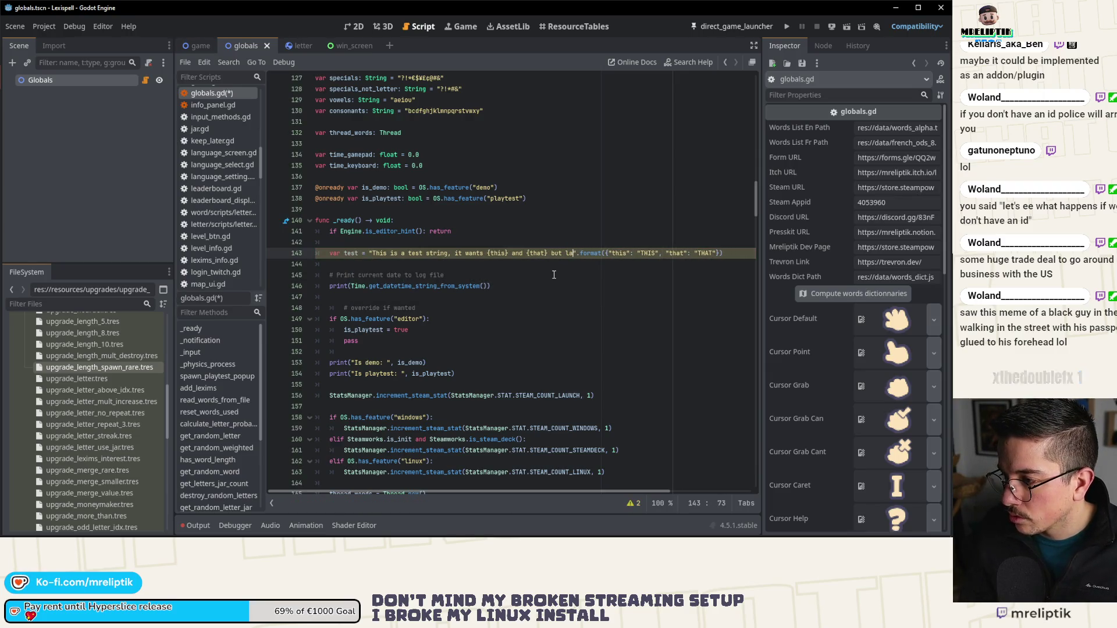
pyautogui.write('also {prout')
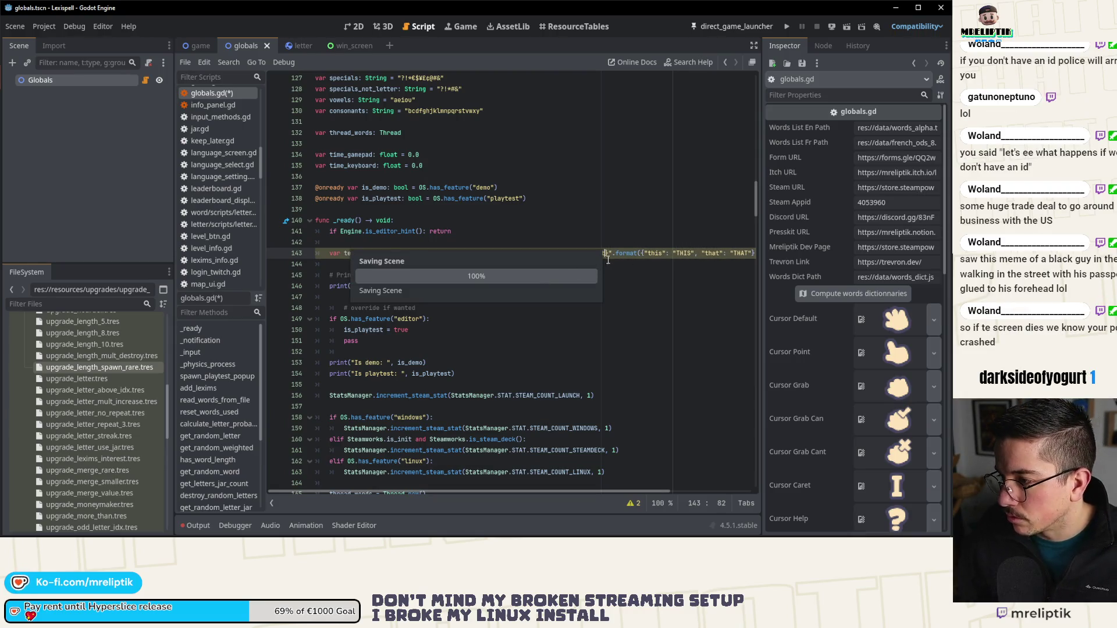
pyautogui.hotkey('ctrl', 's')
# Add a "something": "SOMETHING" entry to the format dictionary, save, and run the current scene
pyautogui.hscroll(3, 548, 267)
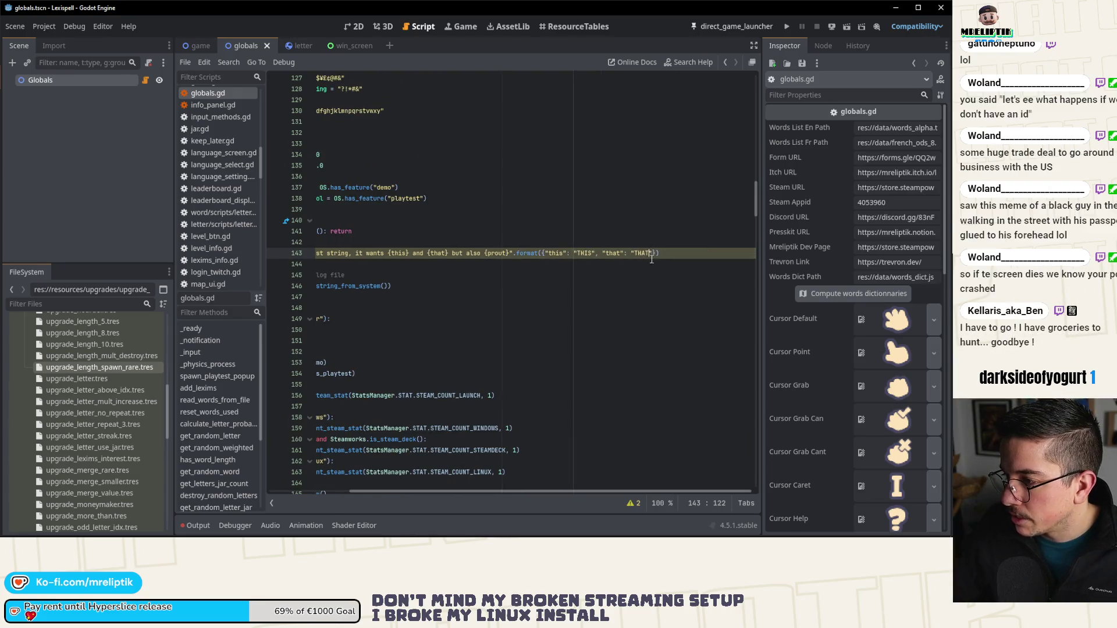
pyautogui.doubleClick(498, 253)
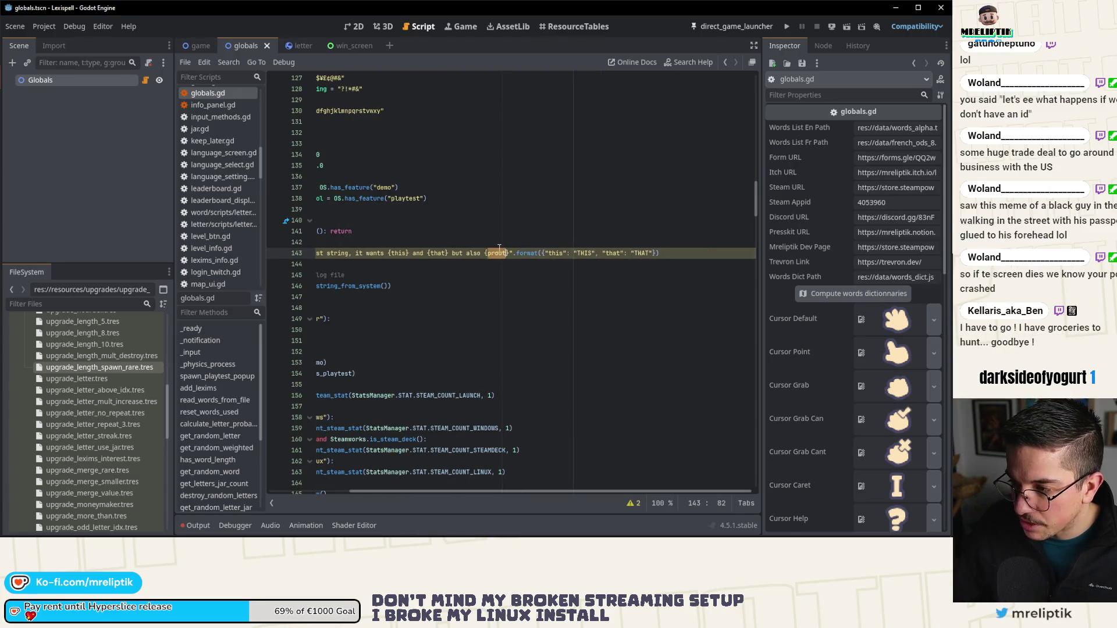
pyautogui.click(652, 254)
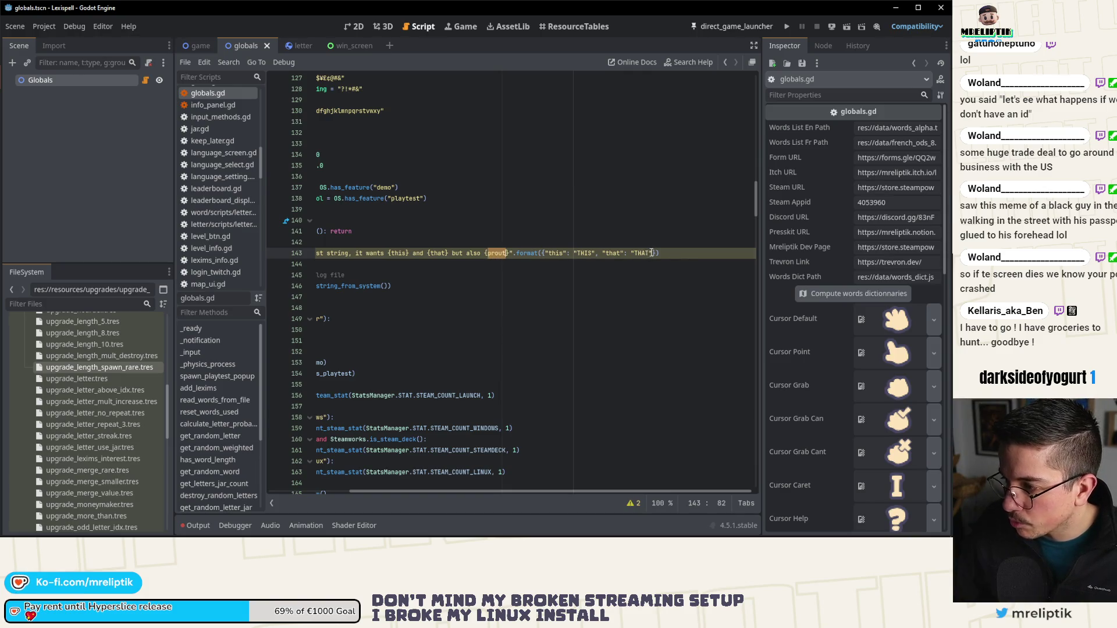
pyautogui.write('"so')
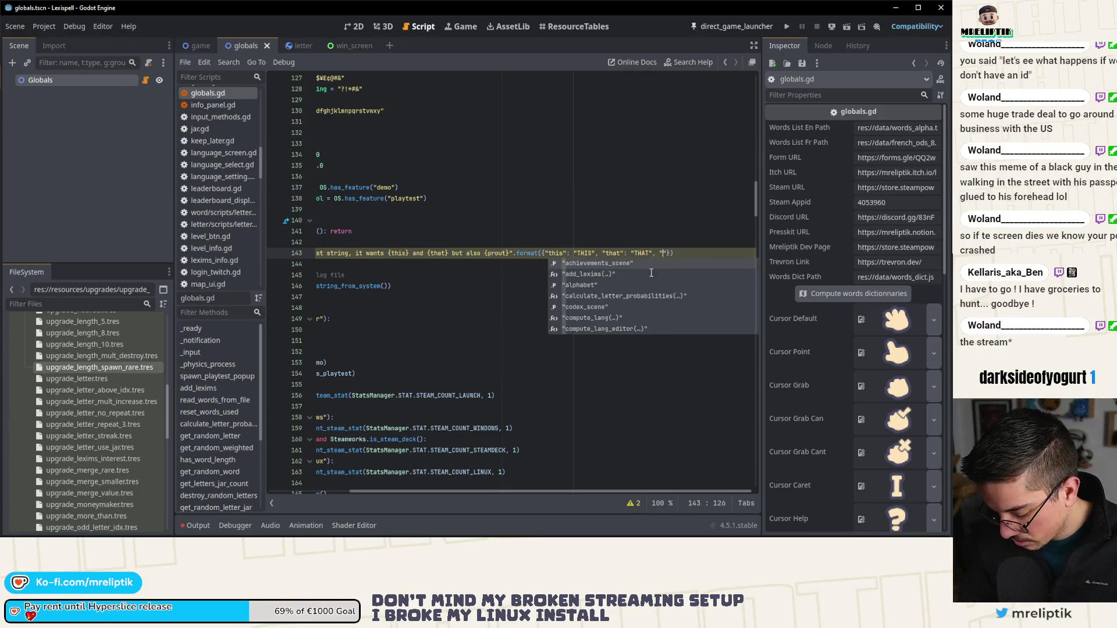
pyautogui.write('metho,g')
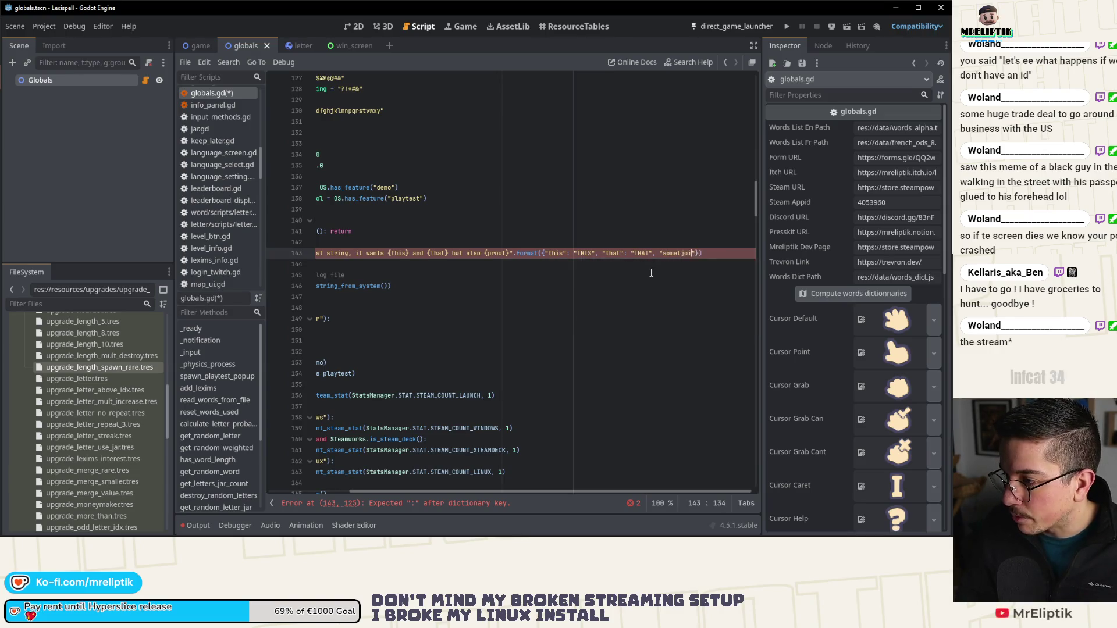
pyautogui.press('BackSpace')
pyautogui.press('BackSpace')
pyautogui.press('BackSpace')
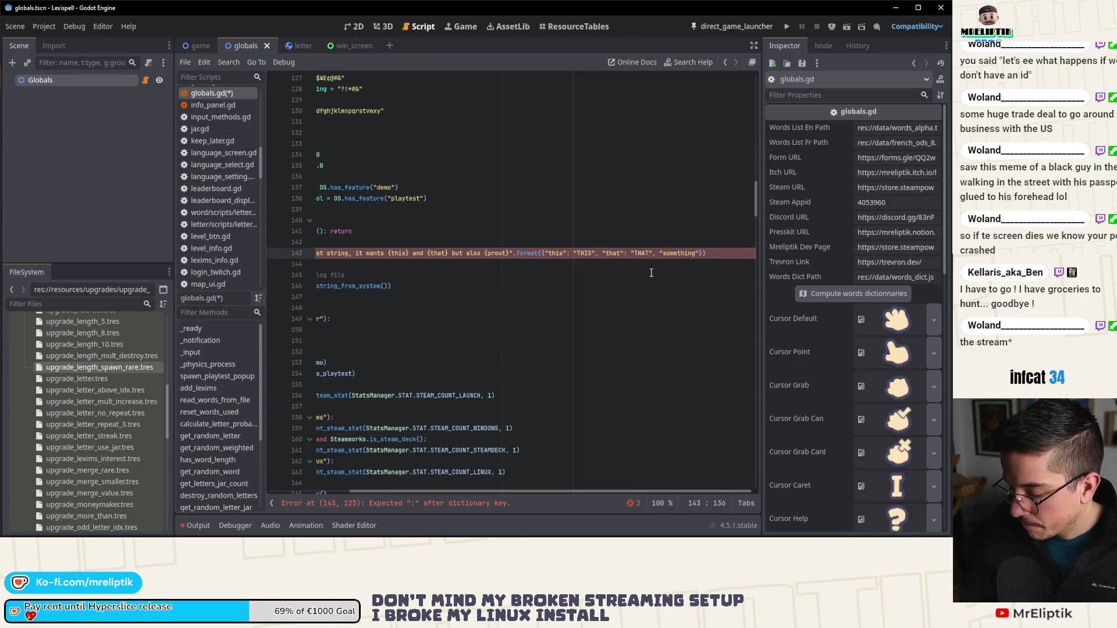
pyautogui.write('OMETHING')
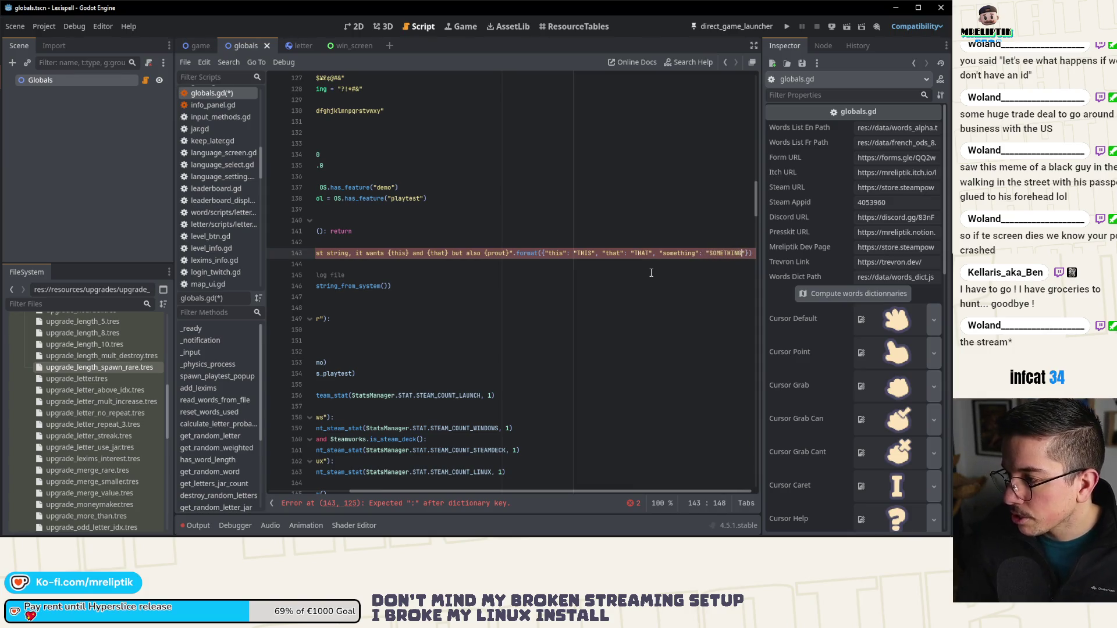
pyautogui.hotkey('ctrl', 's')
pyautogui.hscroll(-5, 515, 312)
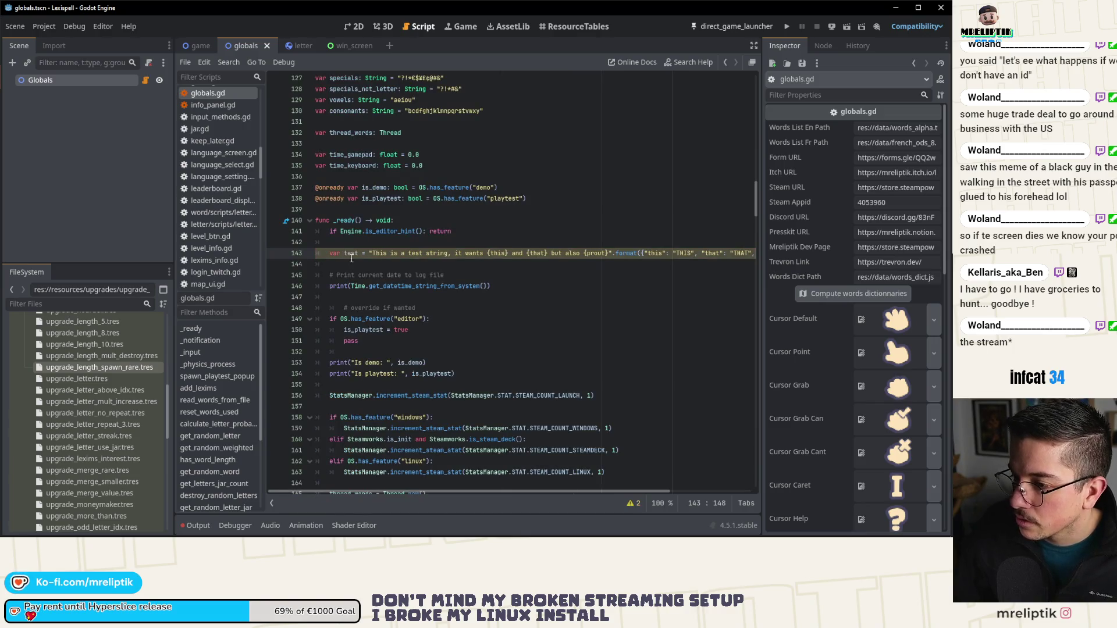
pyautogui.click(845, 28)
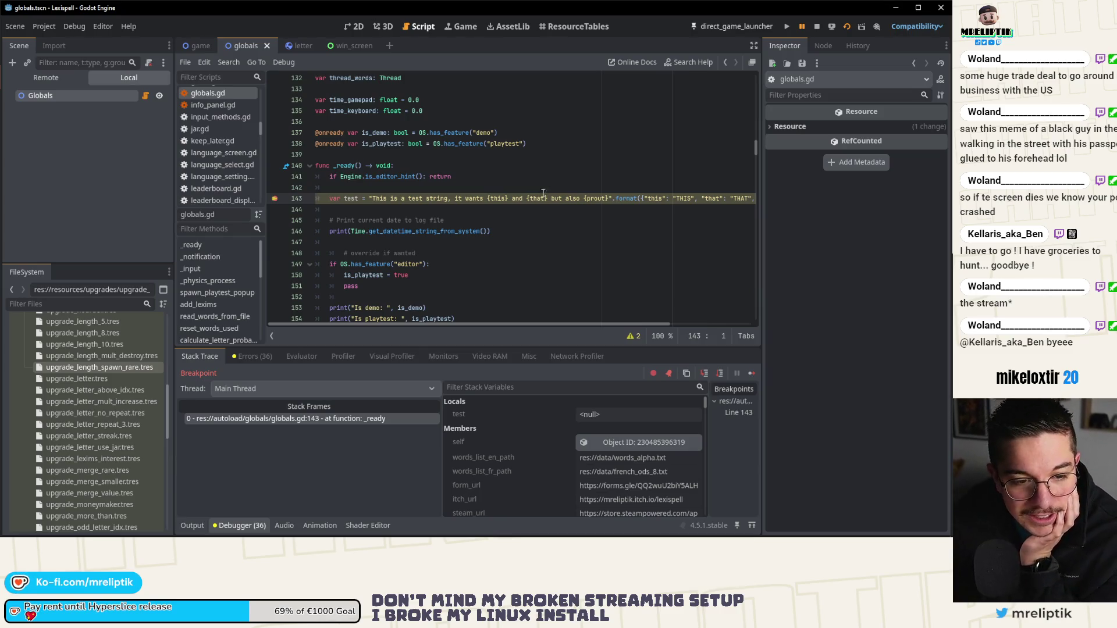
# Step over line 143 and check the test variable's formatted value in the debugger
pyautogui.click(720, 374)
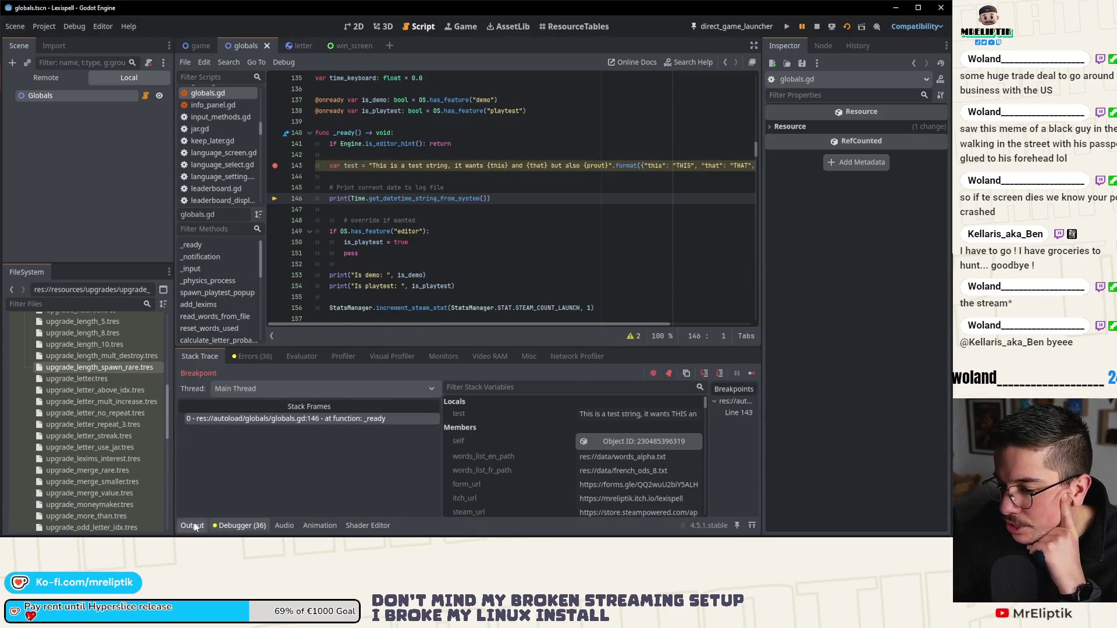
pyautogui.click(192, 525)
pyautogui.click(227, 526)
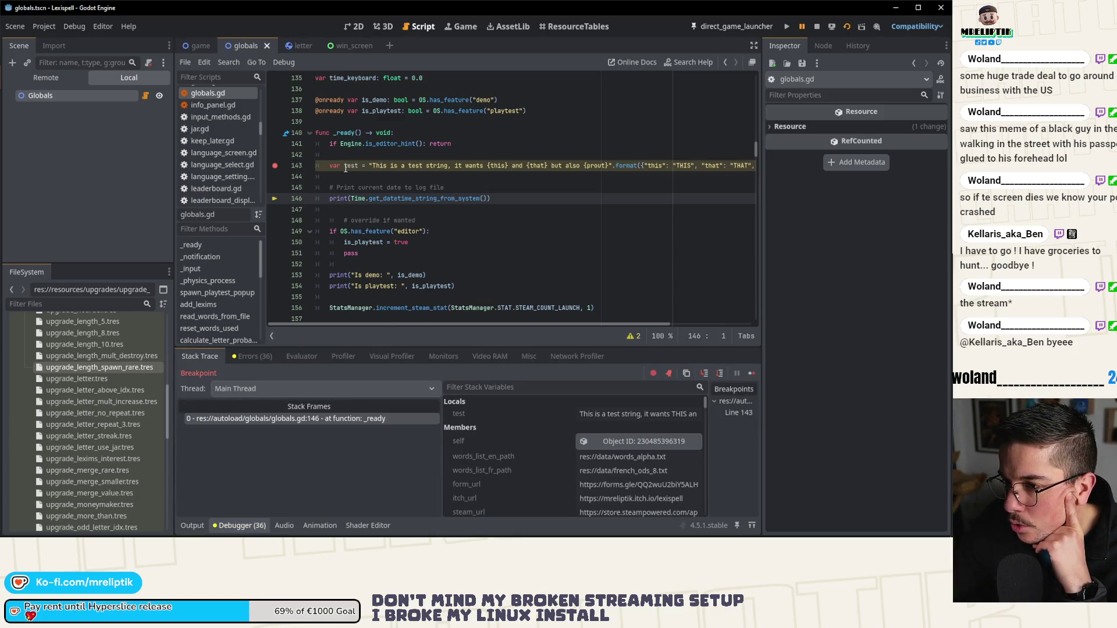
pyautogui.moveTo(351, 167)
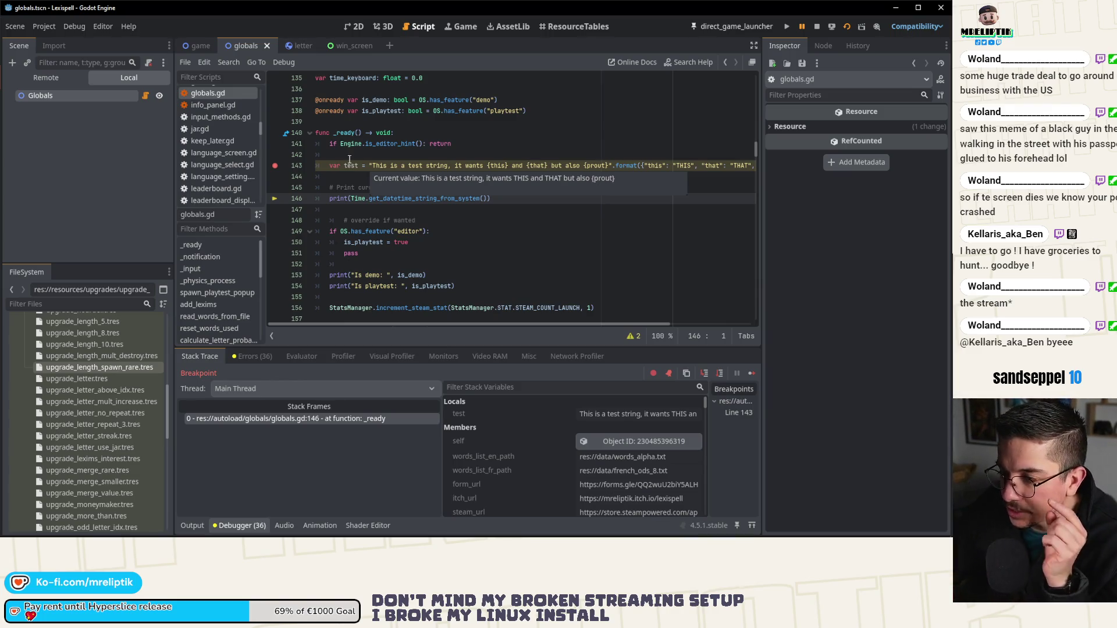
# Select format and the this, that and prout words on line 143 to review them
pyautogui.click(465, 165)
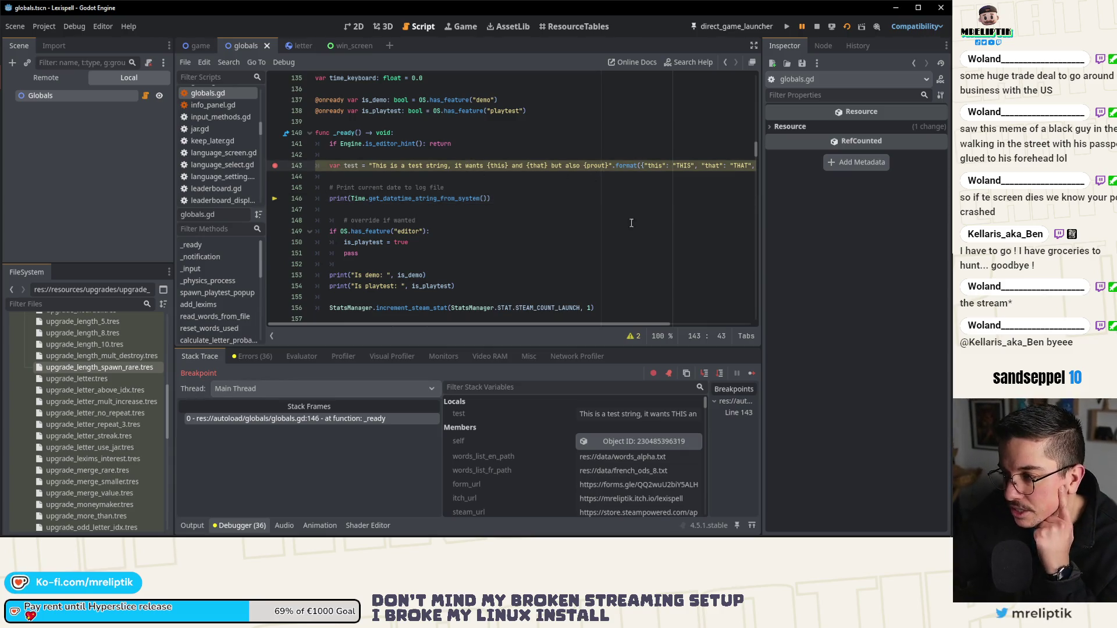
pyautogui.moveTo(526, 323)
pyautogui.mouseDown()
pyautogui.moveTo(660, 327)
pyautogui.moveTo(526, 326)
pyautogui.mouseUp()
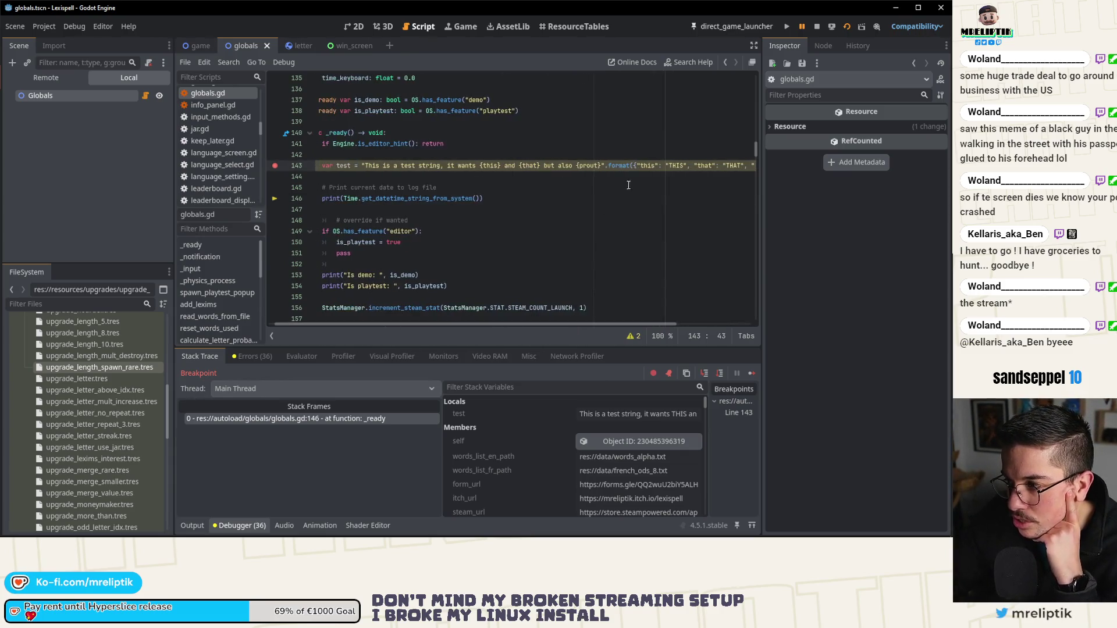
pyautogui.doubleClick(620, 167)
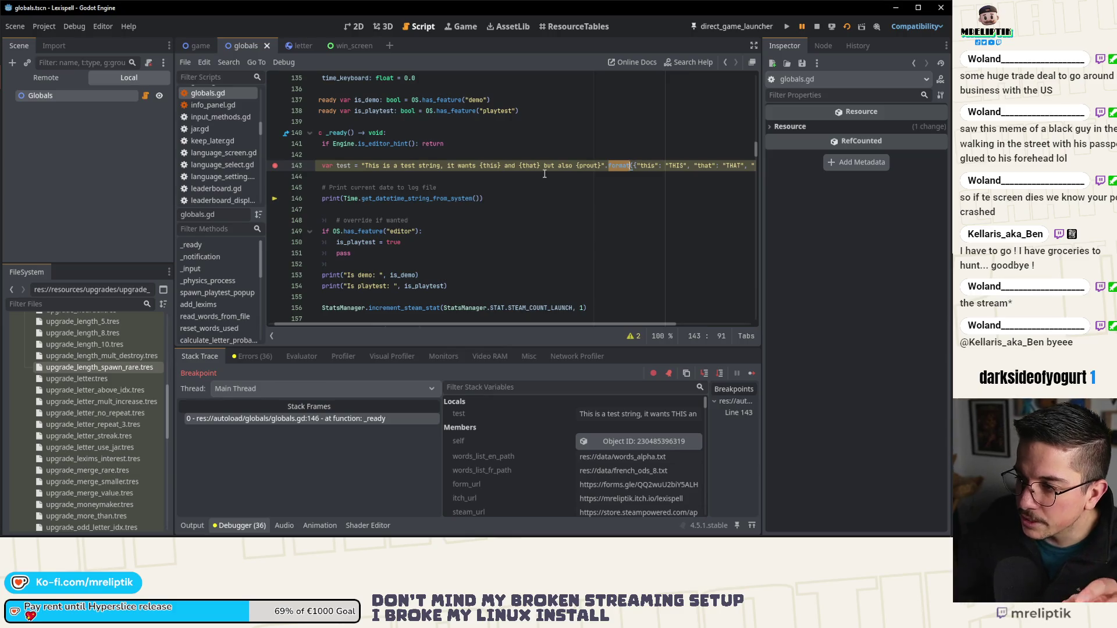
pyautogui.doubleClick(490, 165)
pyautogui.doubleClick(529, 166)
pyautogui.doubleClick(588, 166)
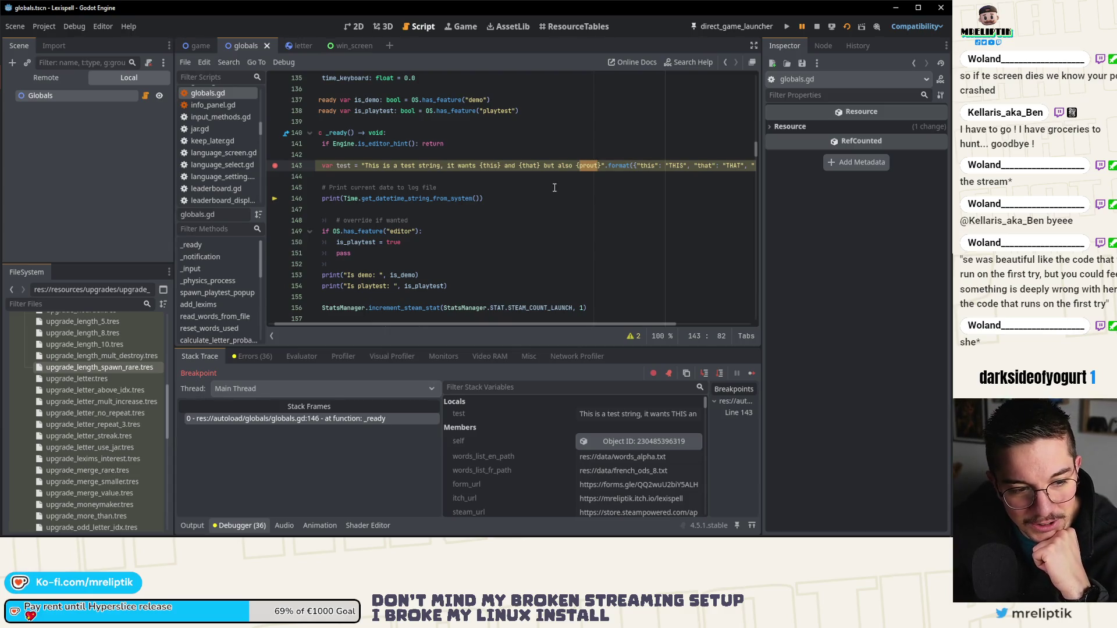
# Remove the line 143 breakpoint, delete the test-string line, and save globals.gd
pyautogui.click(694, 166)
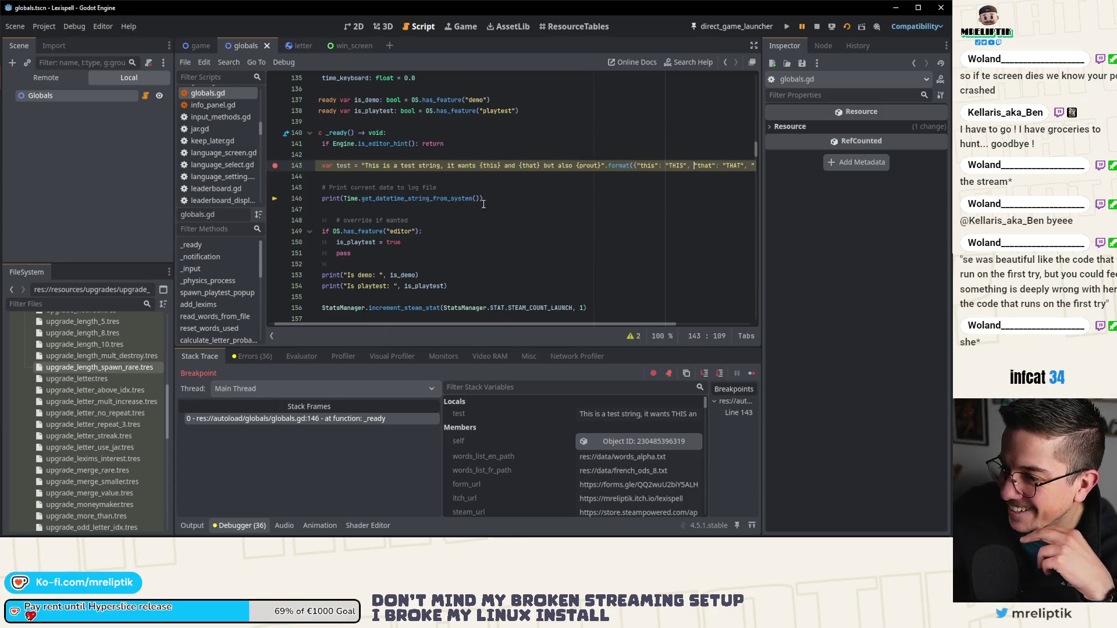
pyautogui.click(275, 168)
pyautogui.hotkey('ctrl', 'shift', 'k')
pyautogui.hotkey('ctrl', 'shift', 'k')
pyautogui.hotkey('ctrl', 's')
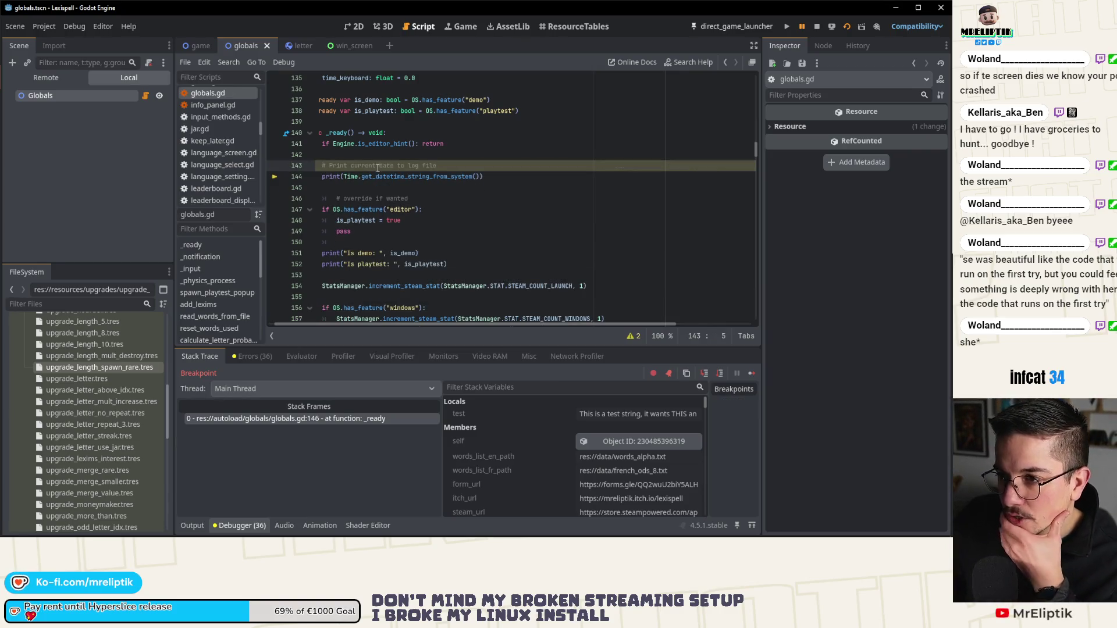
# Stop the running game and collapse the Output panel
pyautogui.click(817, 26)
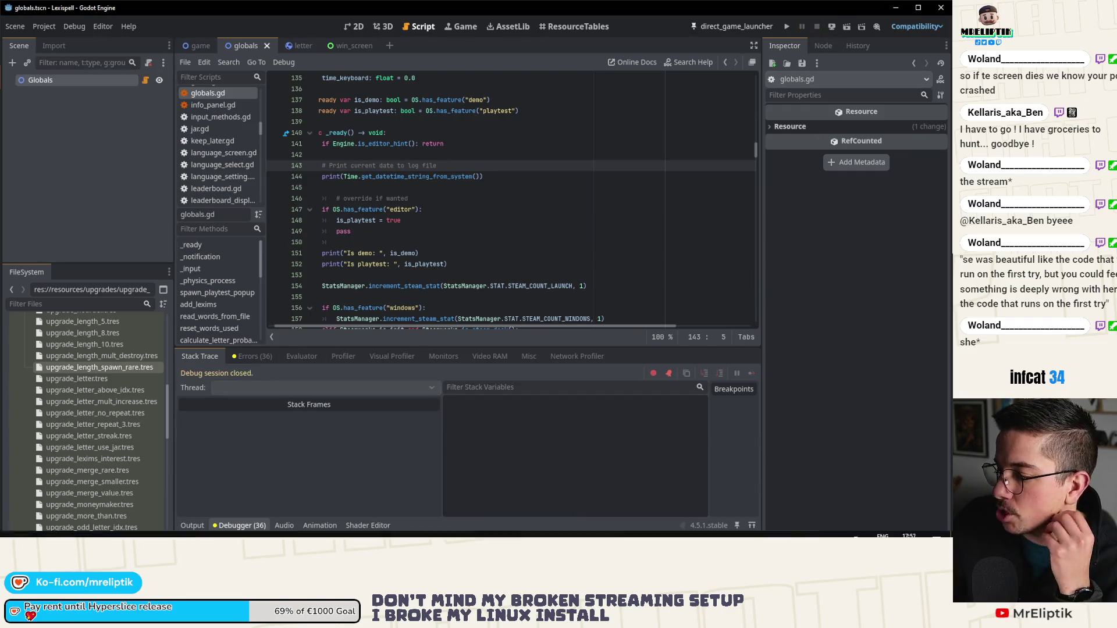
pyautogui.click(192, 525)
pyautogui.click(192, 525)
pyautogui.click(120, 237)
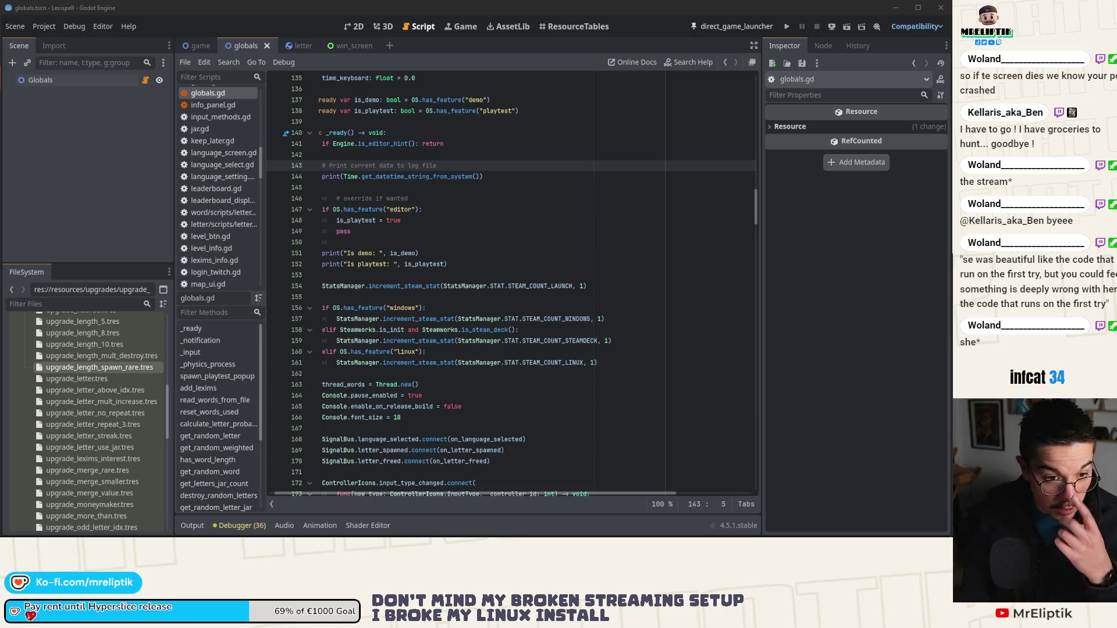
pyautogui.click(448, 203)
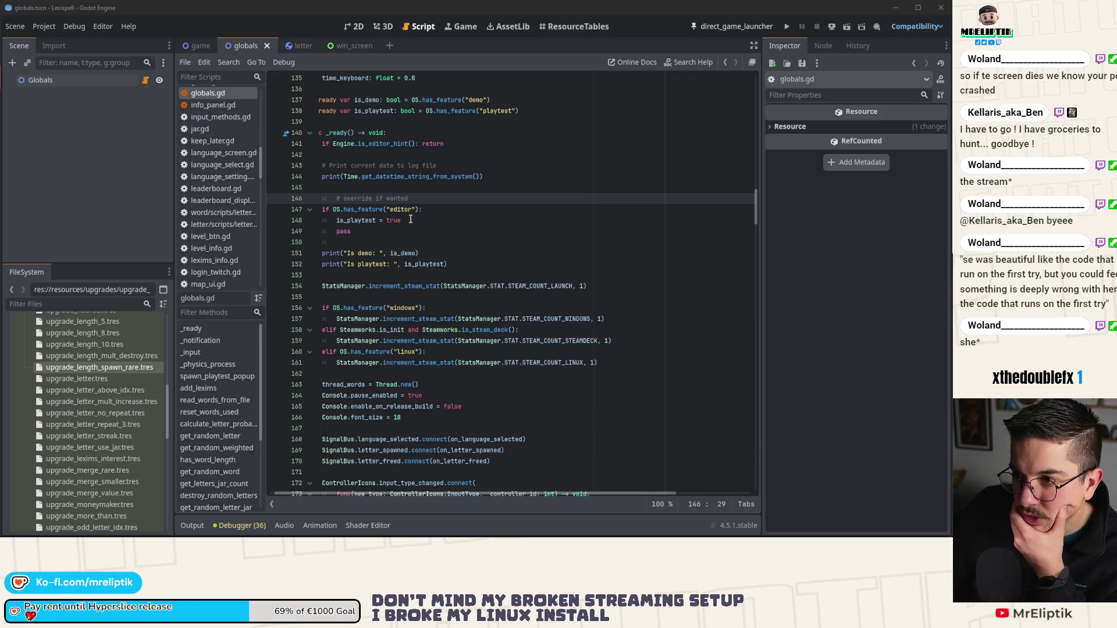
# Open res://resources/upgrade.gd from the FileSystem dock
pyautogui.click(401, 244)
pyautogui.scroll(1, 402, 255)
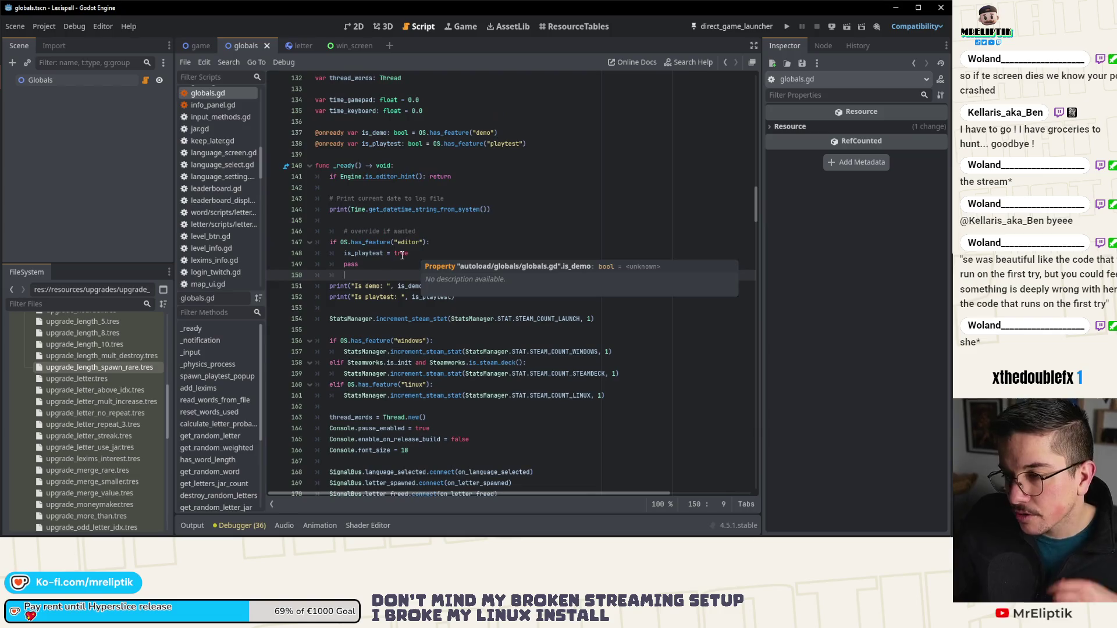
pyautogui.click(85, 379)
pyautogui.scroll(-10, 83, 378)
pyautogui.click(65, 446)
pyautogui.doubleClick(64, 446)
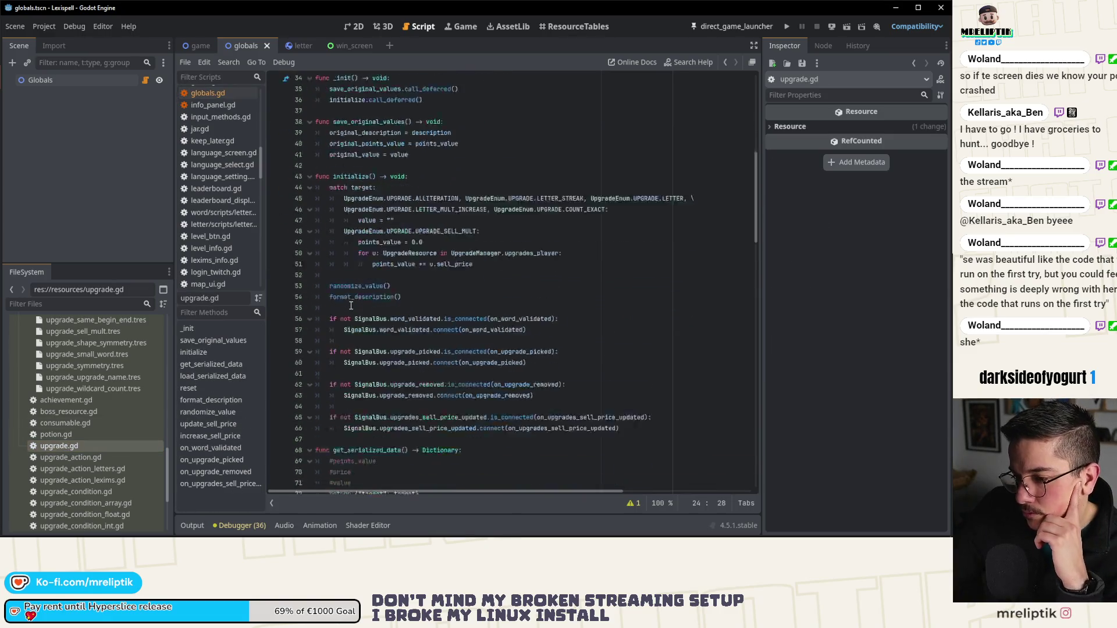
# Scroll upgrade.gd to format_description and place the caret at the end of line 111
pyautogui.click(364, 198)
pyautogui.scroll(-5, 384, 256)
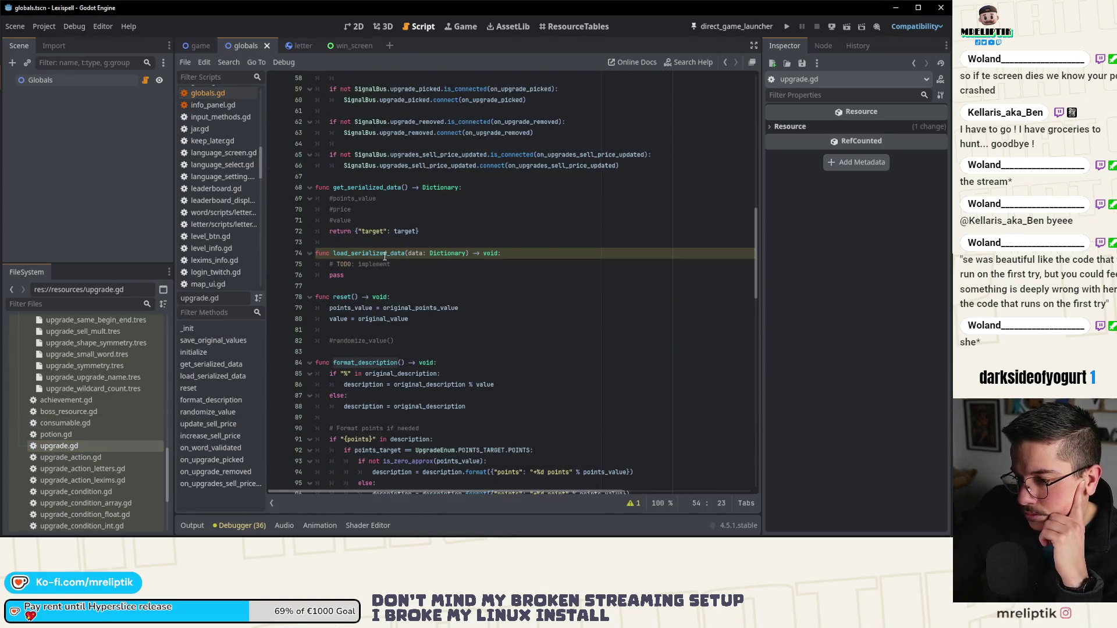
pyautogui.scroll(-4, 384, 257)
pyautogui.scroll(-6, 385, 256)
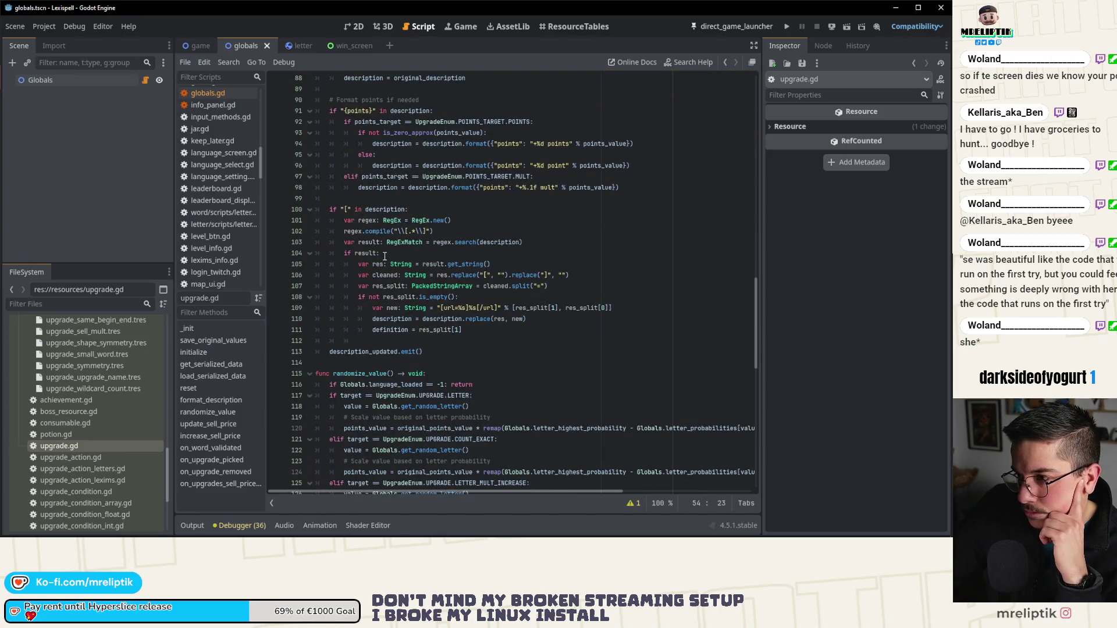
pyautogui.scroll(4, 384, 257)
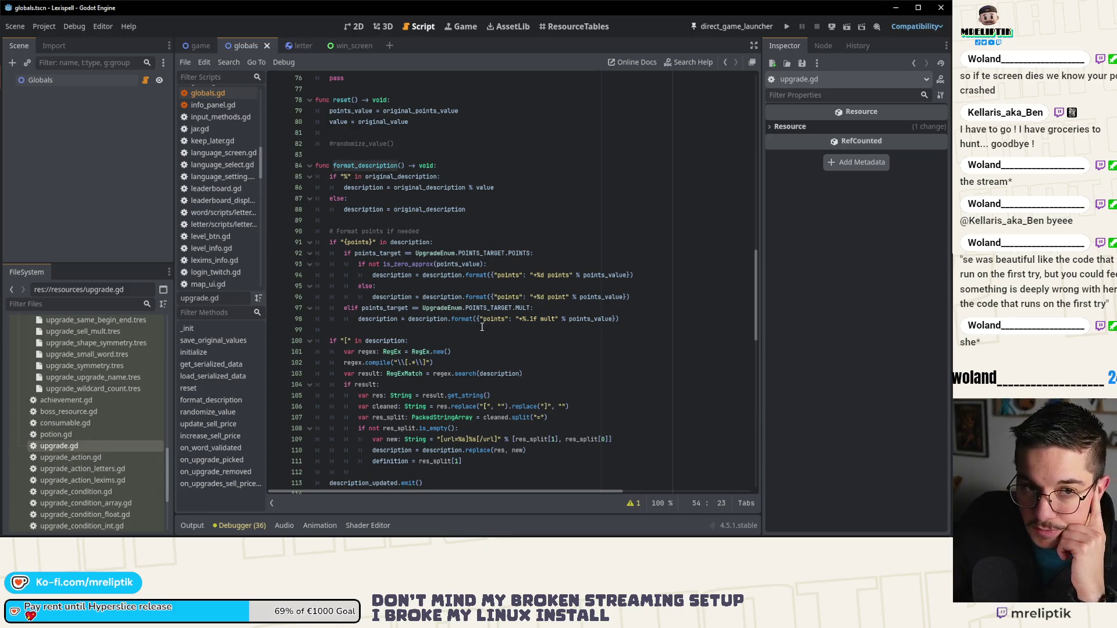
pyautogui.scroll(-3, 482, 327)
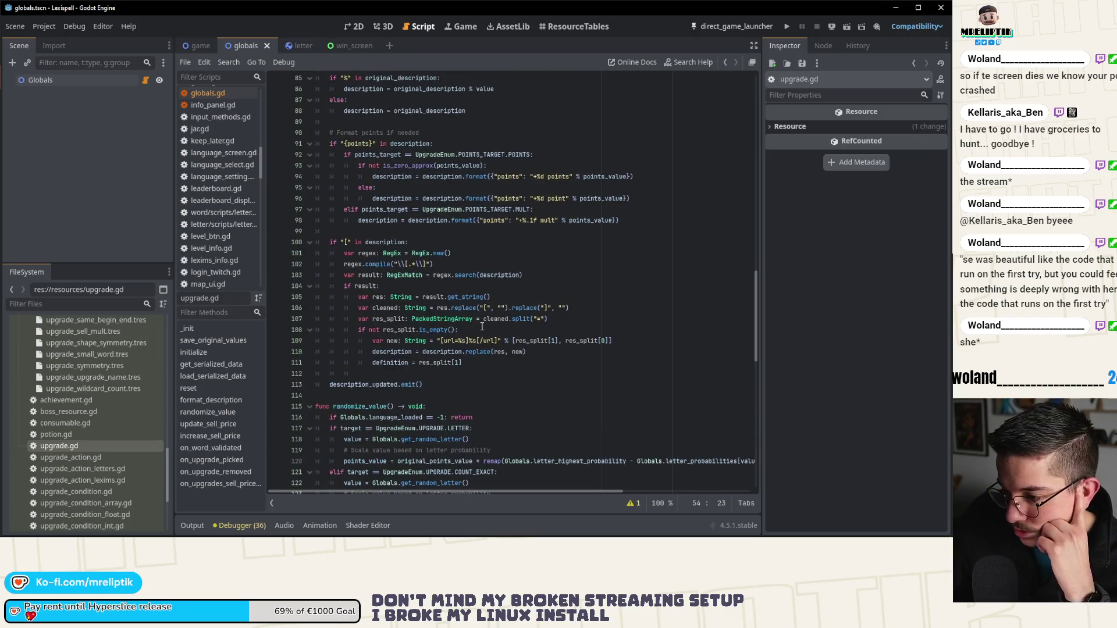
pyautogui.click(473, 368)
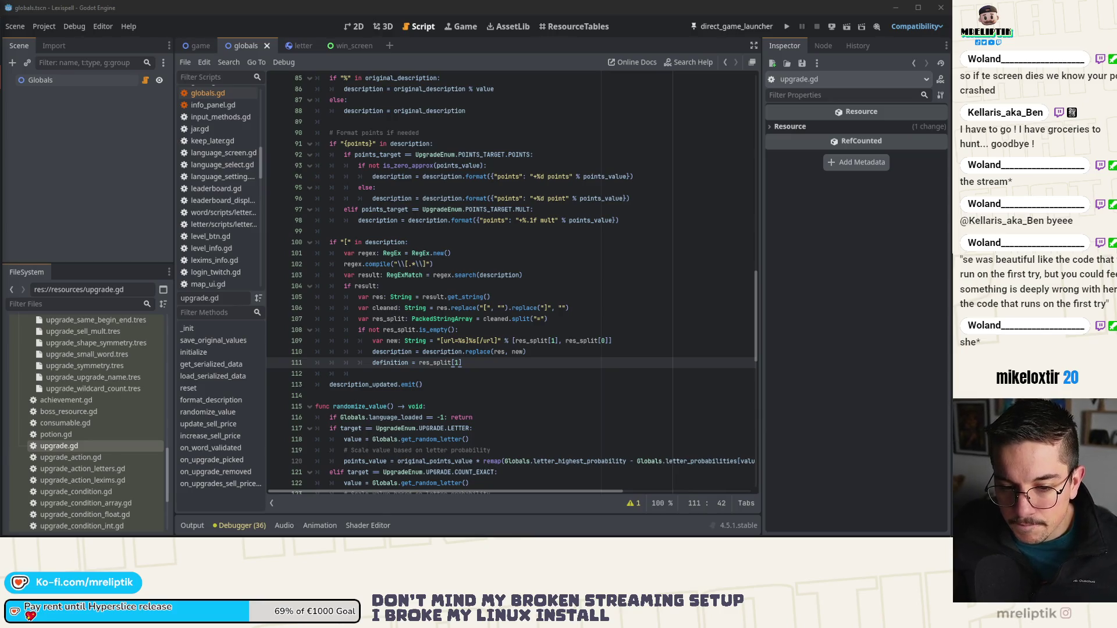
# Switch from Godot to the browser showing the Lexispell_localization Google Sheet
pyautogui.hotkey('alt', 'Tab')
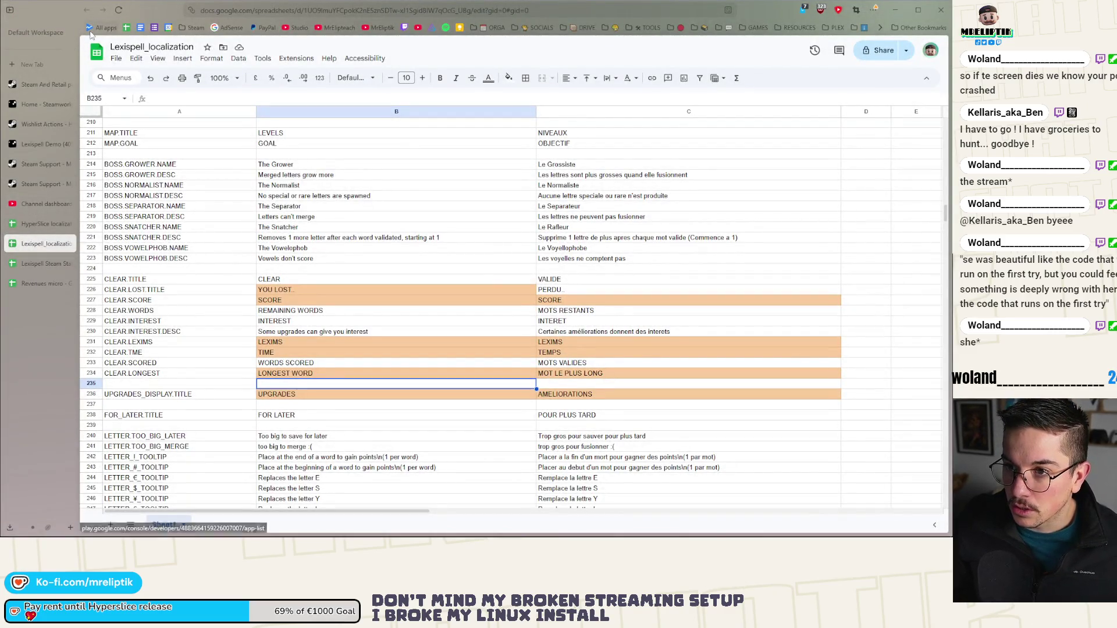
# Open 'Lexispell Steam public playtest #1 05-12-2025' from the Sheets recent files in a new tab
pyautogui.click(96, 50)
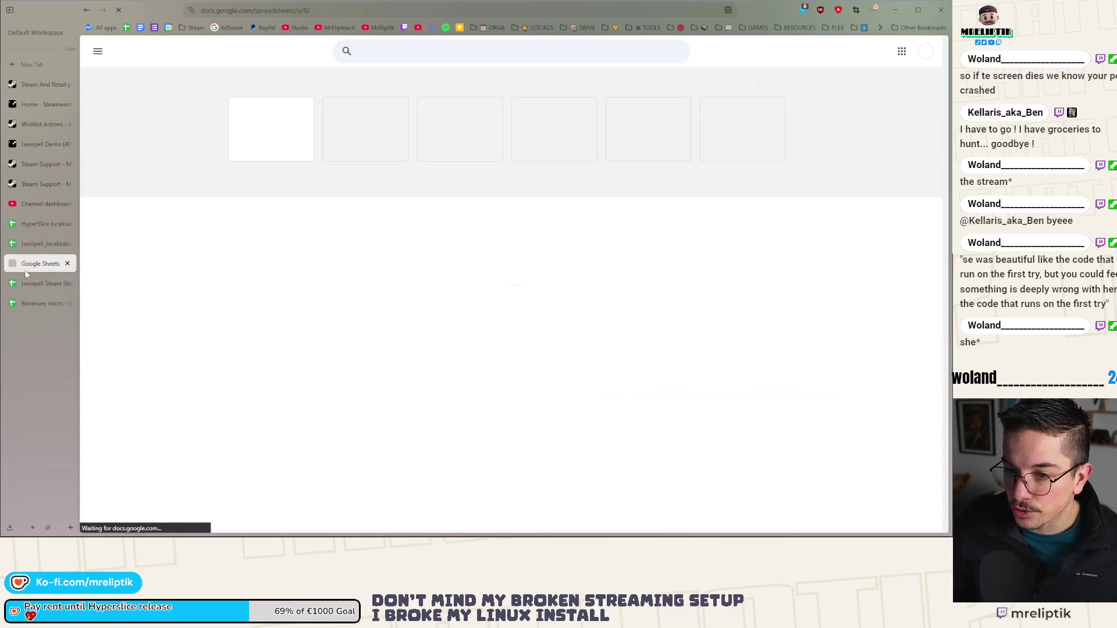
pyautogui.scroll(-1, 280, 189)
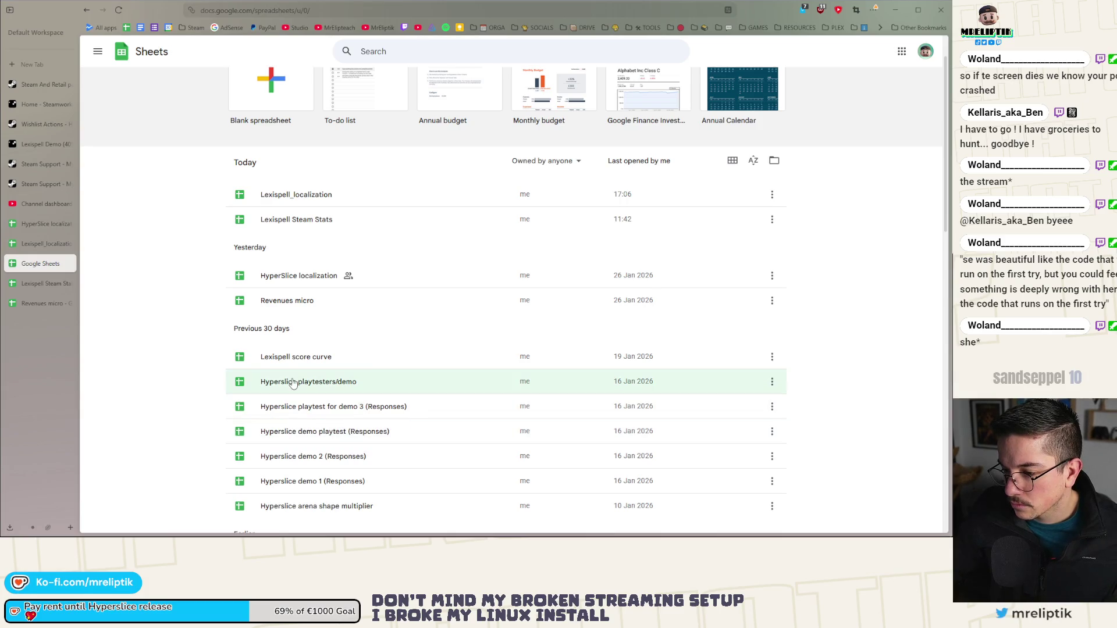
pyautogui.scroll(-3, 295, 367)
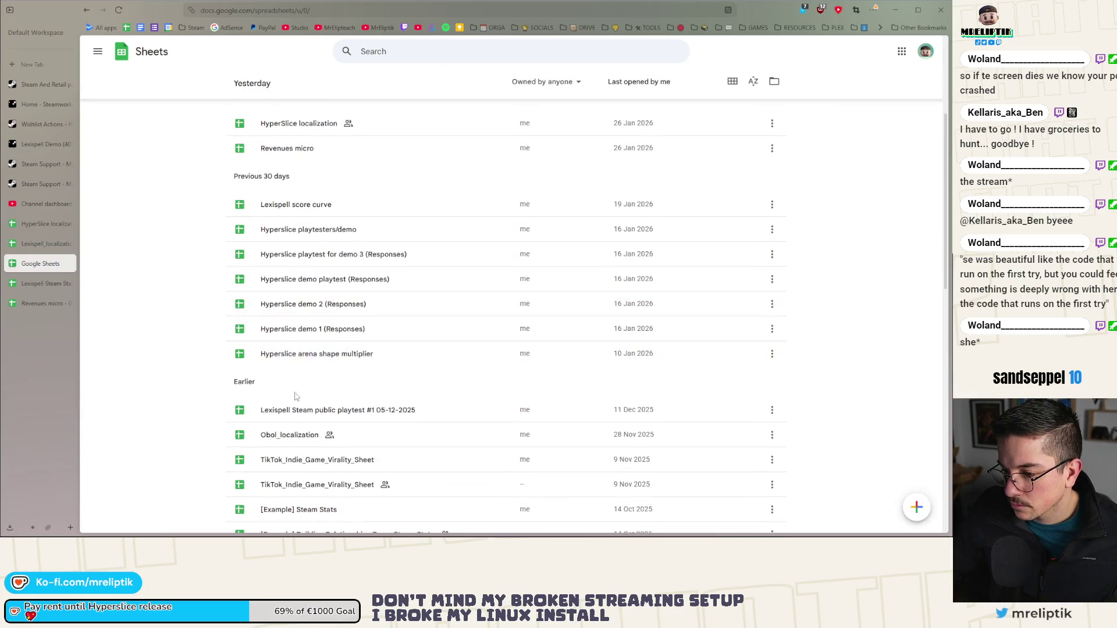
pyautogui.click(297, 410)
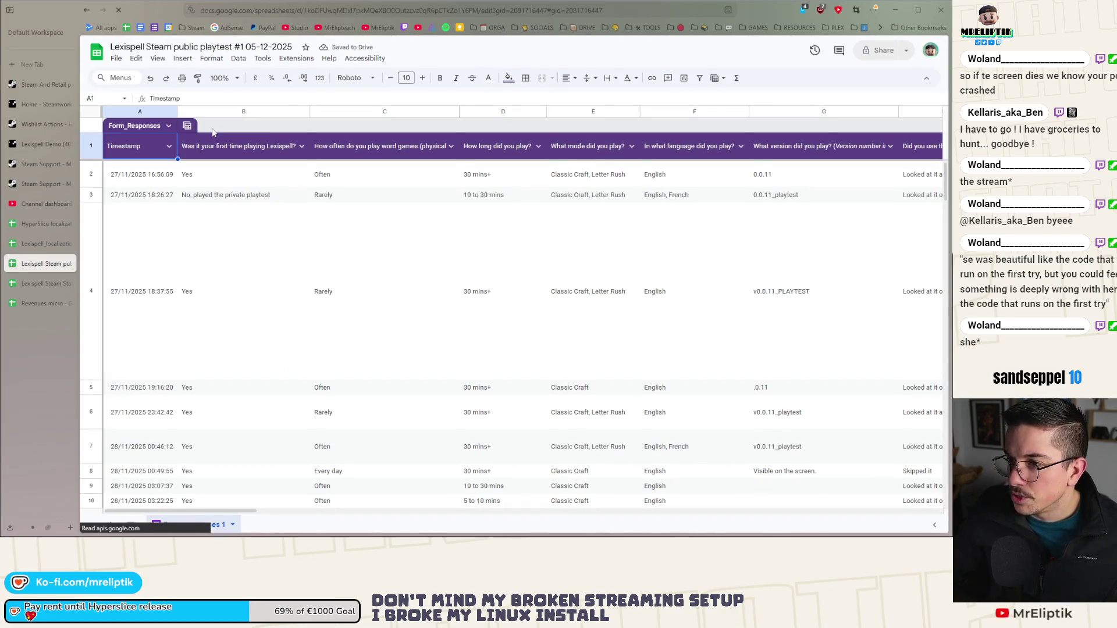
pyautogui.click(154, 27)
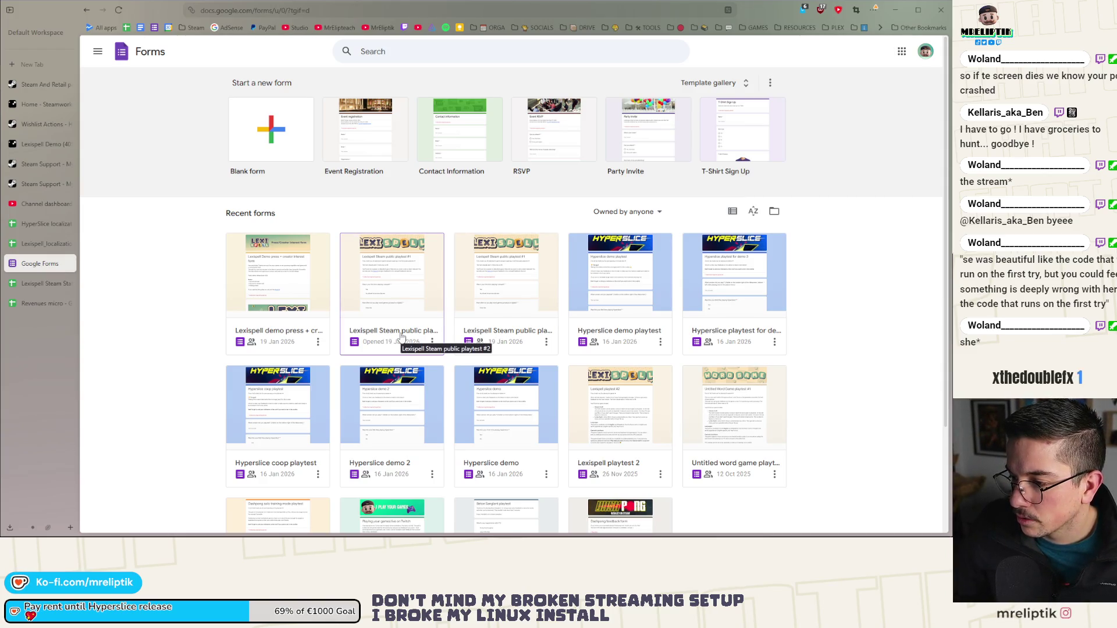
# Open the Lexispell Steam public playtest #1 form, then a new Google Sheets home tab
pyautogui.click(469, 336)
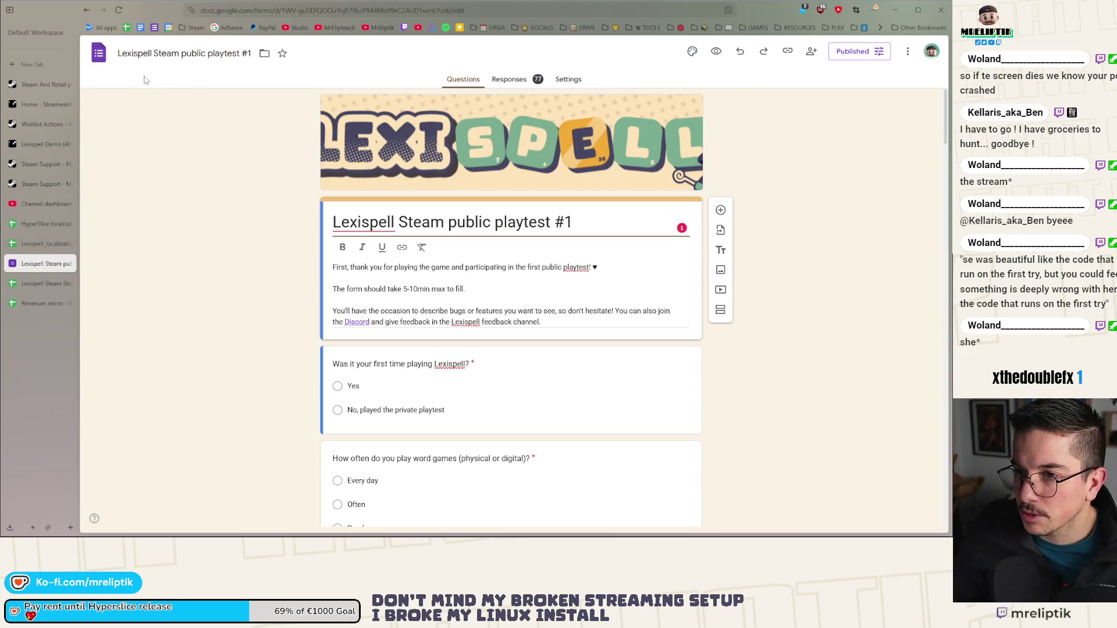
pyautogui.click(125, 27)
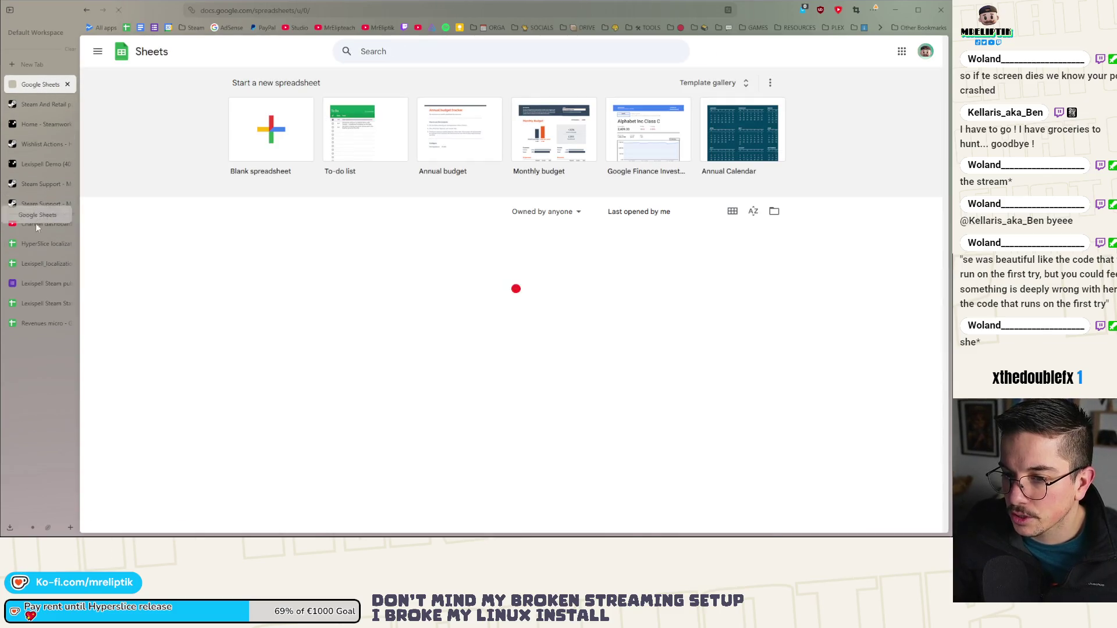
pyautogui.moveTo(37, 272); pyautogui.dragTo(41, 278)
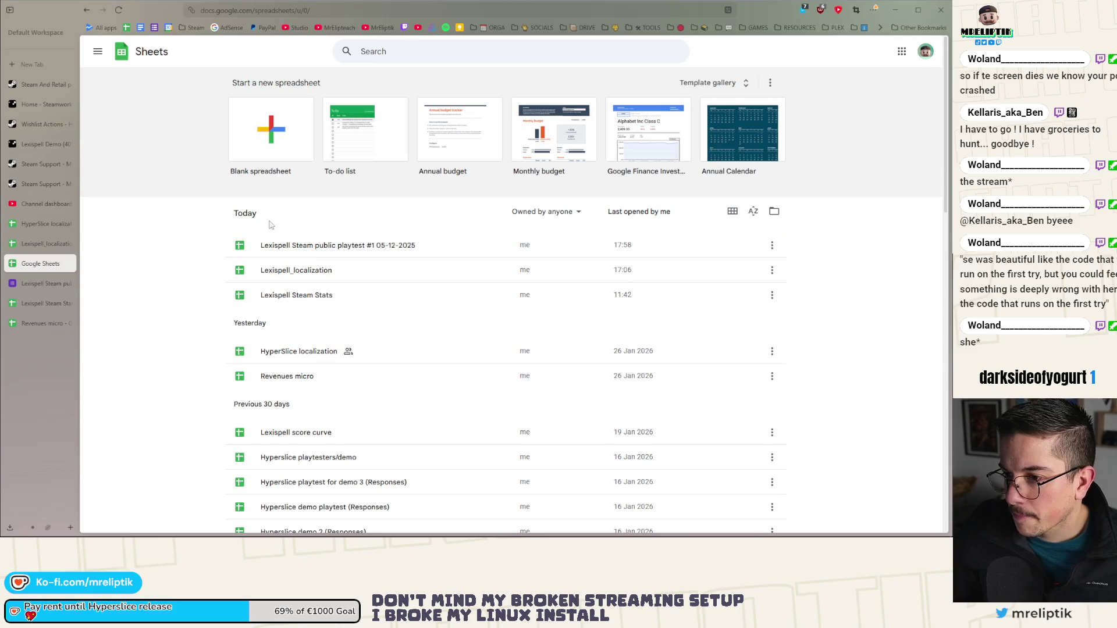
# Find 'Lexispell Steam public playtest #1 05-12-2025' in the recent spreadsheets and reopen it
pyautogui.scroll(-4, 189, 291)
pyautogui.scroll(-5, 188, 291)
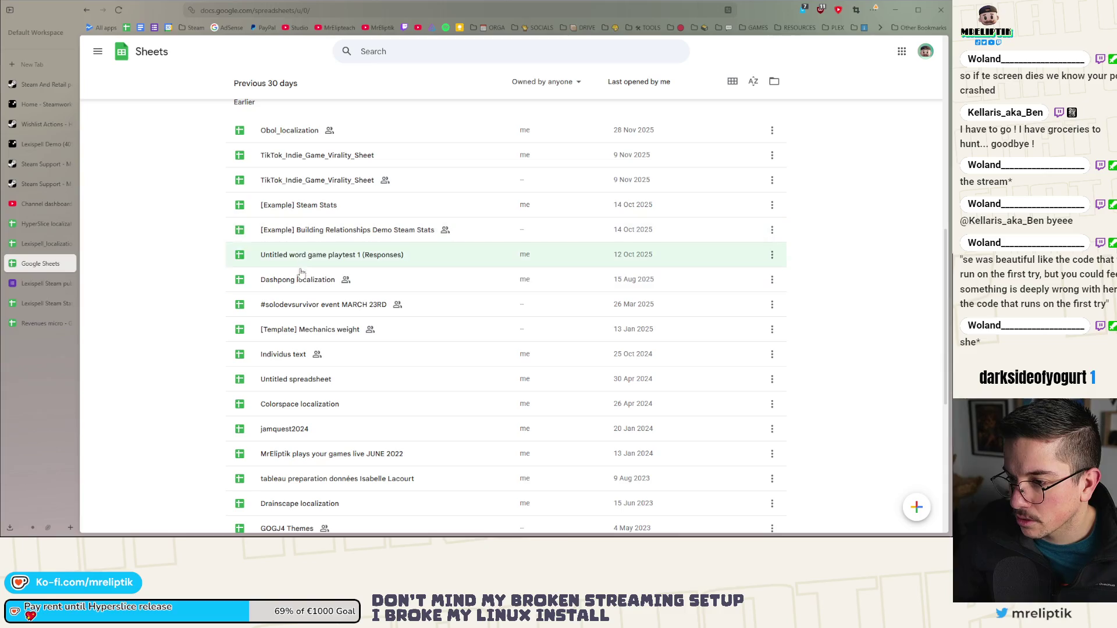
pyautogui.scroll(3, 303, 346)
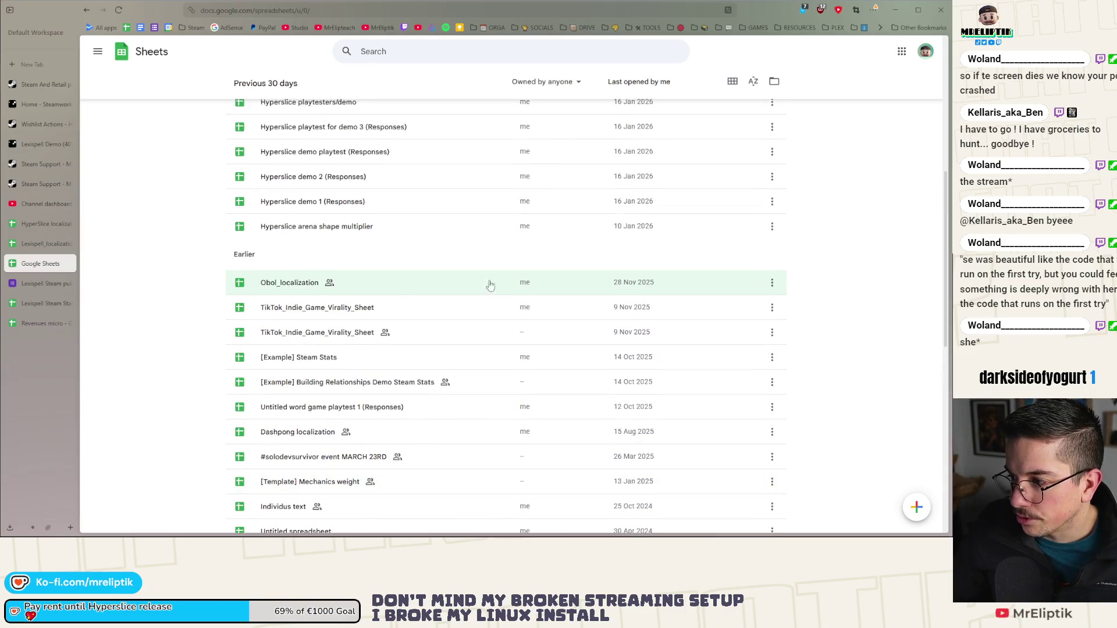
pyautogui.scroll(4, 300, 359)
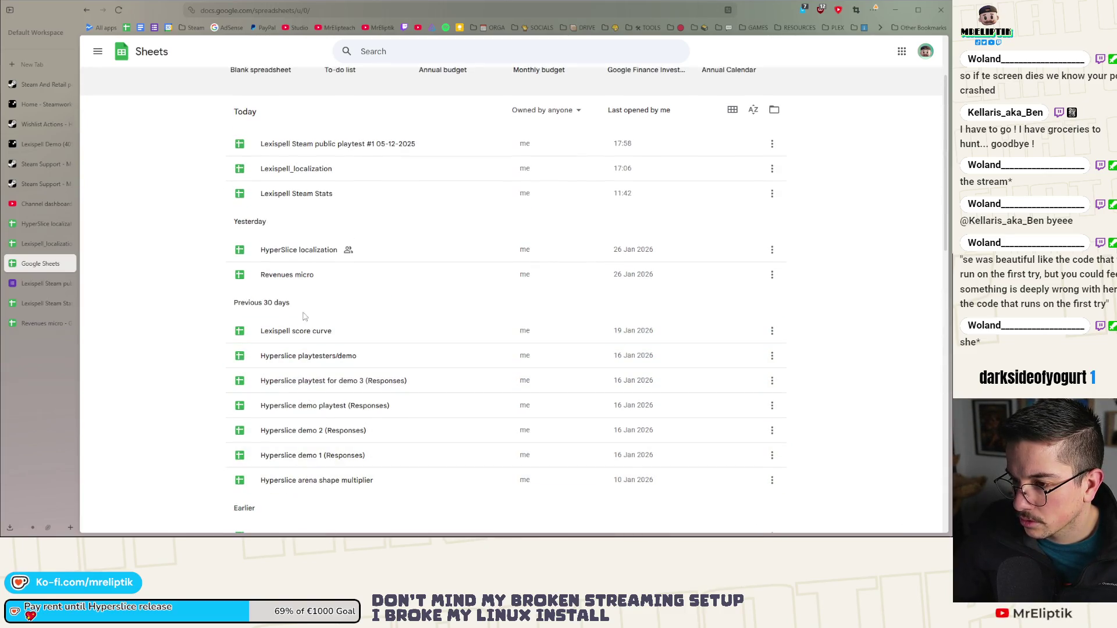
pyautogui.scroll(1, 319, 302)
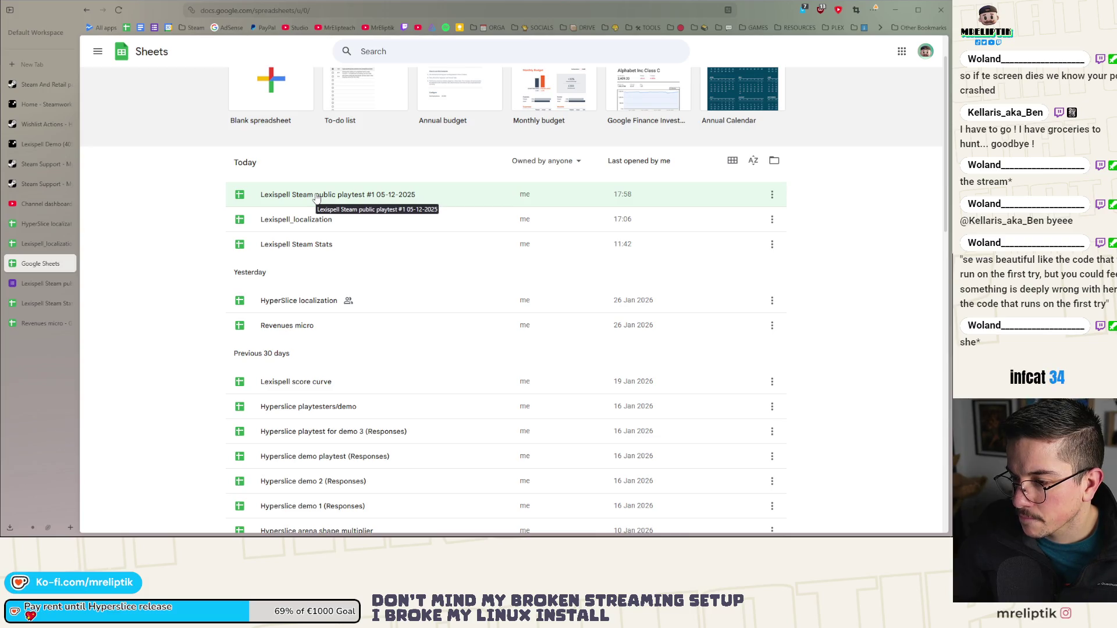
pyautogui.click(316, 196)
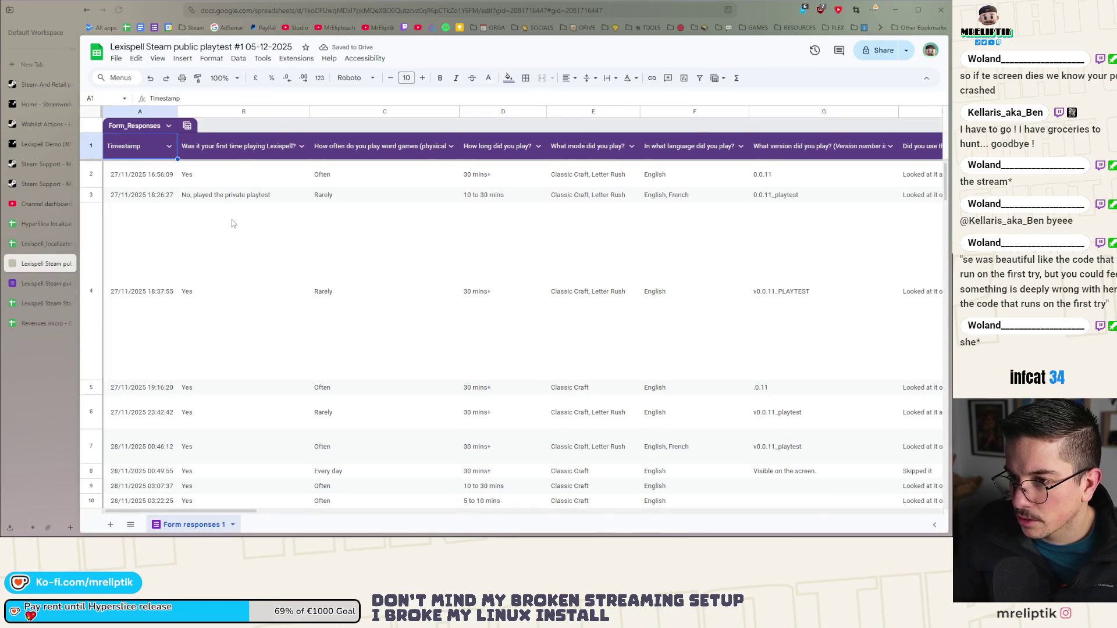
# Scroll to the final responses at row 78, dated 25/12/2025, checking the localization and form tabs
pyautogui.scroll(-15, 168, 260)
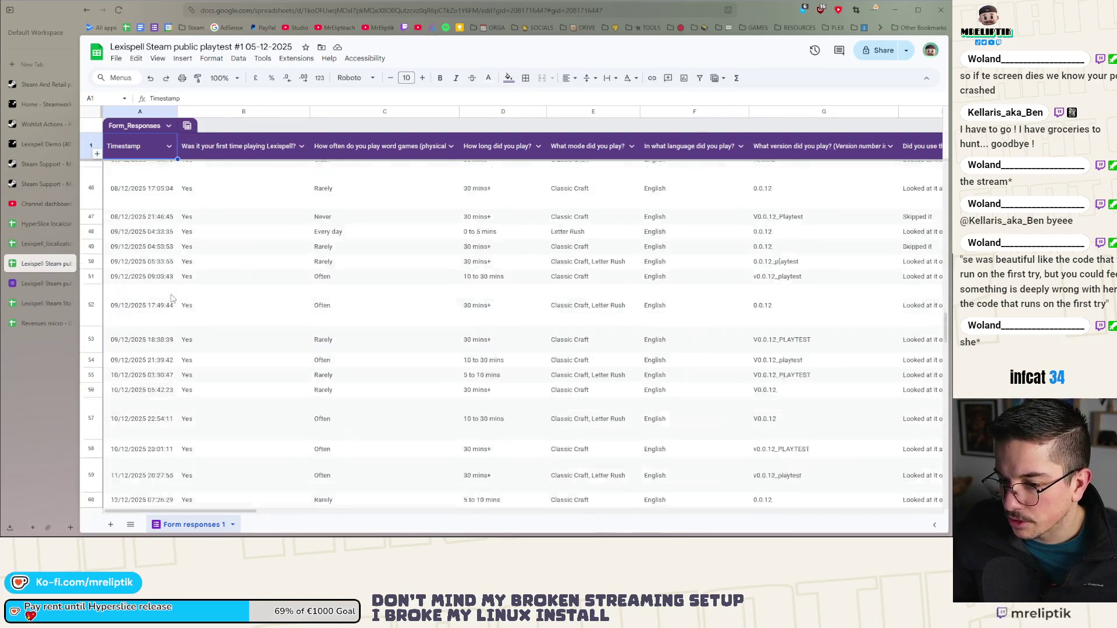
pyautogui.scroll(-5, 172, 299)
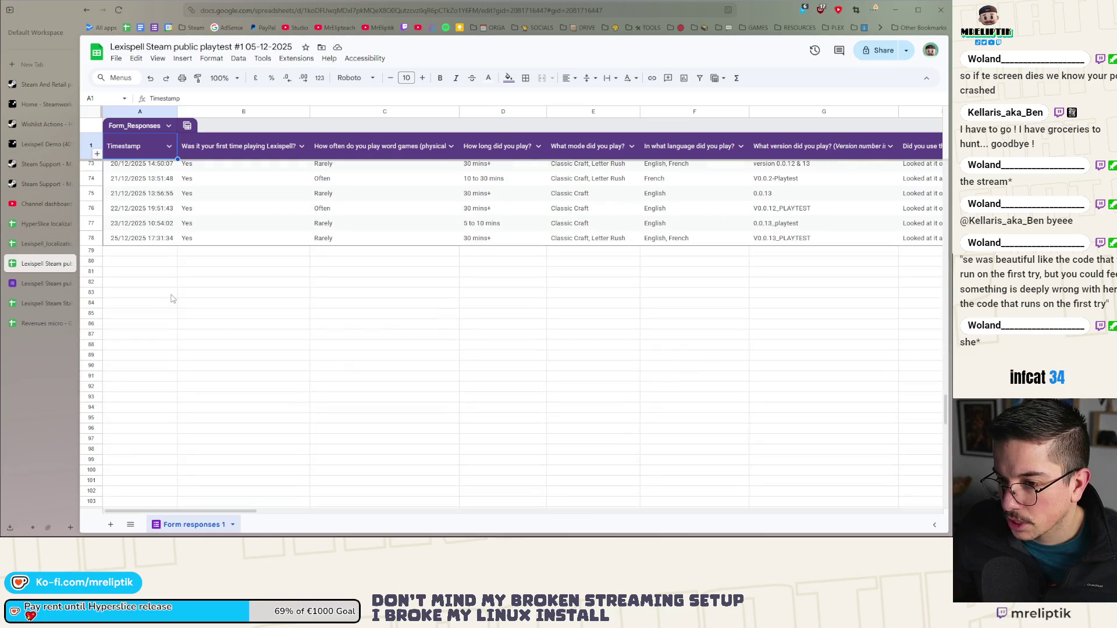
pyautogui.scroll(2, 171, 298)
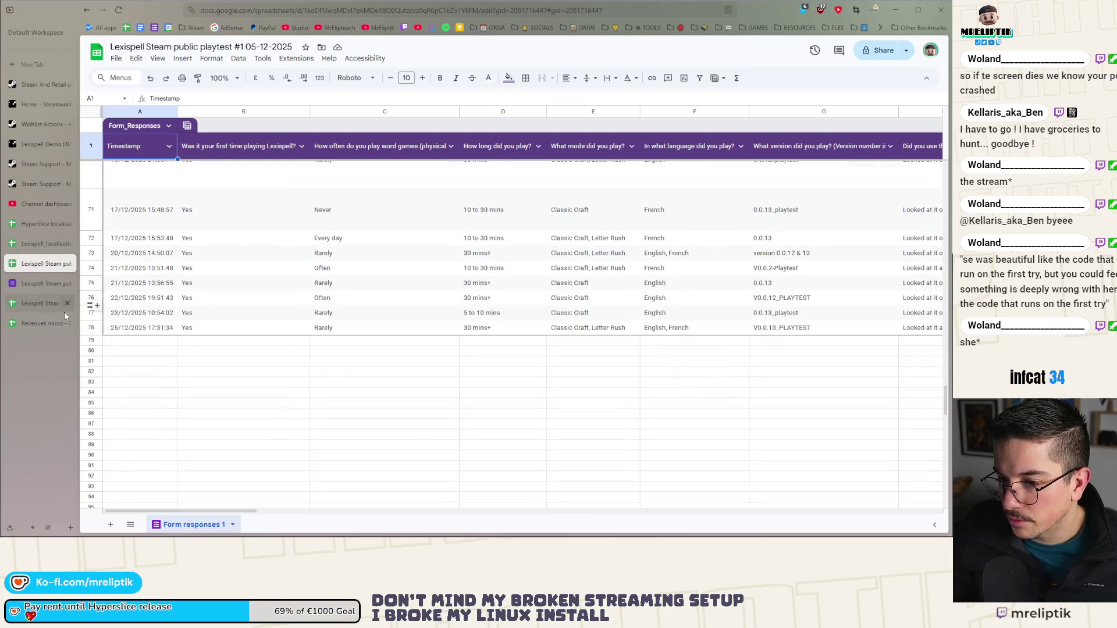
pyautogui.click(36, 250)
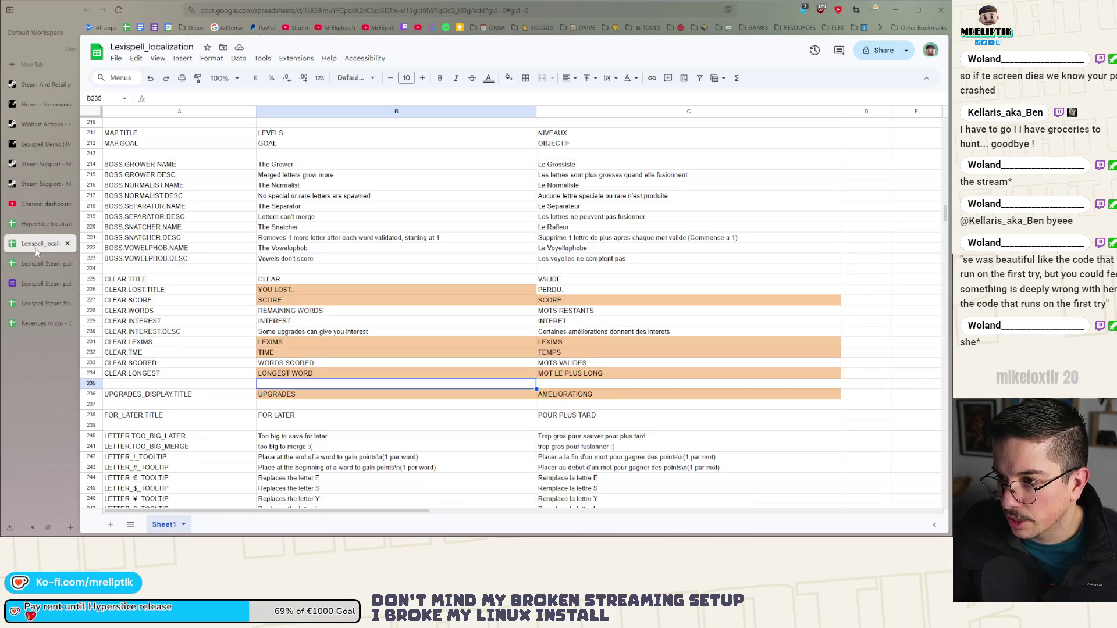
pyautogui.click(35, 262)
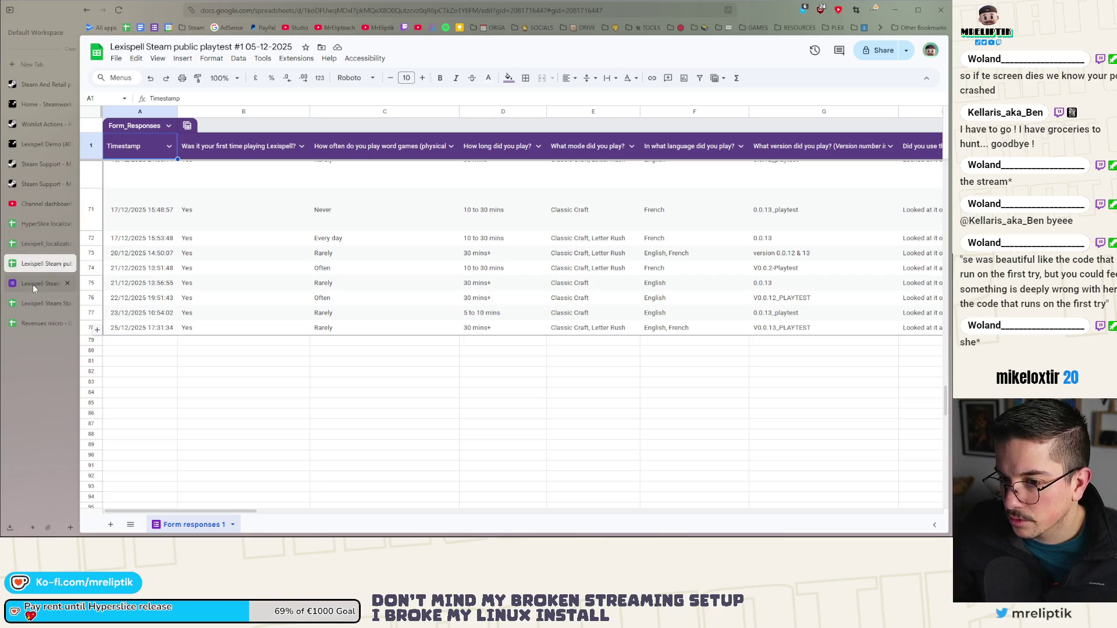
pyautogui.click(33, 285)
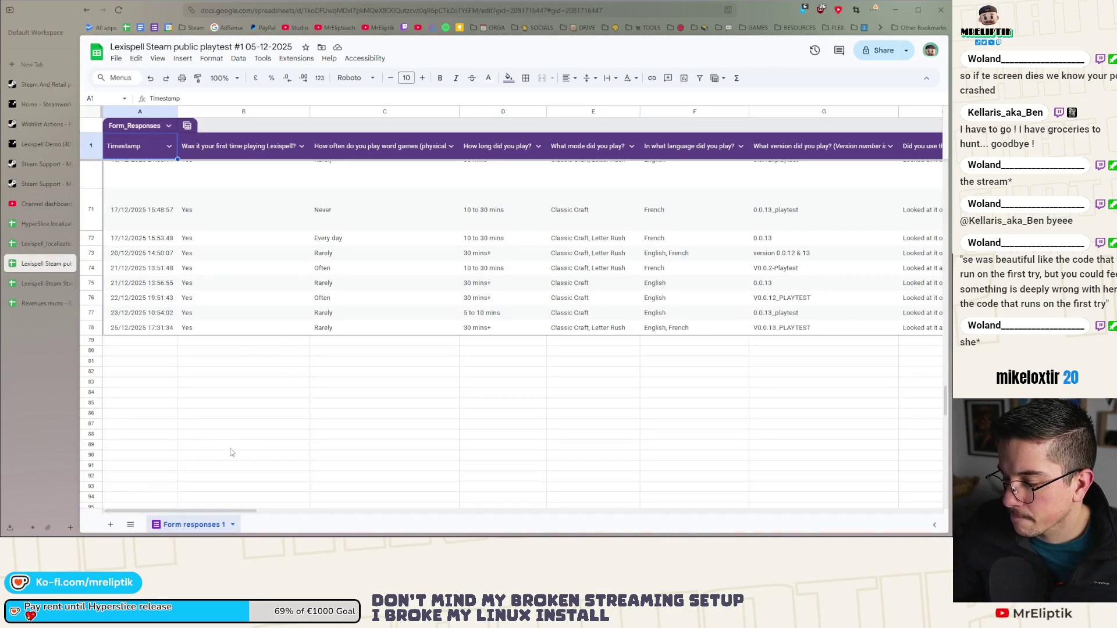
pyautogui.moveTo(185, 511); pyautogui.dragTo(869, 512)
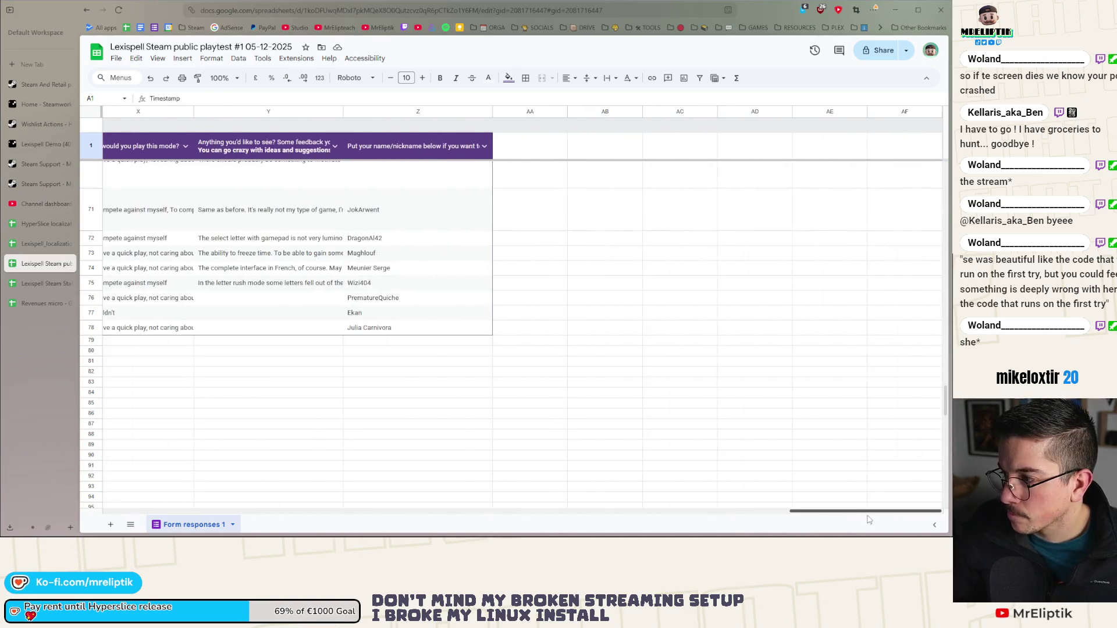
# Select and copy the 70 player nicknames in Z2:Z78, then move to empty cell AA2
pyautogui.click(393, 328)
pyautogui.scroll(10, 406, 349)
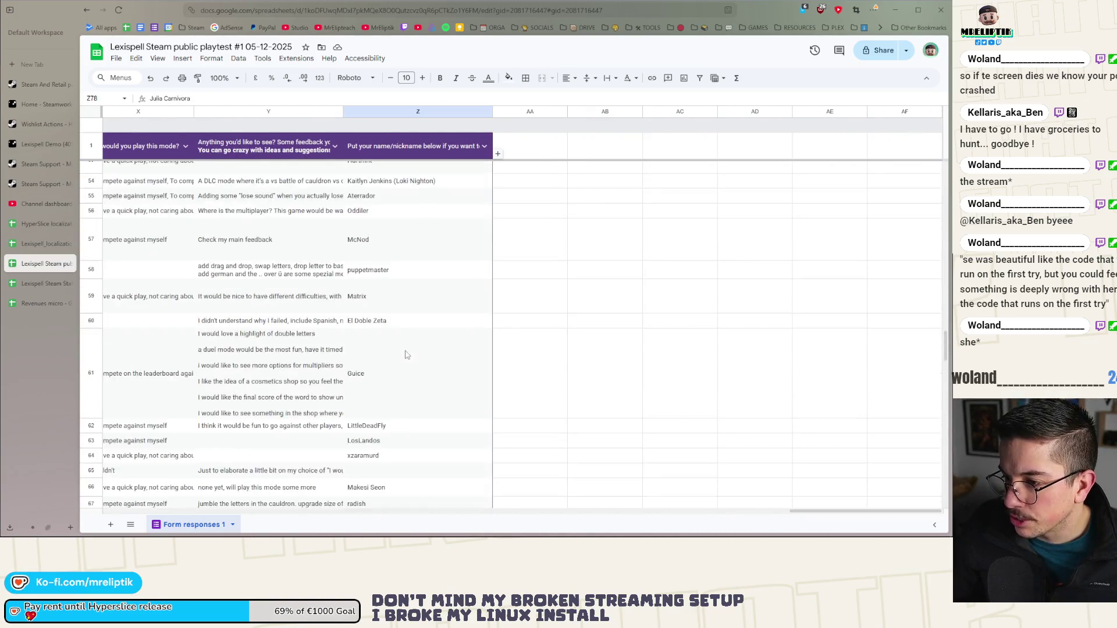
pyautogui.scroll(10, 406, 358)
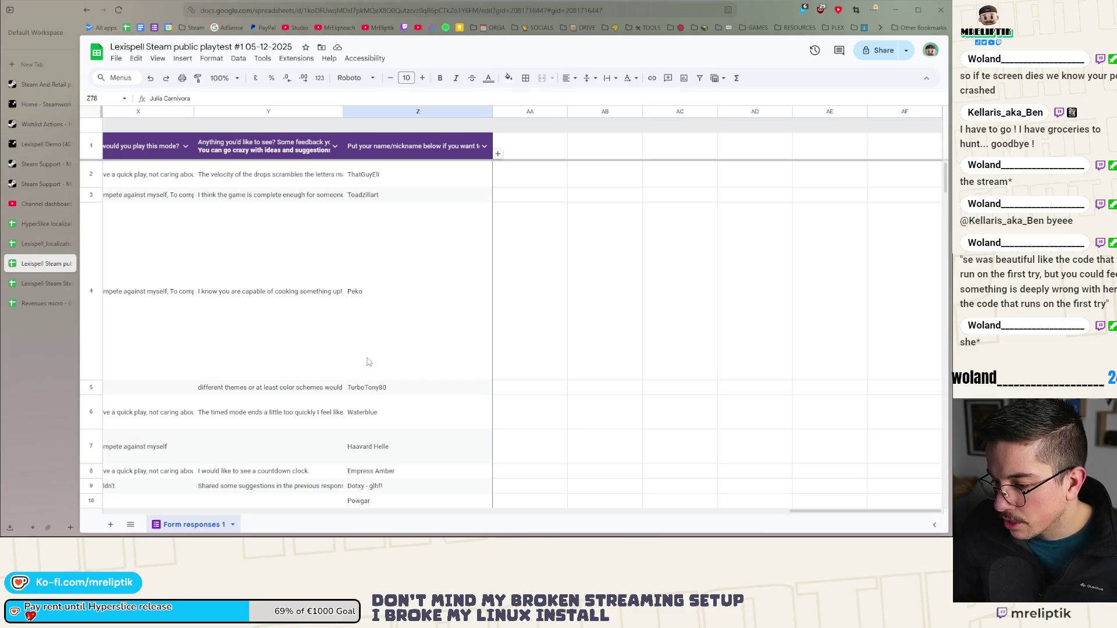
pyautogui.keyDown('shift'); pyautogui.click(384, 179); pyautogui.keyUp('shift')
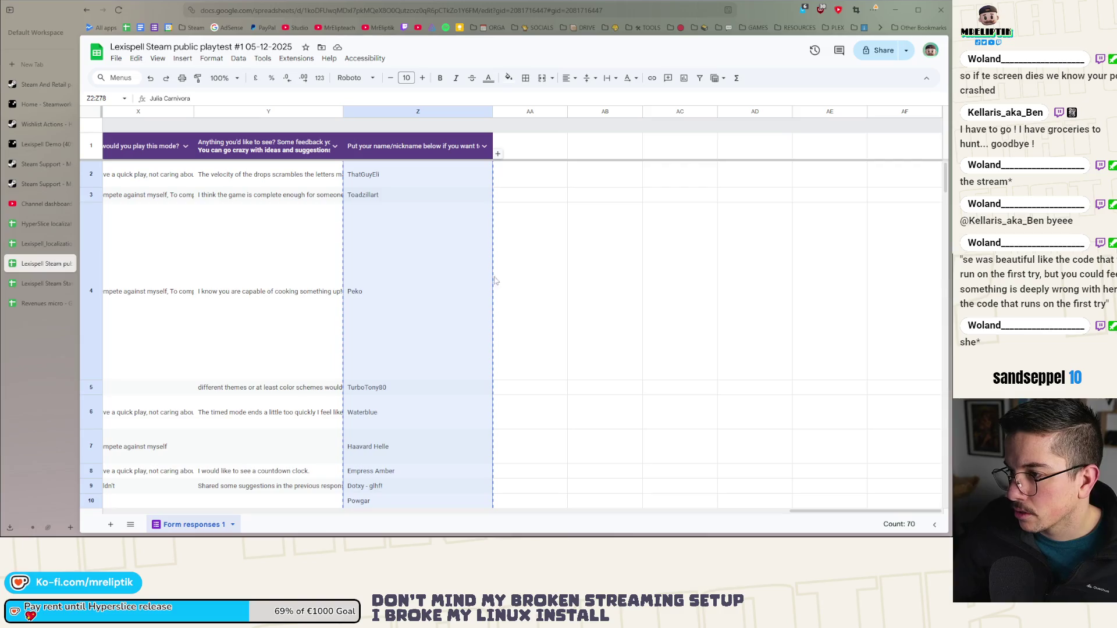
pyautogui.click(517, 177)
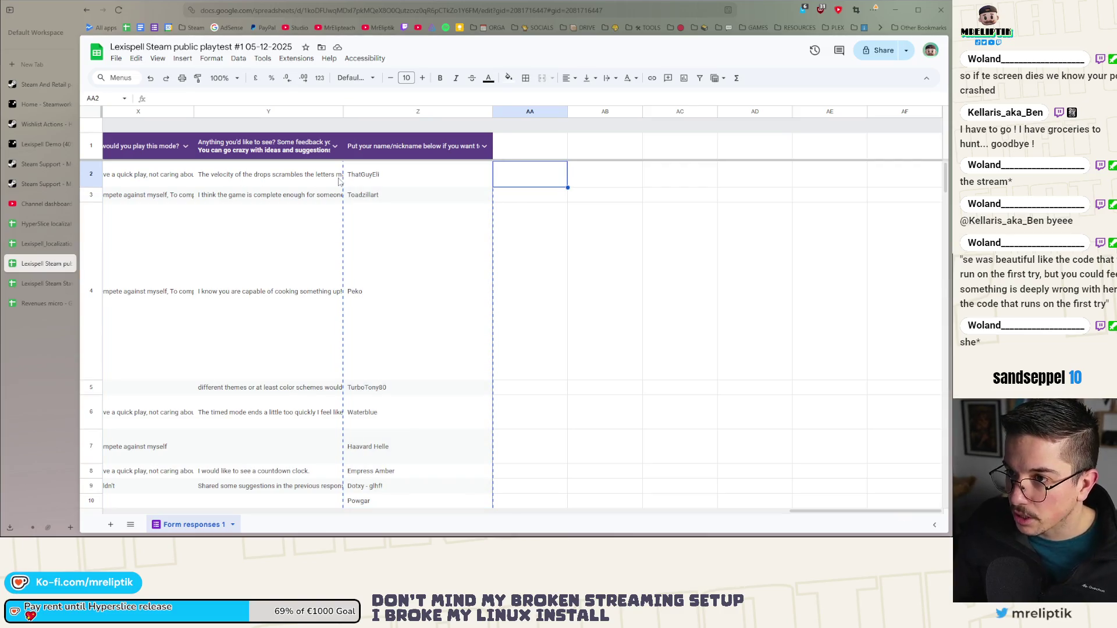